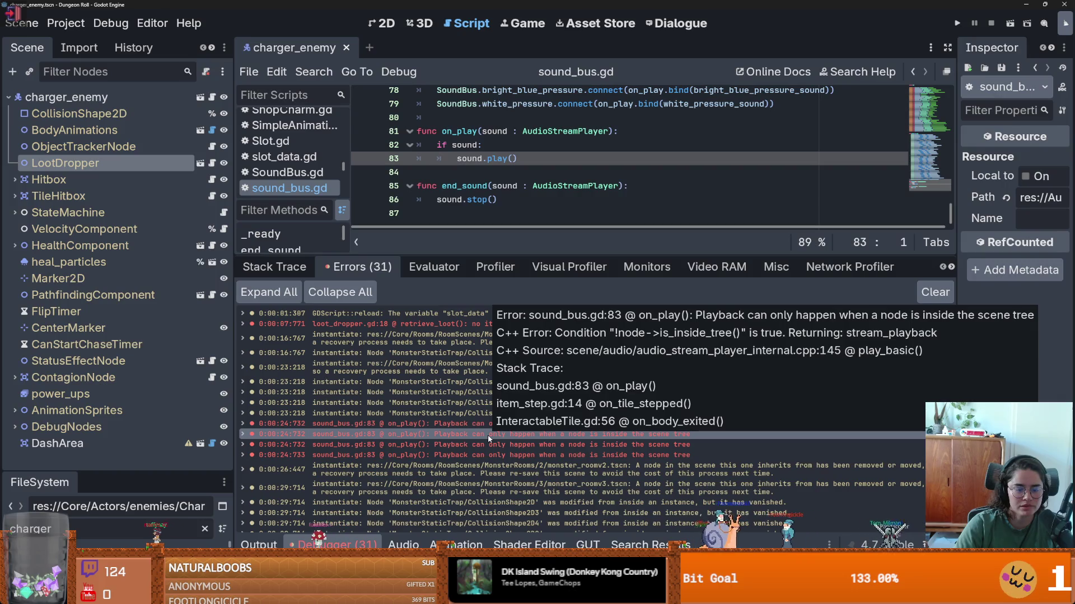
- Change line 82's check to 'if sound.is_inside_tree():' and inspect the monster_room_27 log warning
click(477, 145)
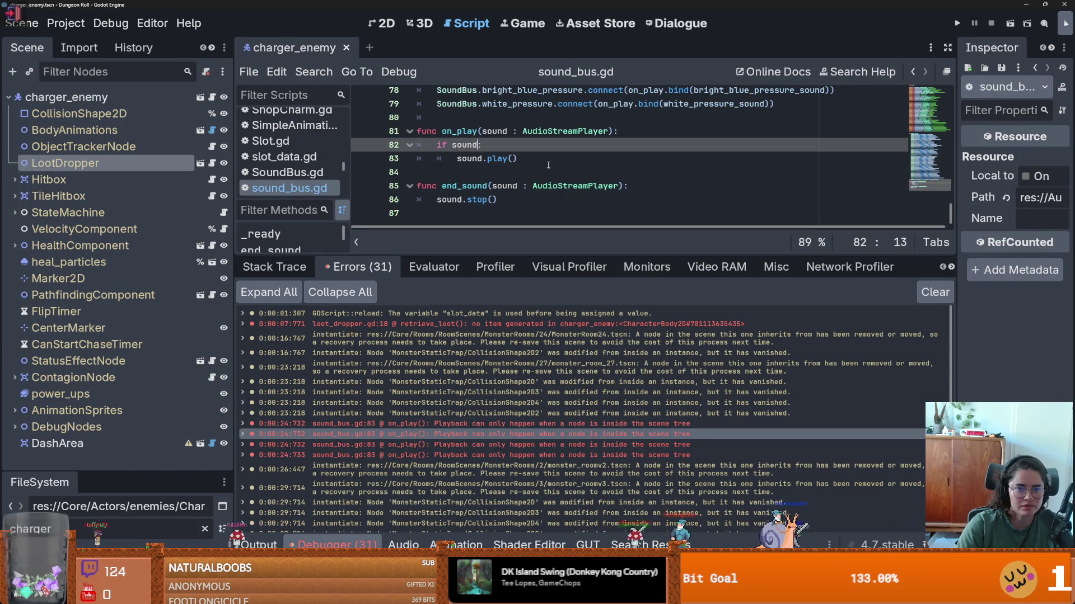
text(.i)
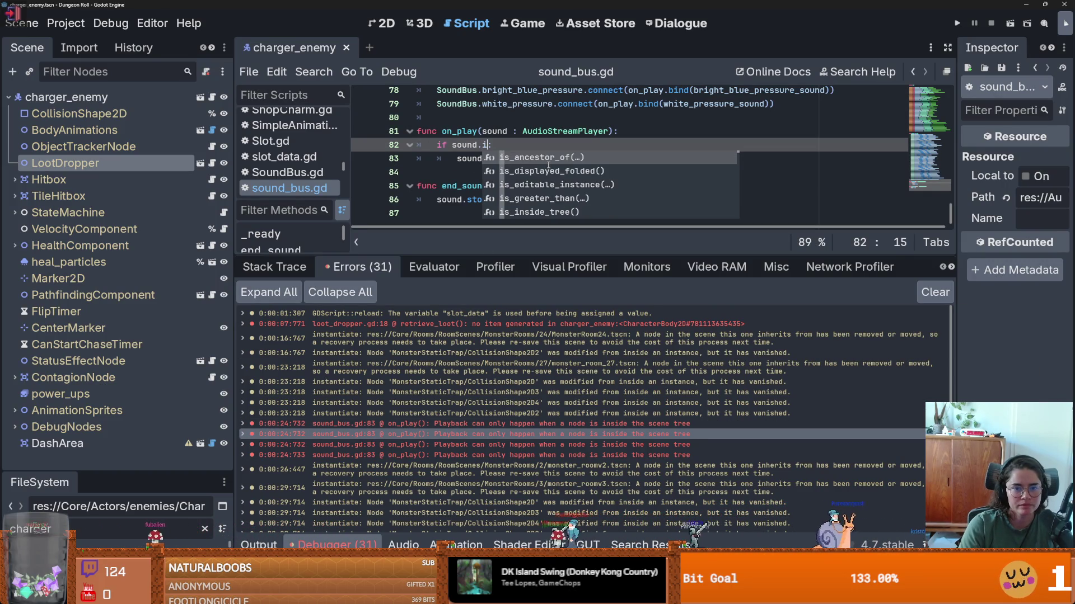
text(s_in)
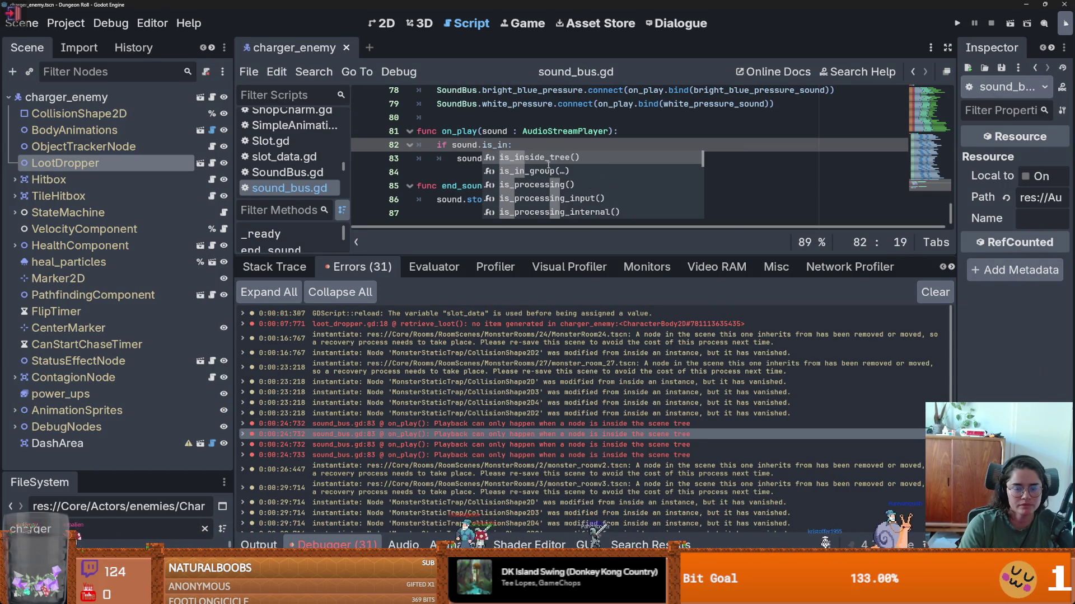
key(Return)
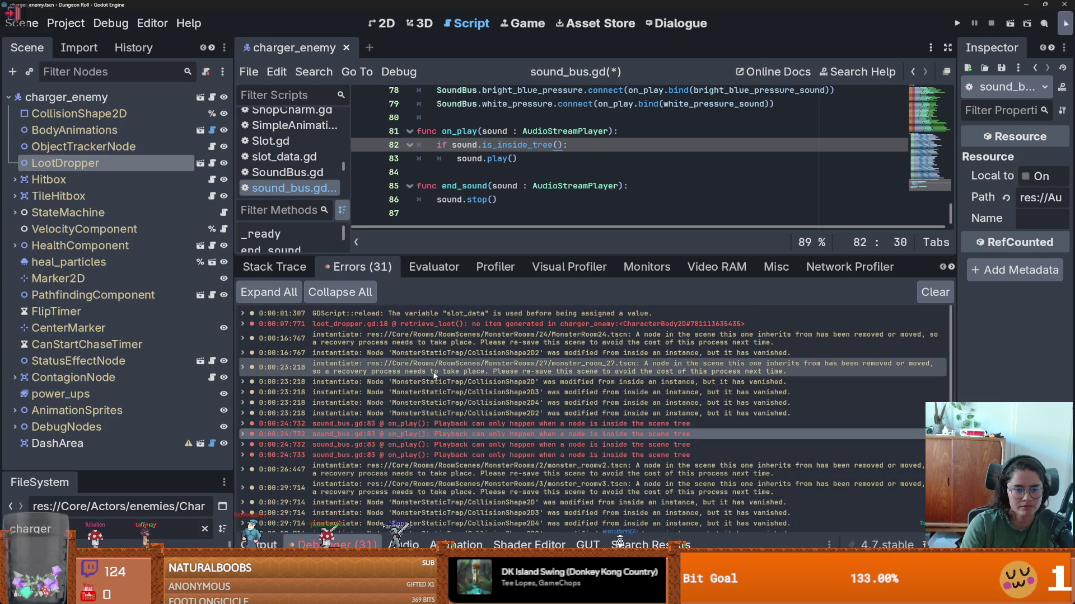
click(434, 374)
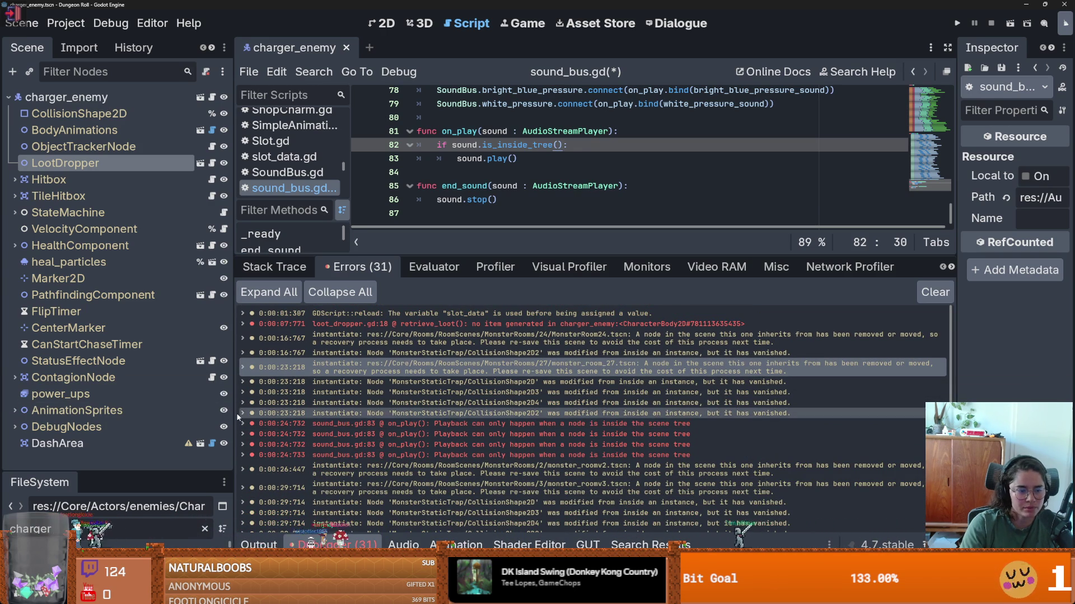
drag(139, 475, 136, 146)
- Filter the FileSystem for 'monster_room', open monster_room_27.tscn, then its inherited wooden_room scene
double_click(132, 209)
text(monster_r)
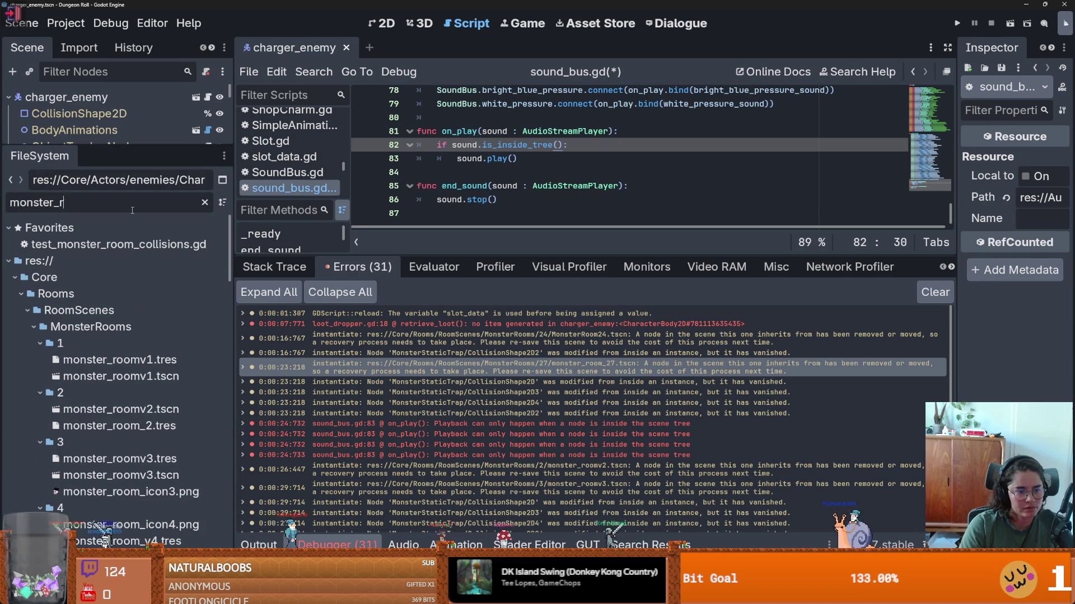
text(oom)
scroll(156, 469, down, 5)
scroll(156, 469, down, 5)
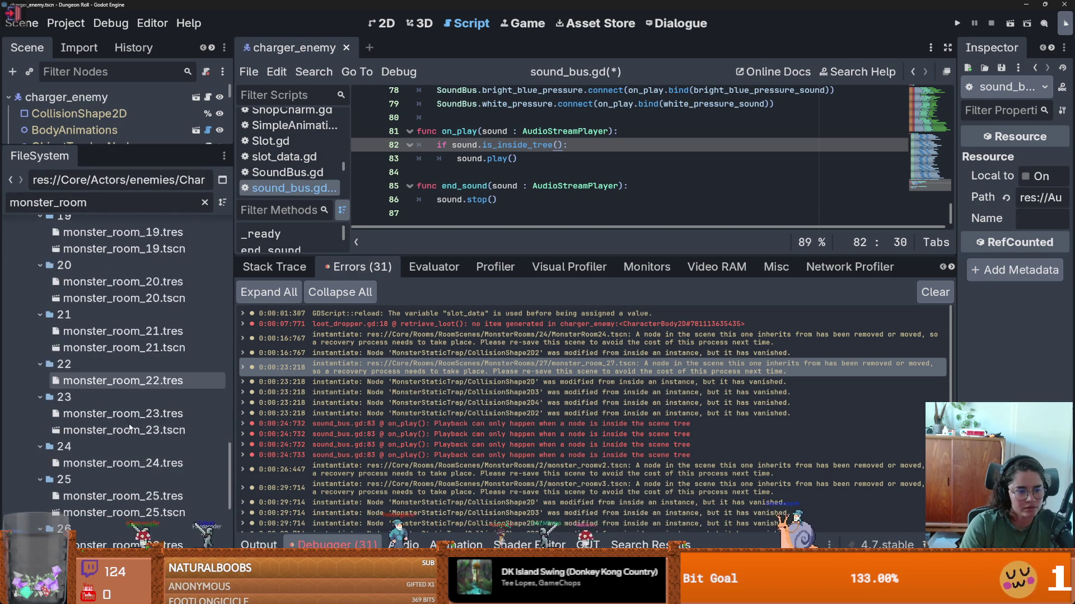
double_click(151, 438)
drag(156, 149, 157, 473)
click(195, 98)
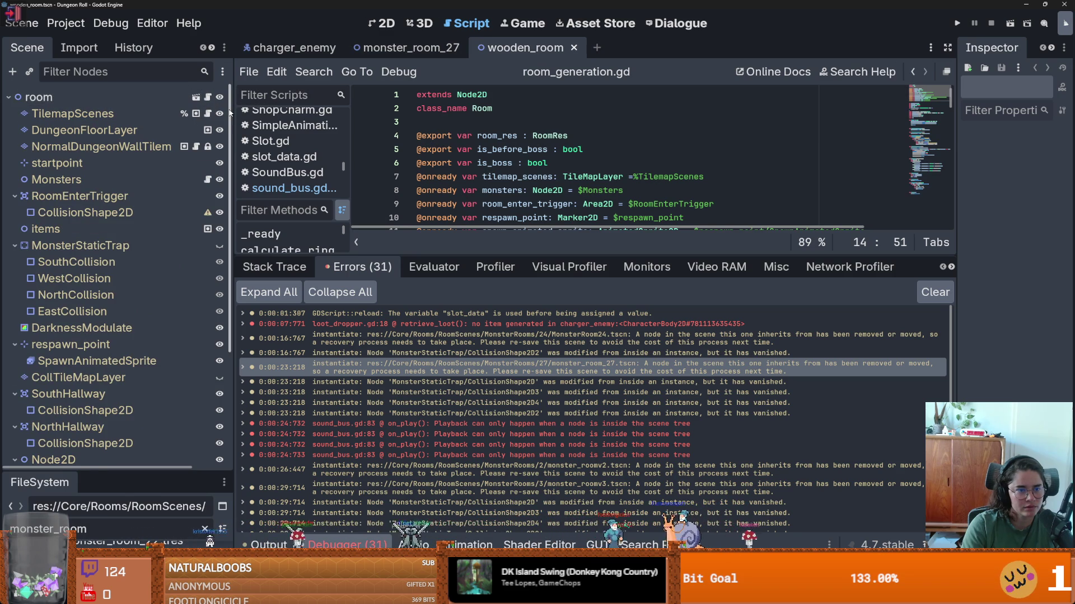
- Show wooden_room in the 2D view, zoomed out, with an enlarged room viewport
click(380, 23)
scroll(450, 165, down, 2)
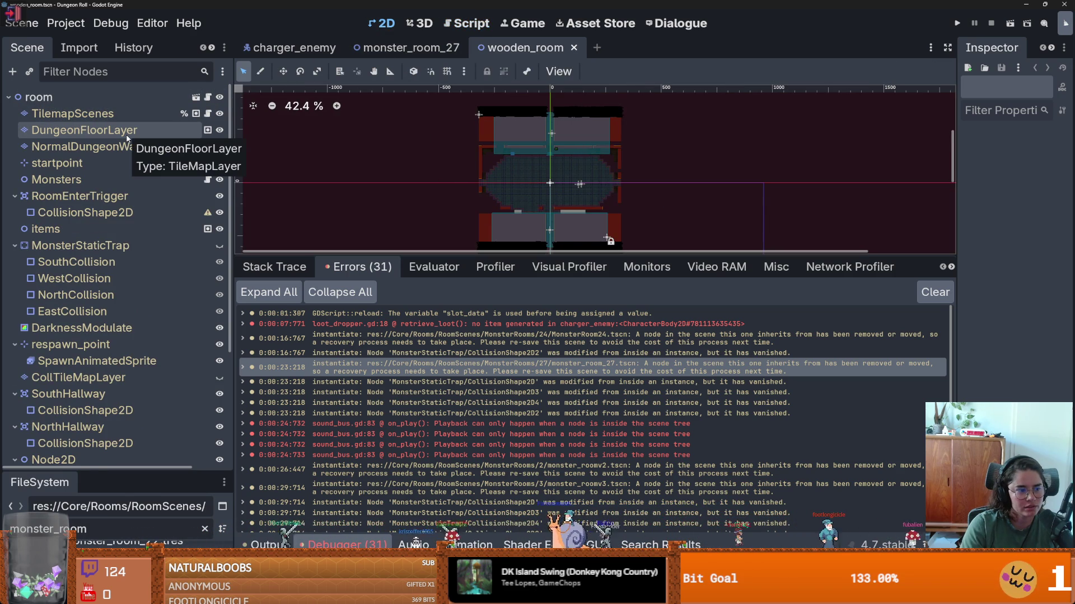
mouse_move(128, 138)
mouse_down()
mouse_move(432, 239)
mouse_move(612, 228)
mouse_up()
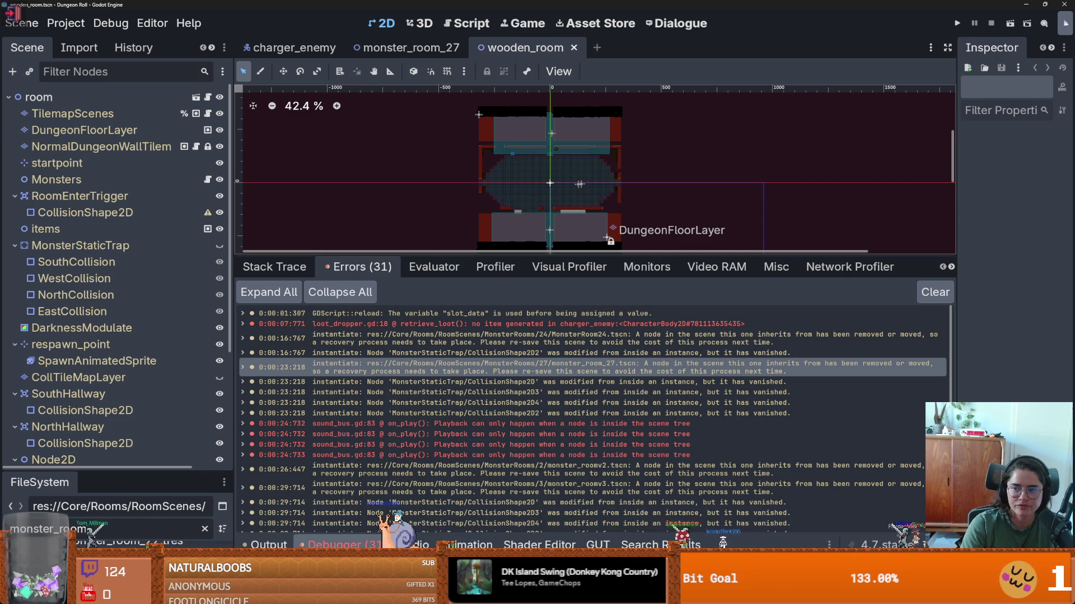
mouse_move(612, 228)
mouse_down()
mouse_move(492, 219)
mouse_move(517, 496)
mouse_up()
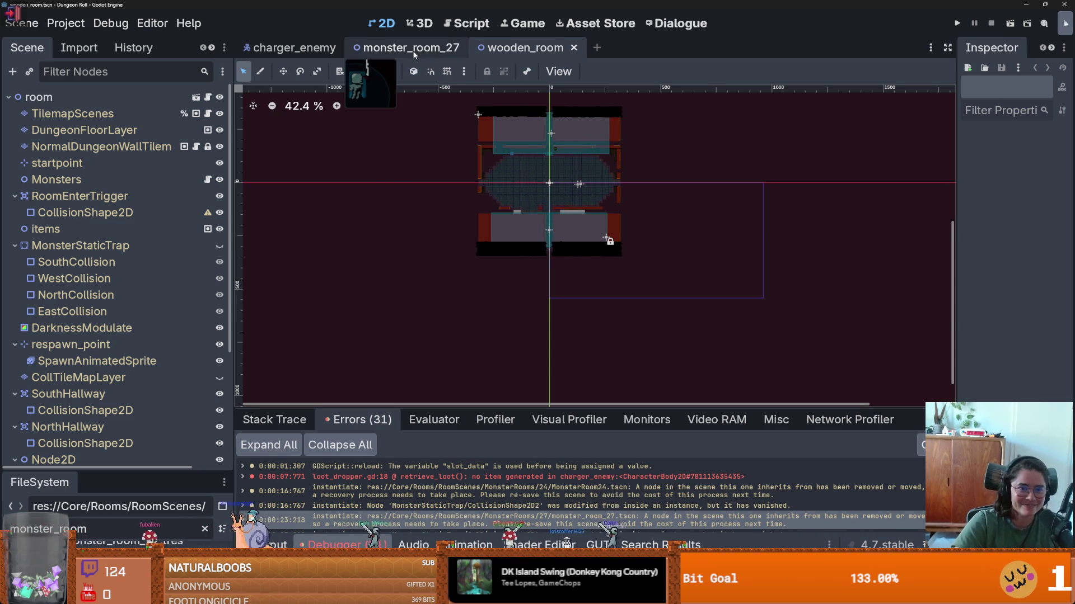
- Open the base 'room' scene through the root node's inherited-scene icon
click(197, 97)
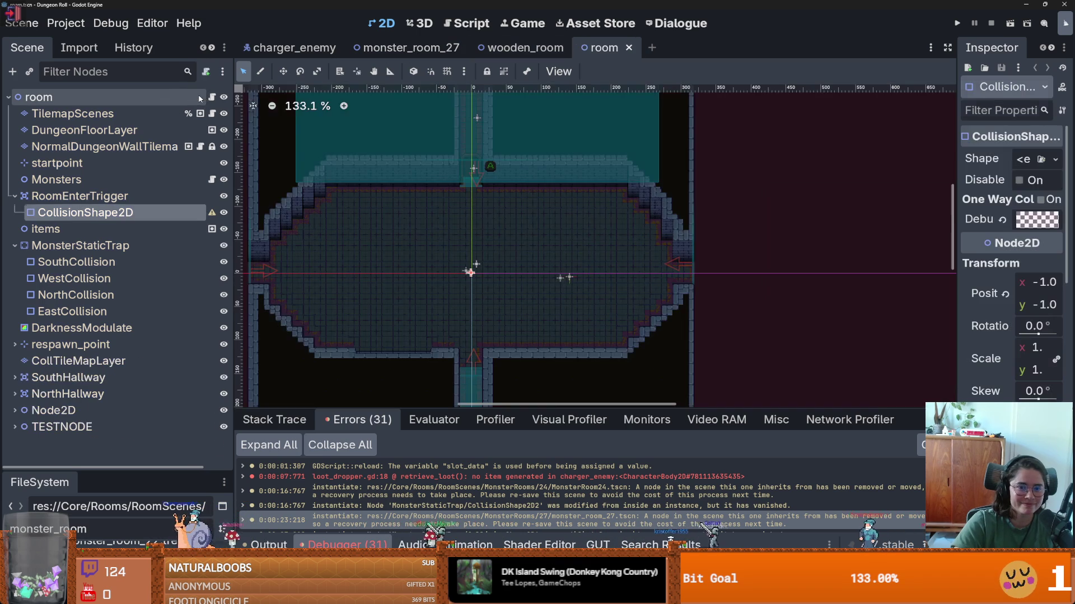
- Return to monster_room_27 and select its NormalDungeonWallTilemap layer
click(406, 48)
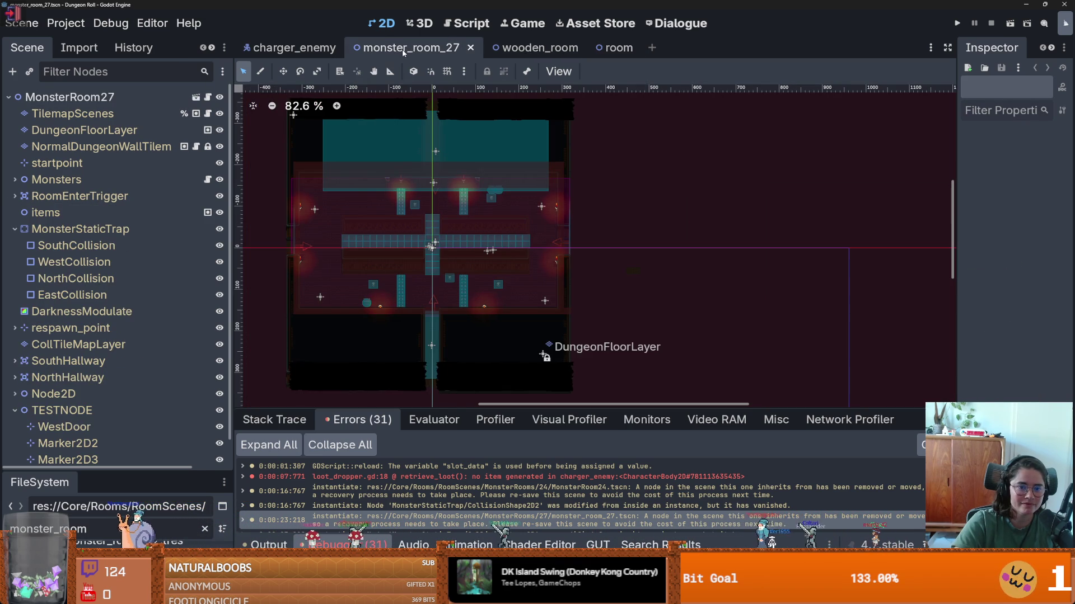
scroll(411, 248, up, 3)
scroll(410, 247, down, 3)
scroll(485, 247, up, 2)
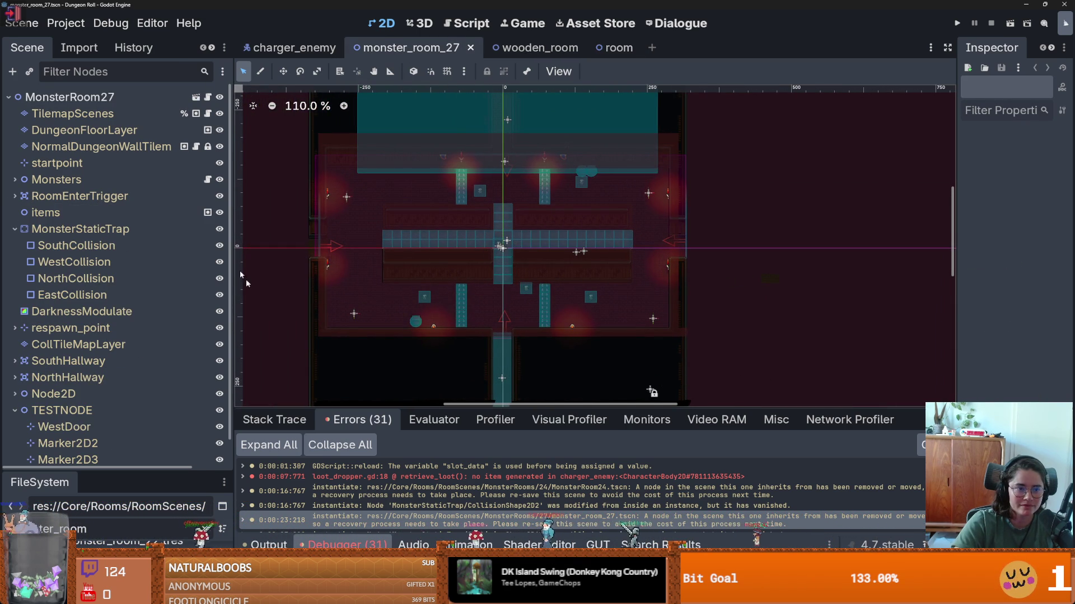
click(139, 152)
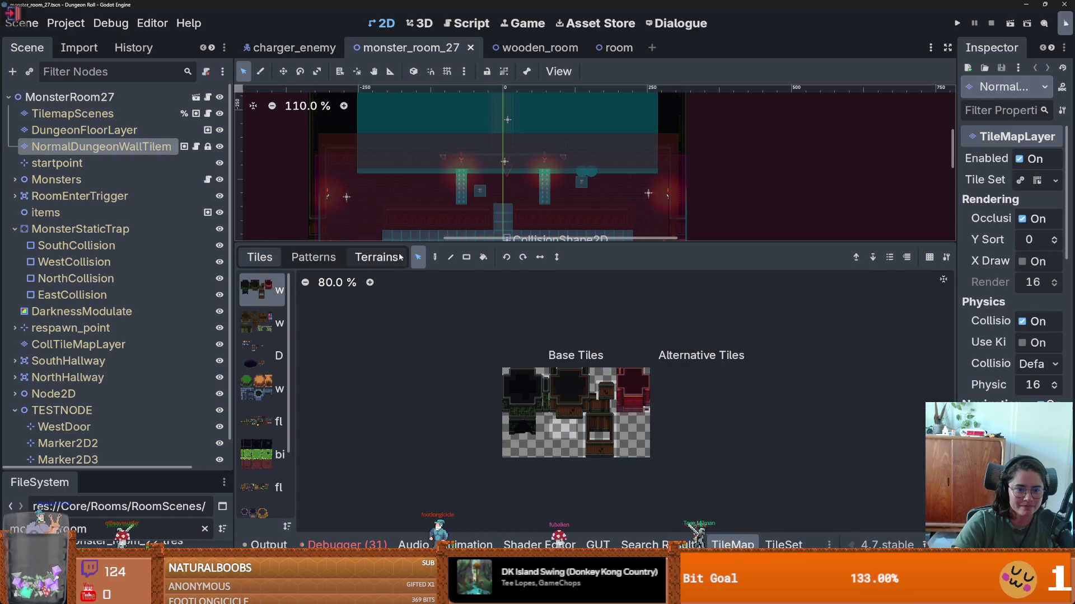
- Box-select every wall tile in the room and enlarge the FileSystem dock to show monster rooms
drag(465, 452, 761, 411)
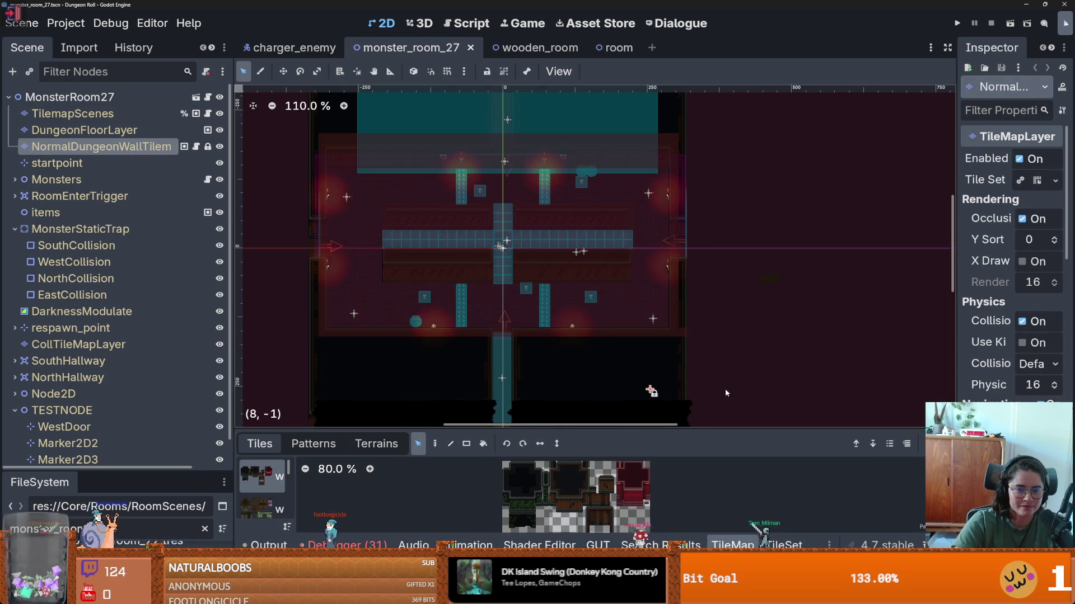
scroll(726, 393, down, 5)
mouse_move(727, 372)
mouse_down()
mouse_move(325, 101)
mouse_move(402, 131)
mouse_up()
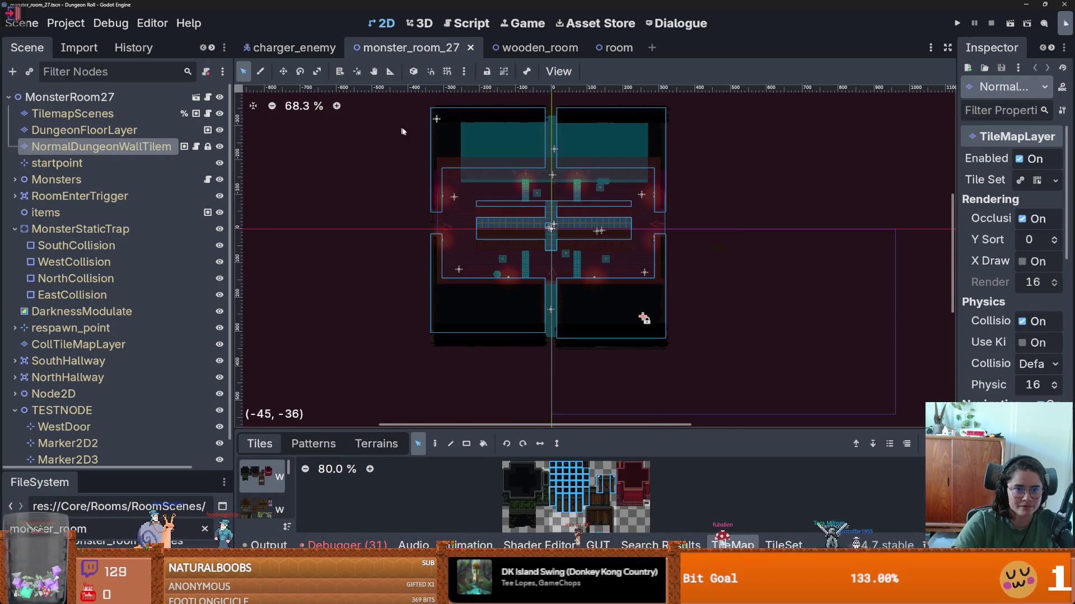
drag(86, 474, 85, 220)
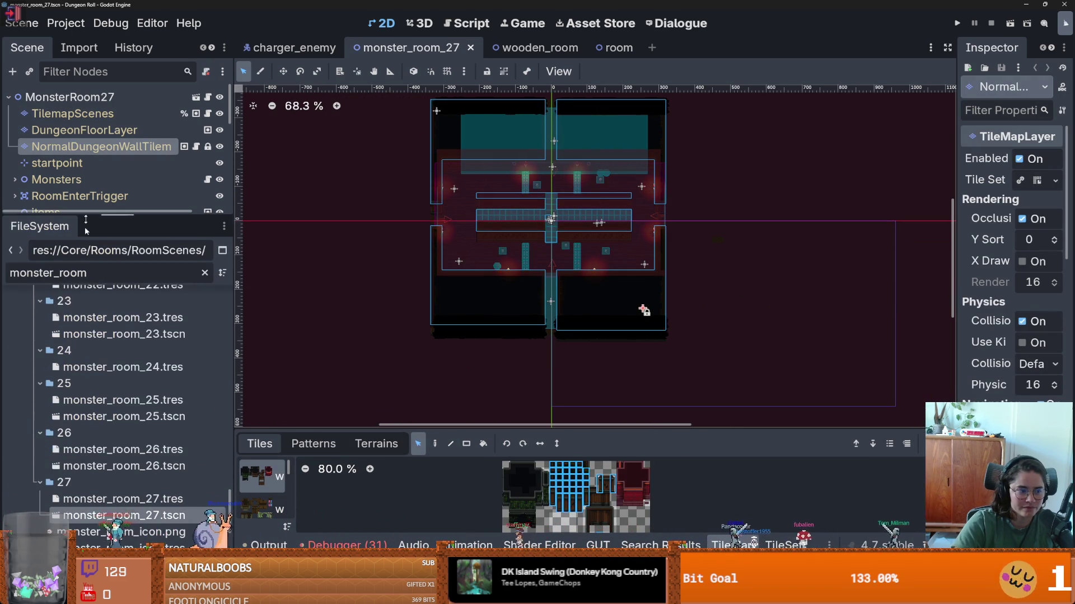
scroll(119, 386, up, 10)
scroll(120, 386, up, 6)
- Open monster_room_14.tscn and paste the copied wall tiles into it
double_click(99, 347)
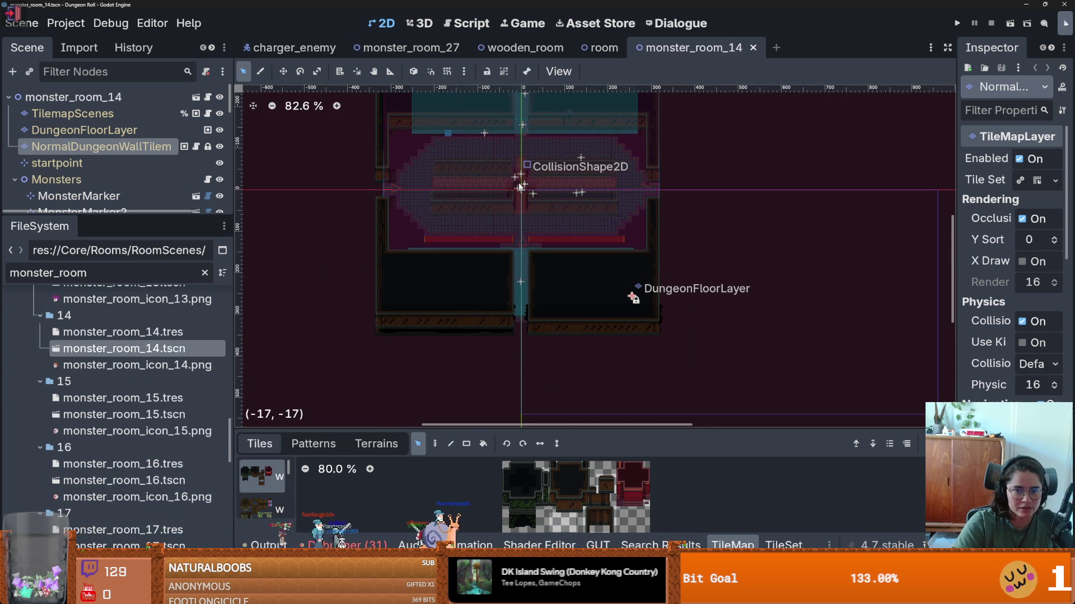
scroll(519, 180, up, 6)
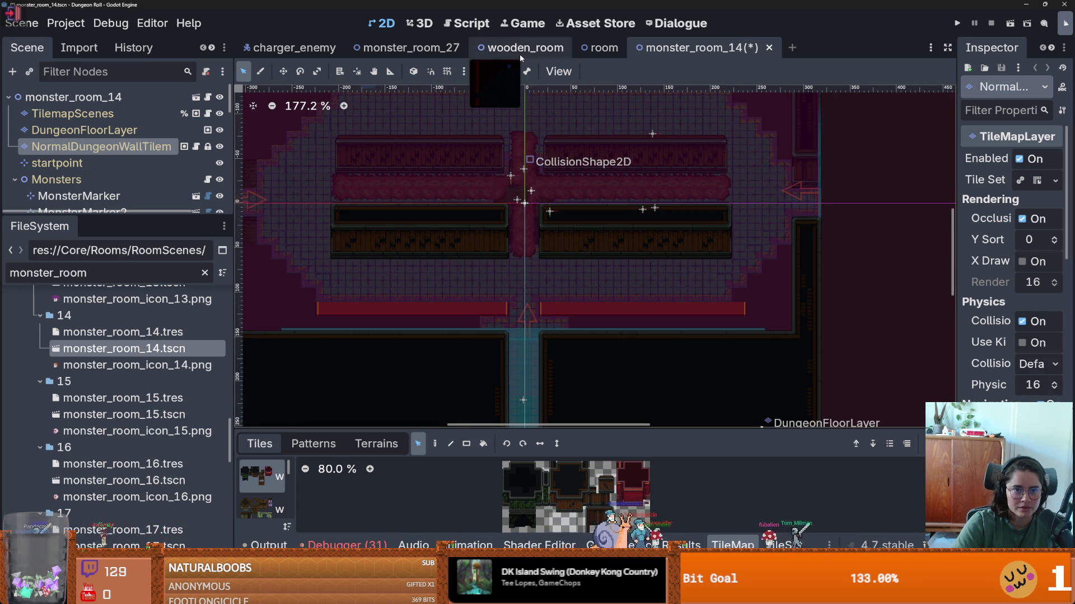
key(ctrl+s)
- Copy monster_room_27's DungeonFloorLayer tiles into monster_room_14 and save it
click(440, 49)
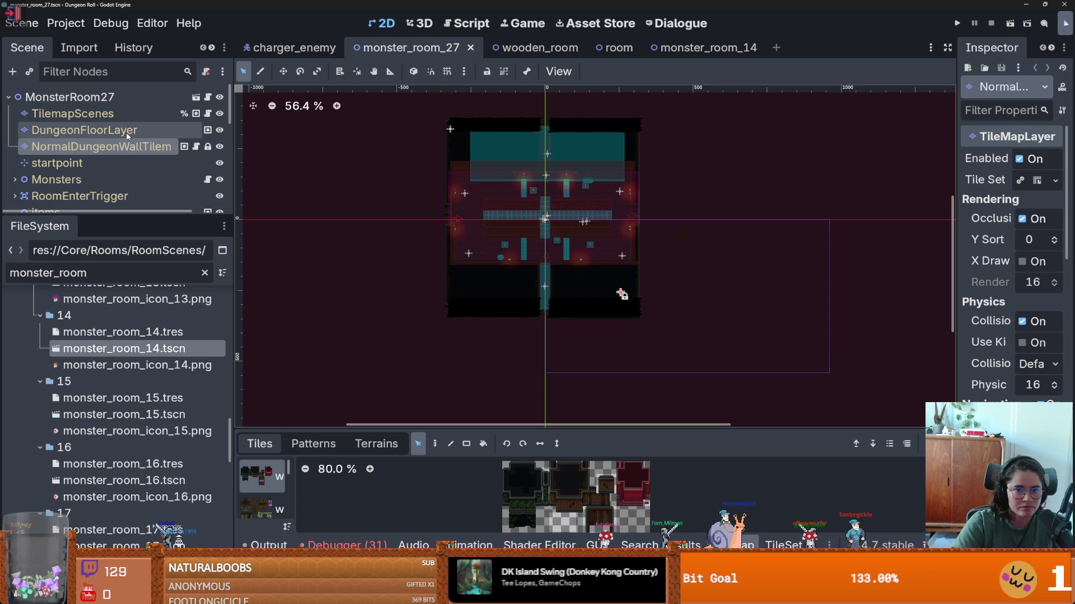
click(106, 130)
click(544, 115)
click(703, 48)
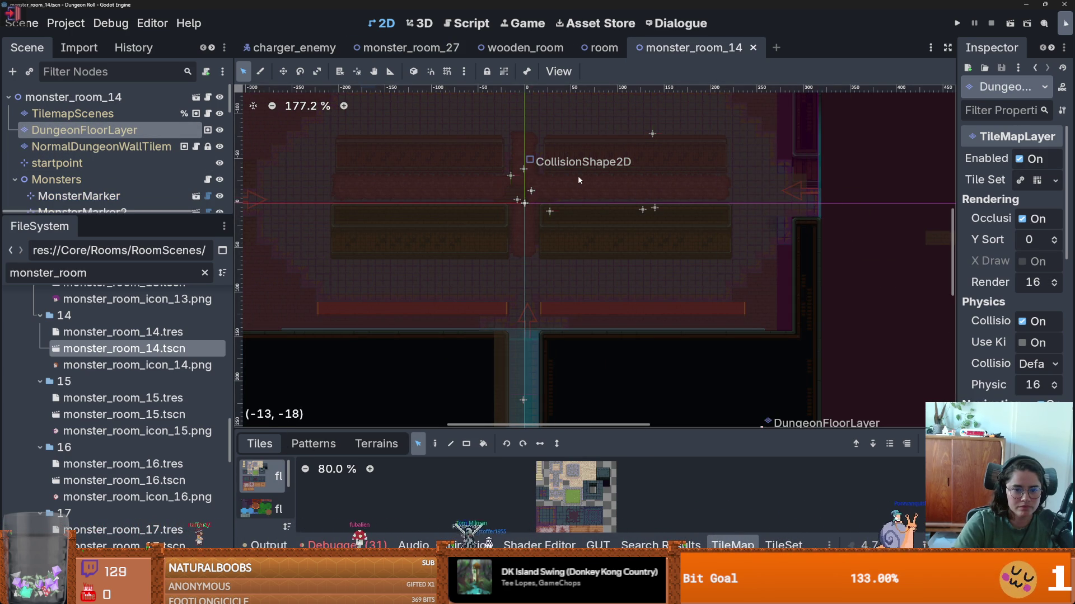
scroll(585, 180, down, 5)
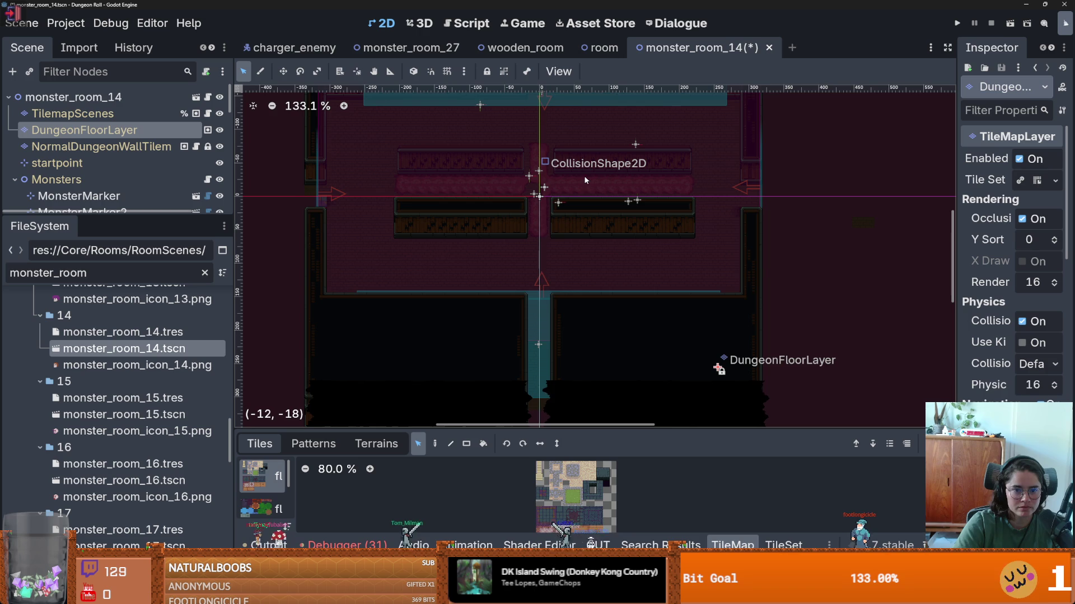
key(ctrl+s)
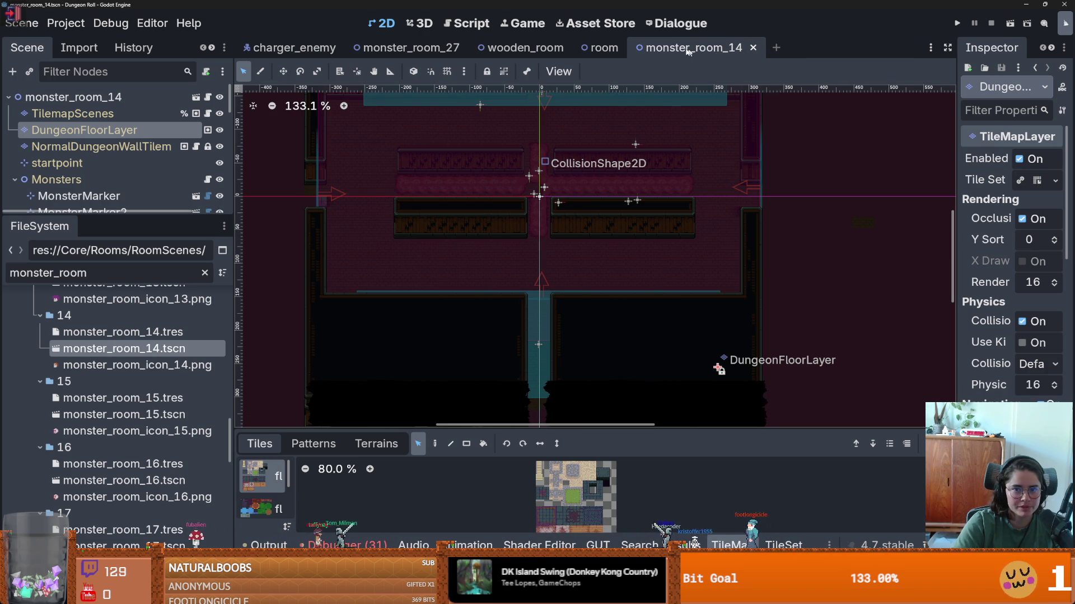
- Compare both rooms, open the base room scene, then select monster_room_14's TilemapScenes layer
click(411, 48)
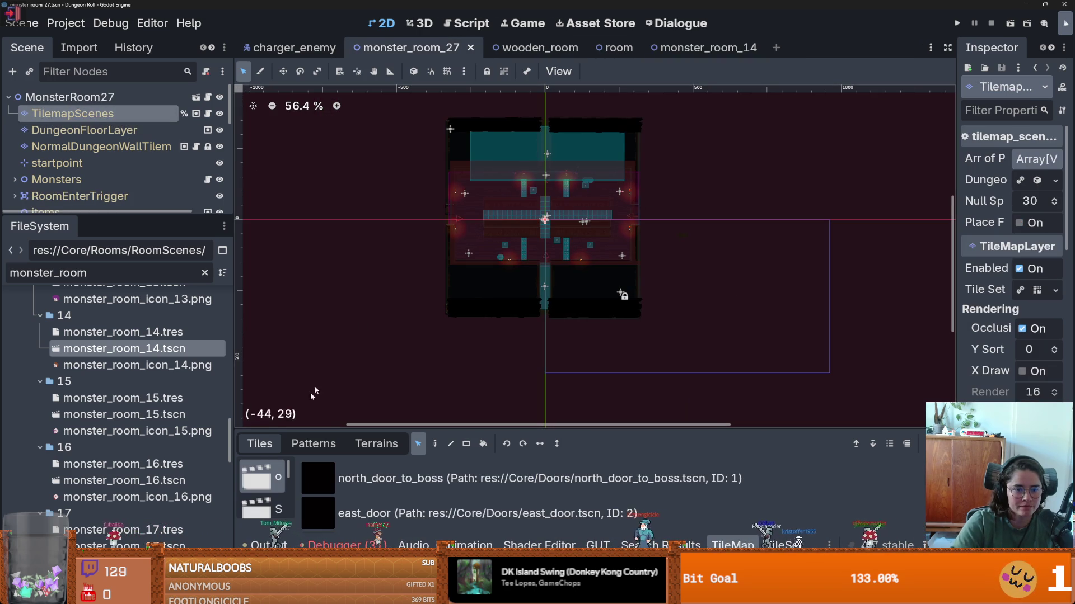
click(708, 47)
click(195, 97)
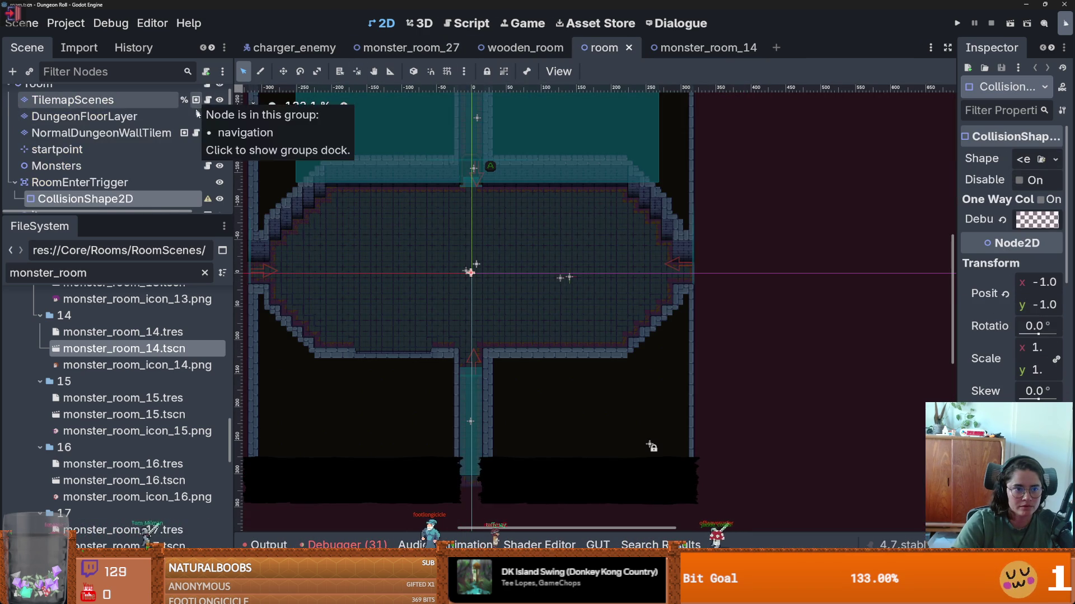
key(ctrl+Tab)
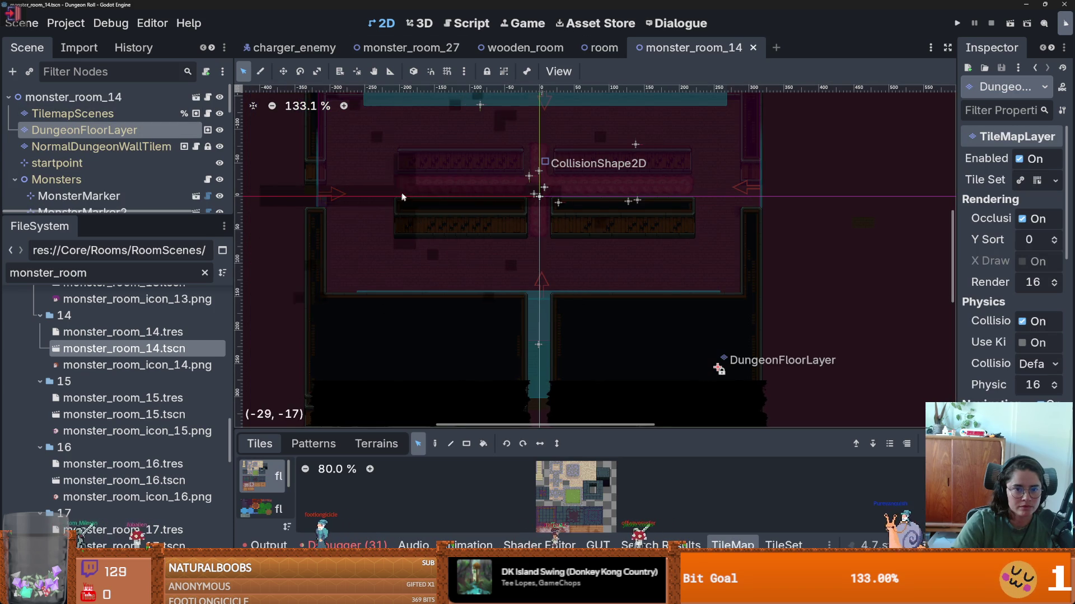
click(162, 114)
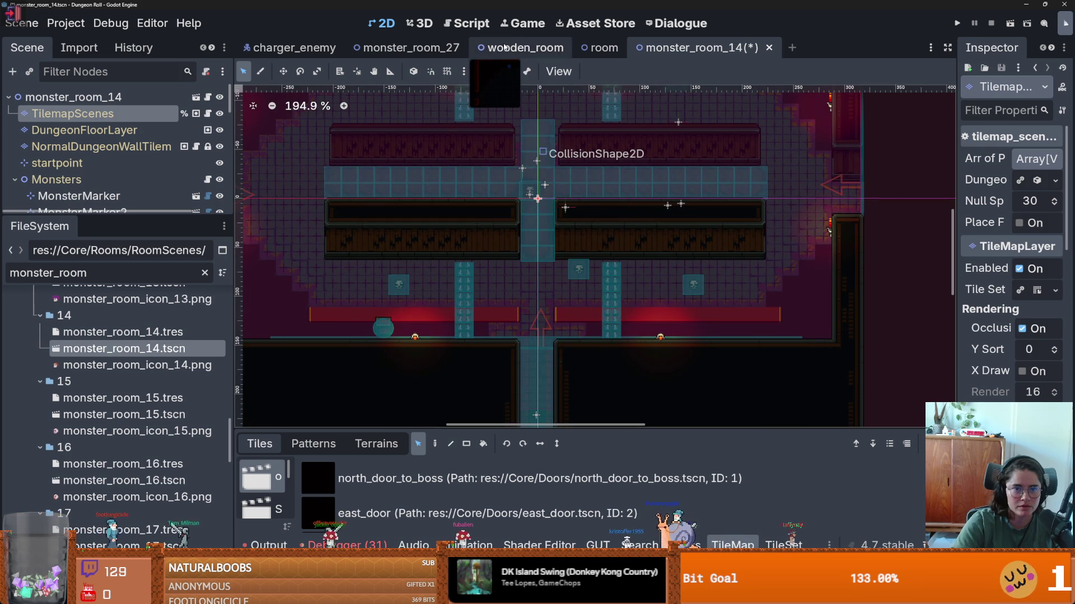
- Make DungeonFloorLayer the edited layer in monster_room_14 and save the scene with Ctrl+S
click(408, 48)
click(619, 293)
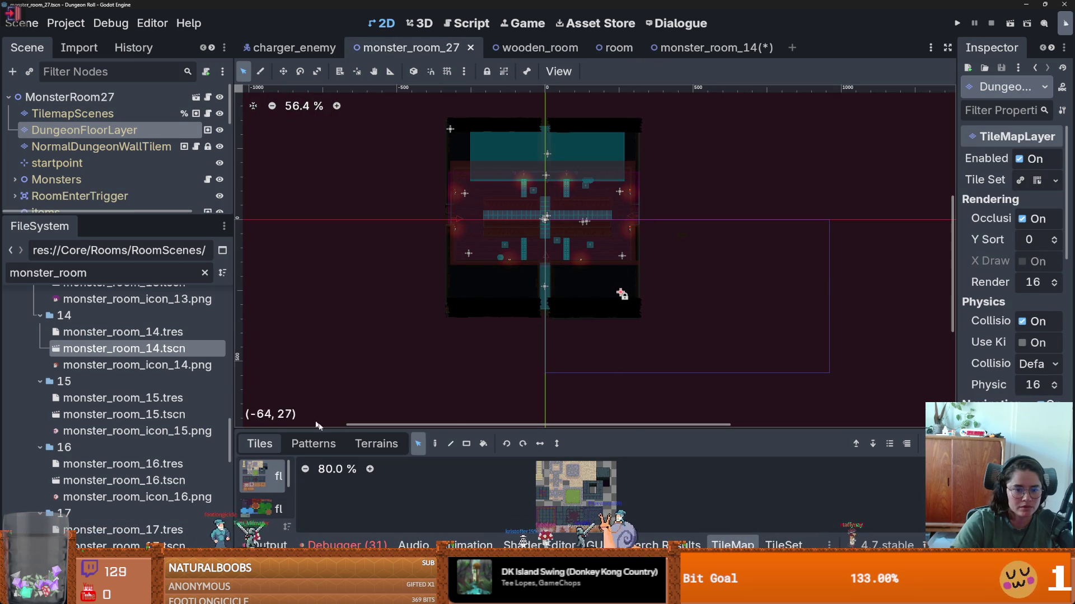
click(709, 48)
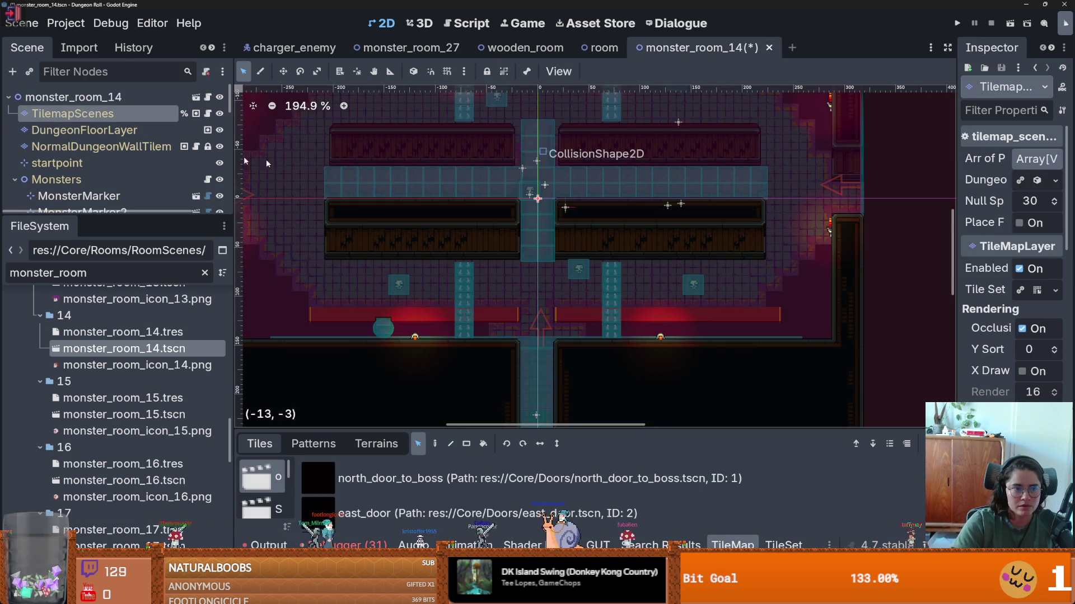
click(158, 132)
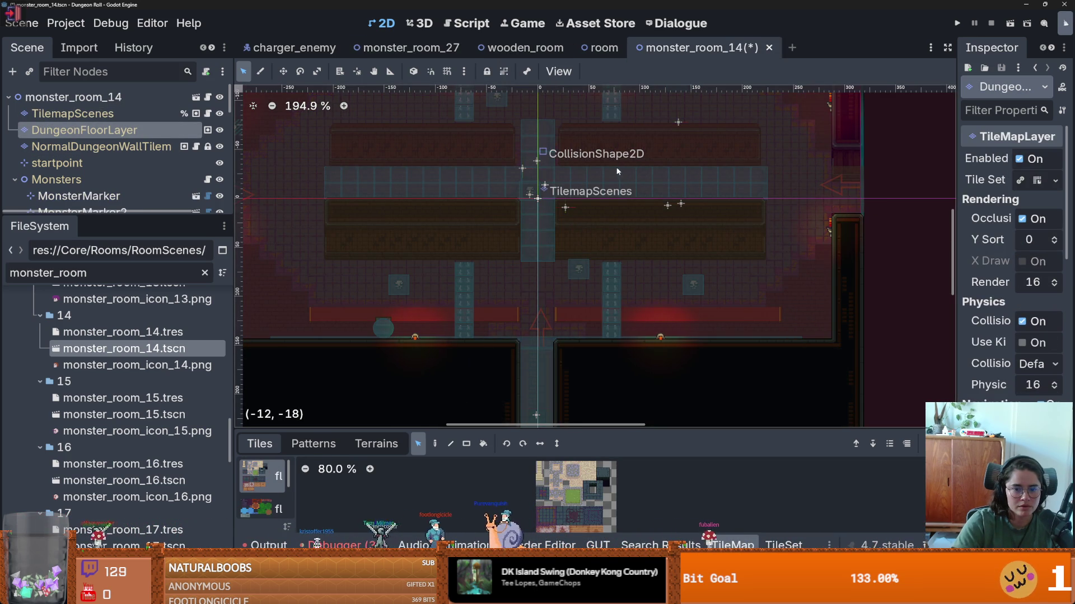
scroll(564, 260, down, 3)
key(ctrl+s)
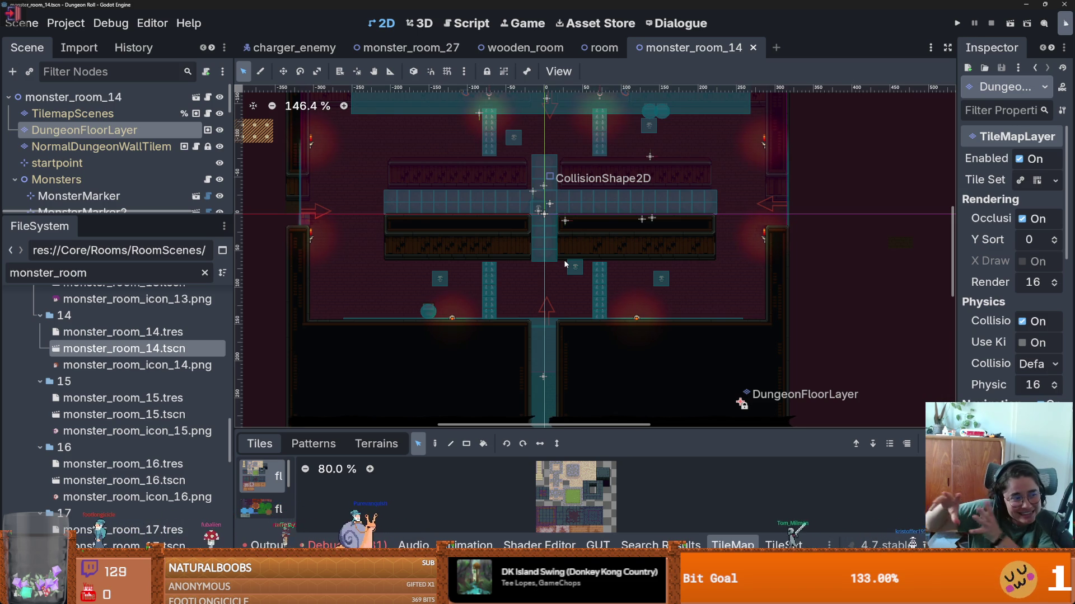
scroll(520, 285, down, 1)
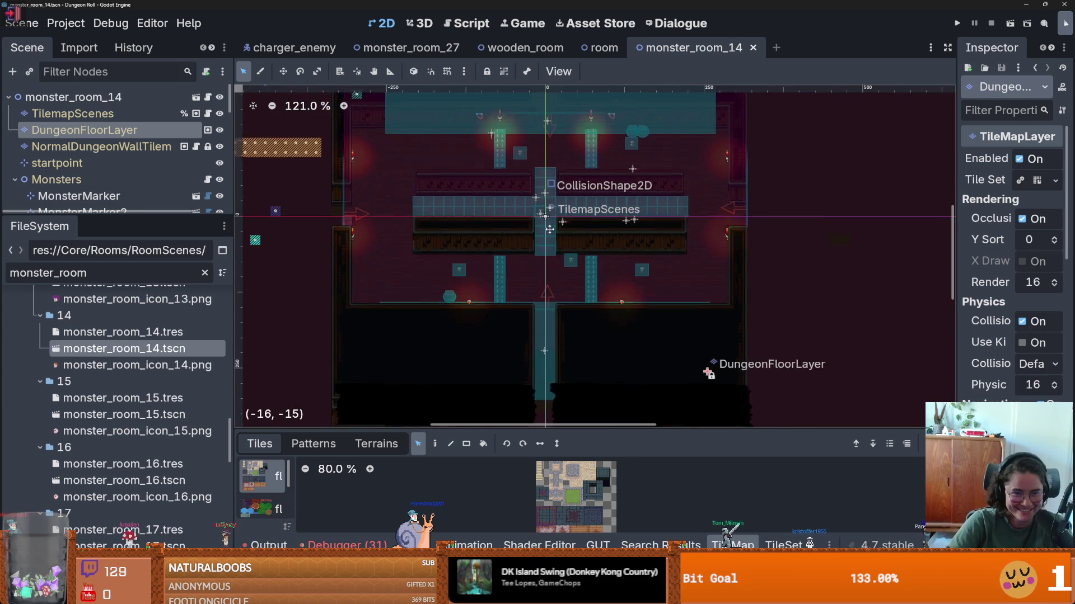
- Delete the stray floor tiles left of monster_room_14 and save
key(ctrl+s)
scroll(601, 297, down, 2)
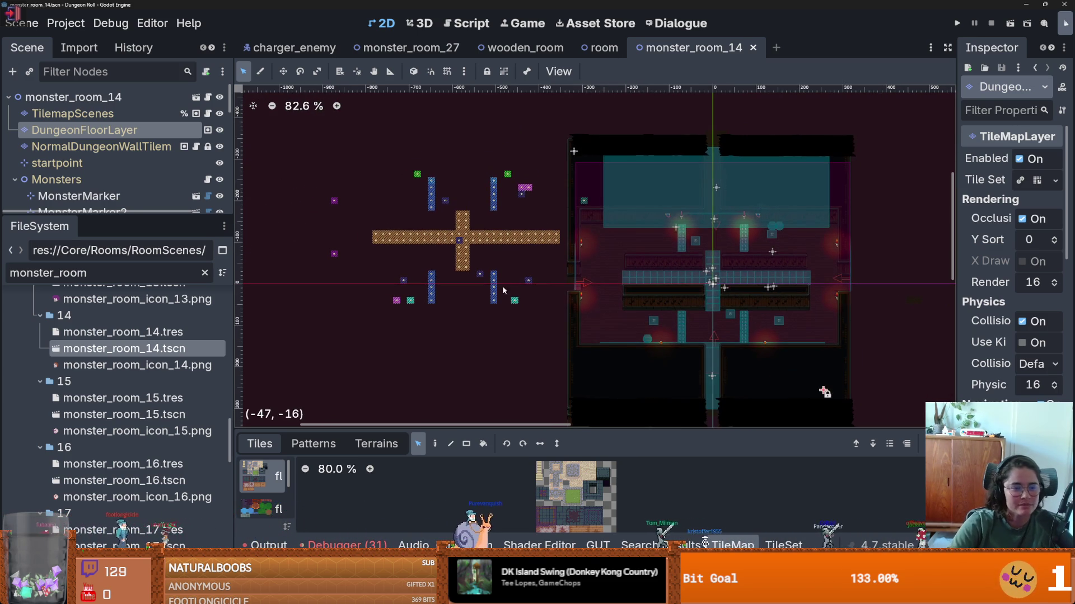
click(73, 113)
key(Down)
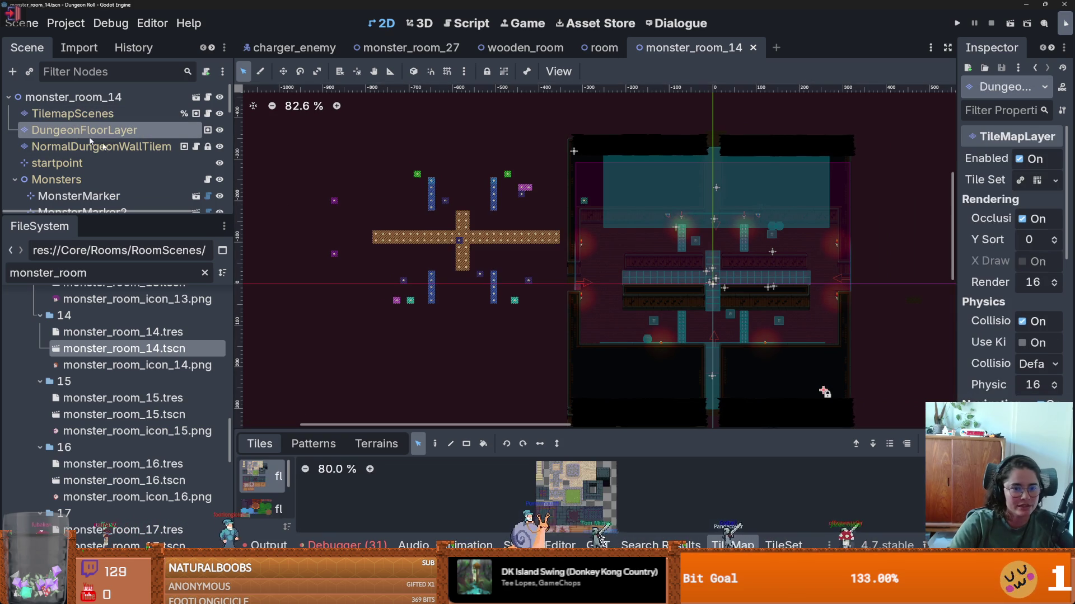
mouse_move(282, 156)
mouse_down()
mouse_move(568, 310)
mouse_move(563, 352)
mouse_up()
key(Delete)
key(ctrl+s)
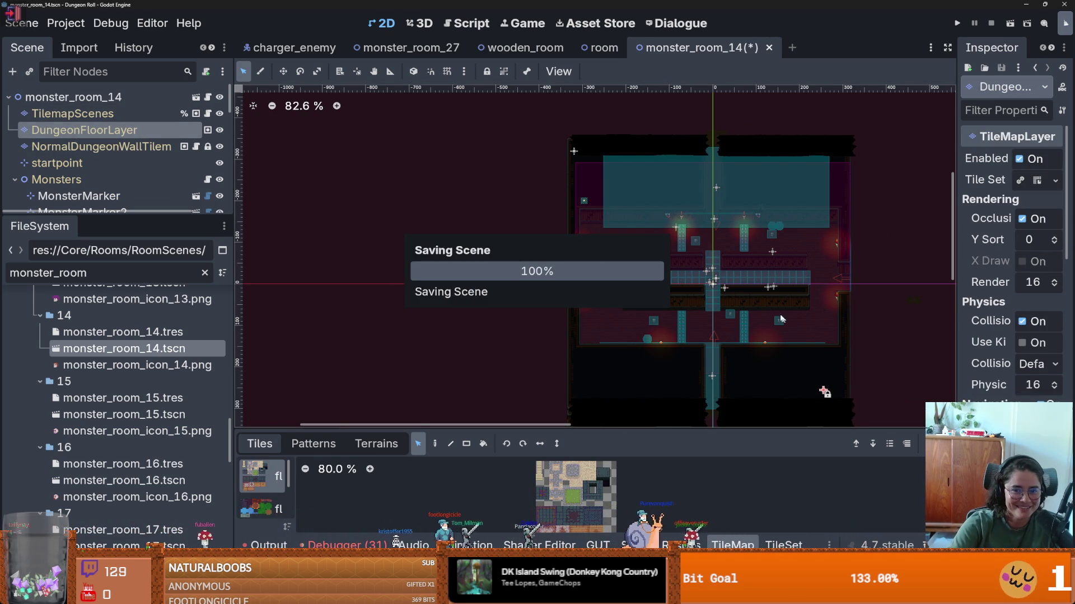
- Erase the lower-area floor tiles, save monster_room_14, and return to monster_room_27
scroll(642, 254, up, 2)
scroll(608, 264, down, 2)
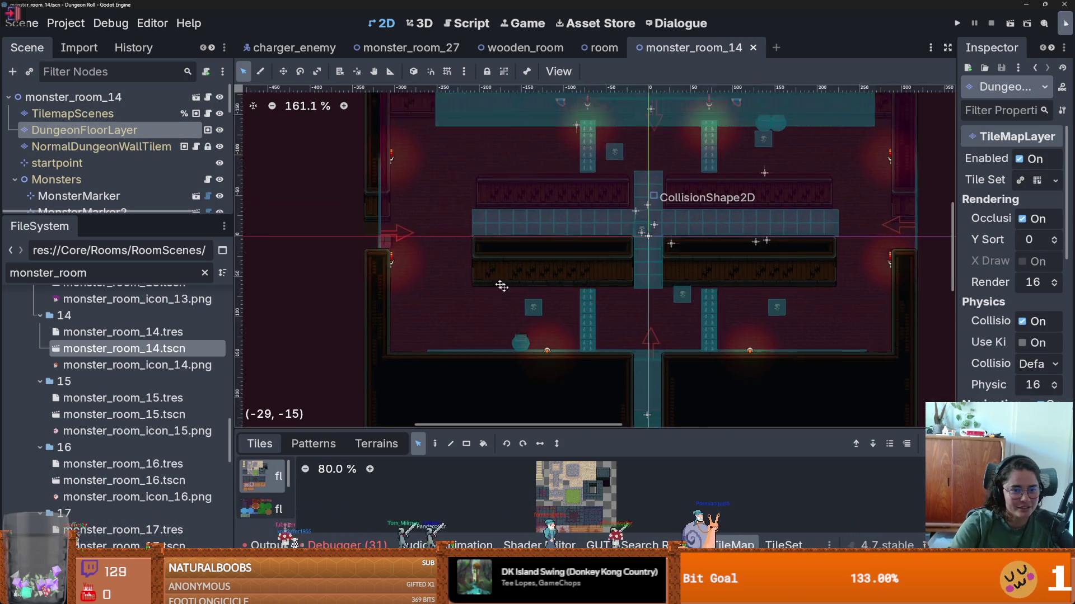
scroll(479, 281, up, 5)
scroll(478, 281, down, 3)
scroll(481, 283, down, 5)
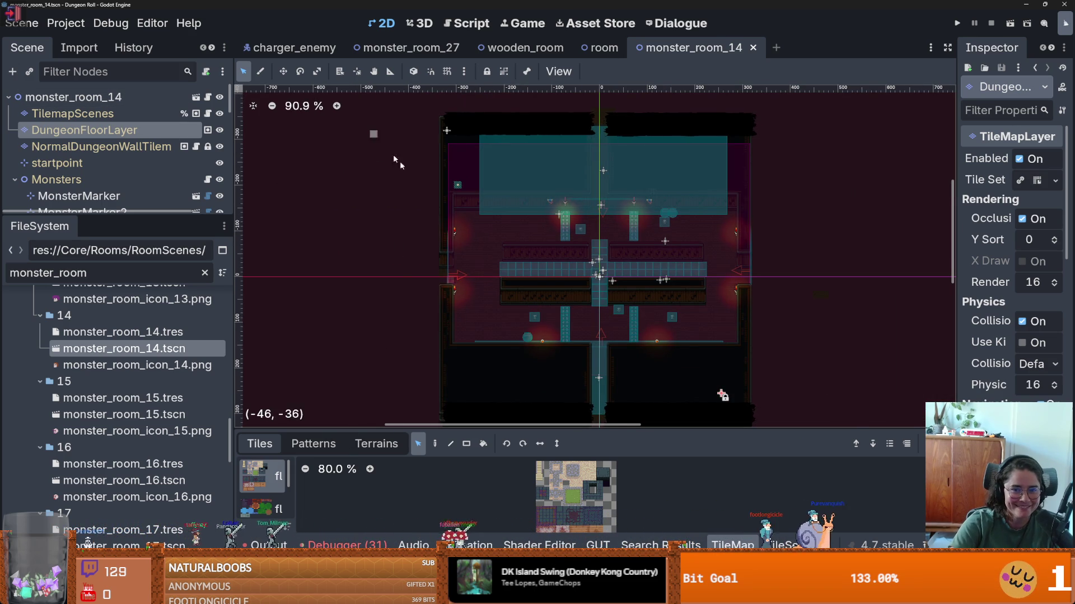
drag(724, 335, 697, 249)
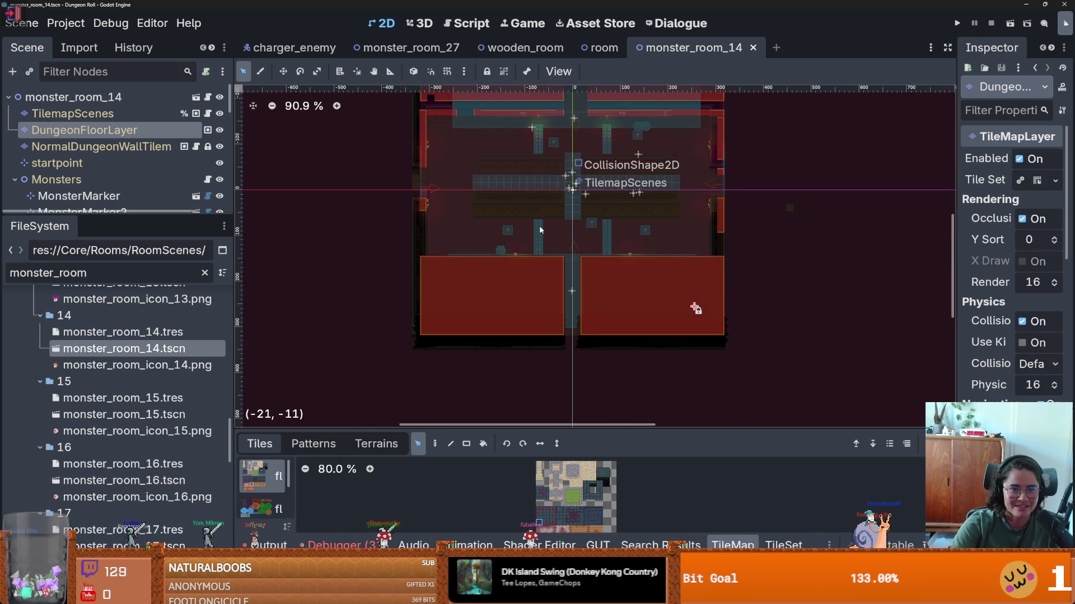
click(541, 230)
scroll(380, 209, up, 1)
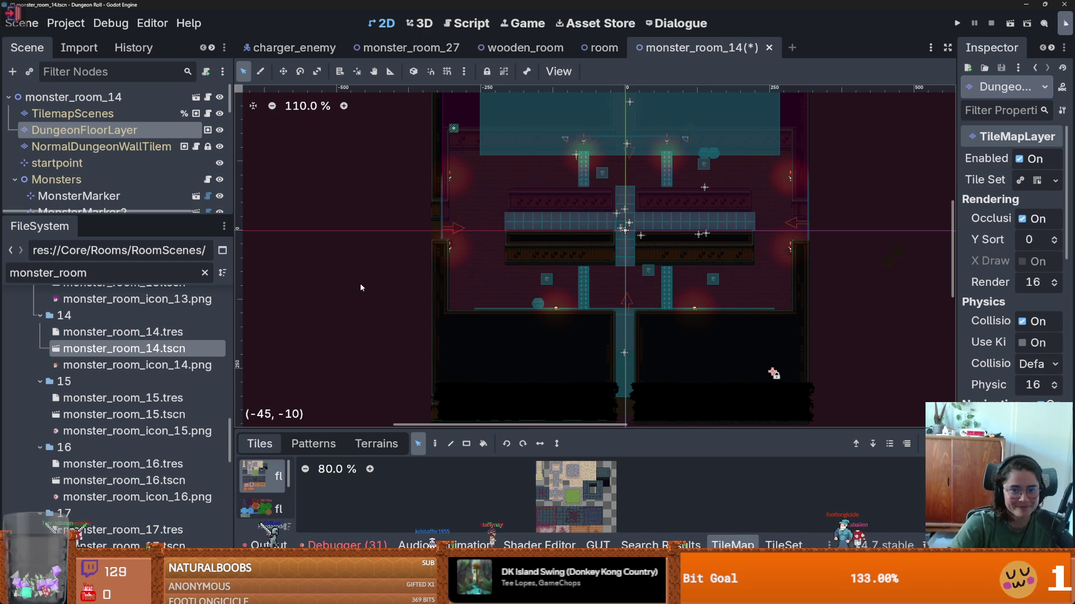
scroll(775, 368, up, 3)
key(ctrl+s)
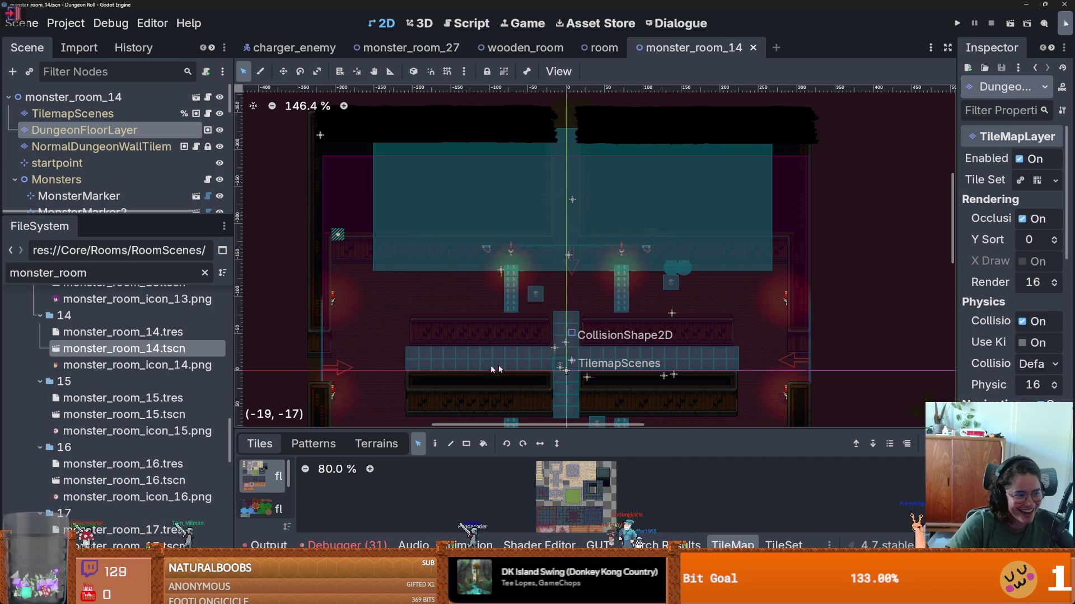
click(392, 48)
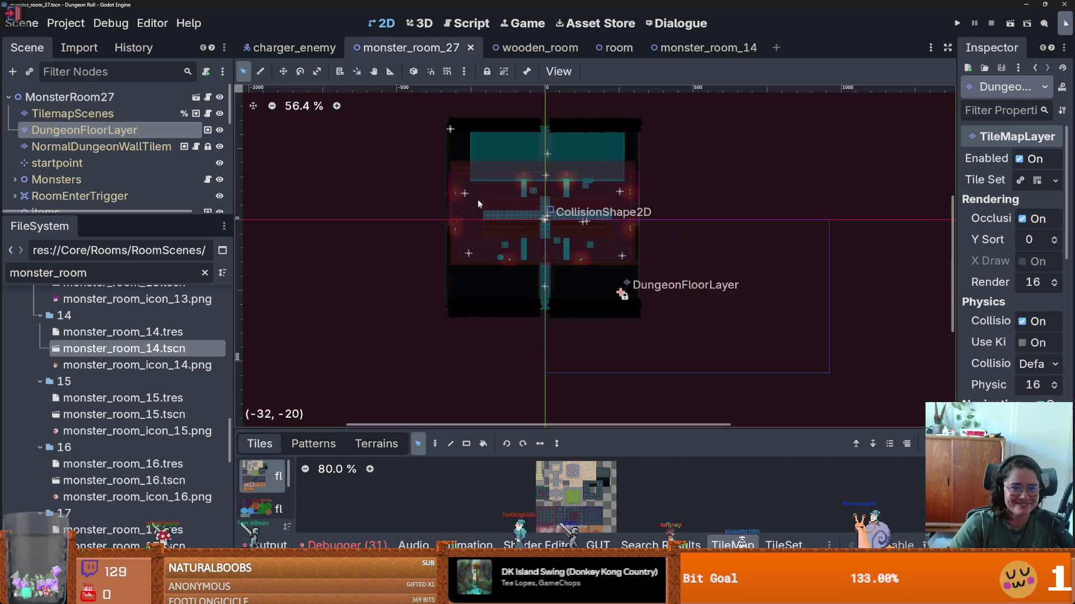
- Clear the MonsterRoom27 root's inheritance, confirming on the second attempt
right_click(160, 103)
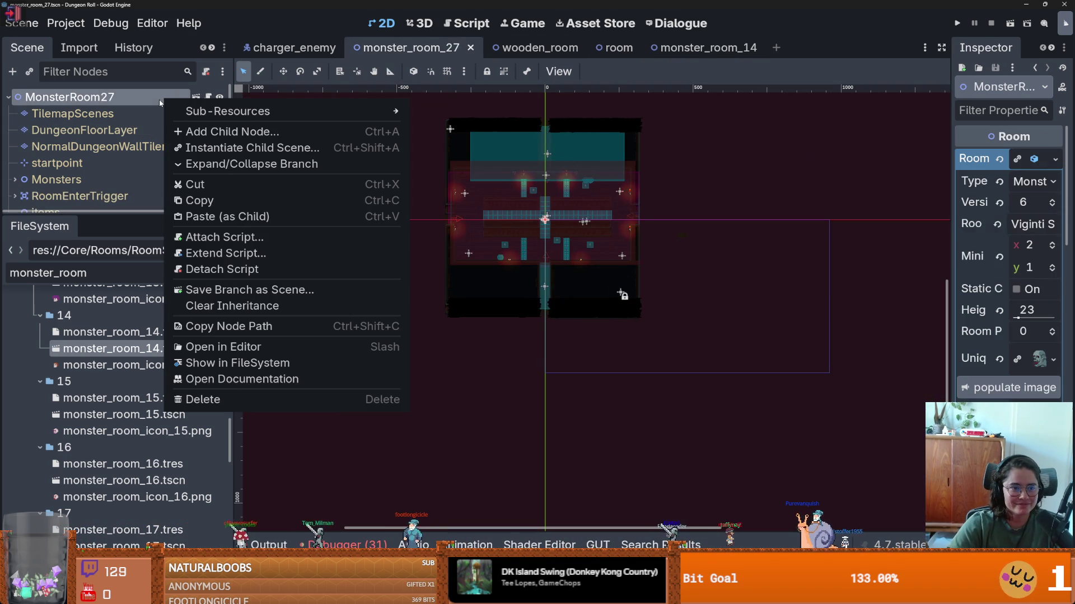
mouse_move(236, 110)
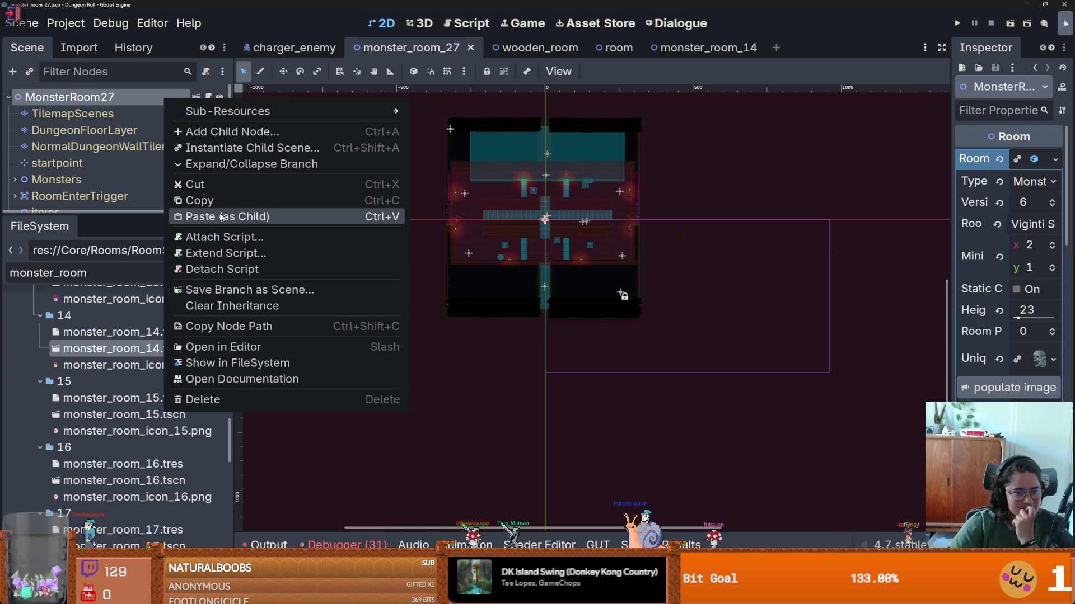
click(224, 306)
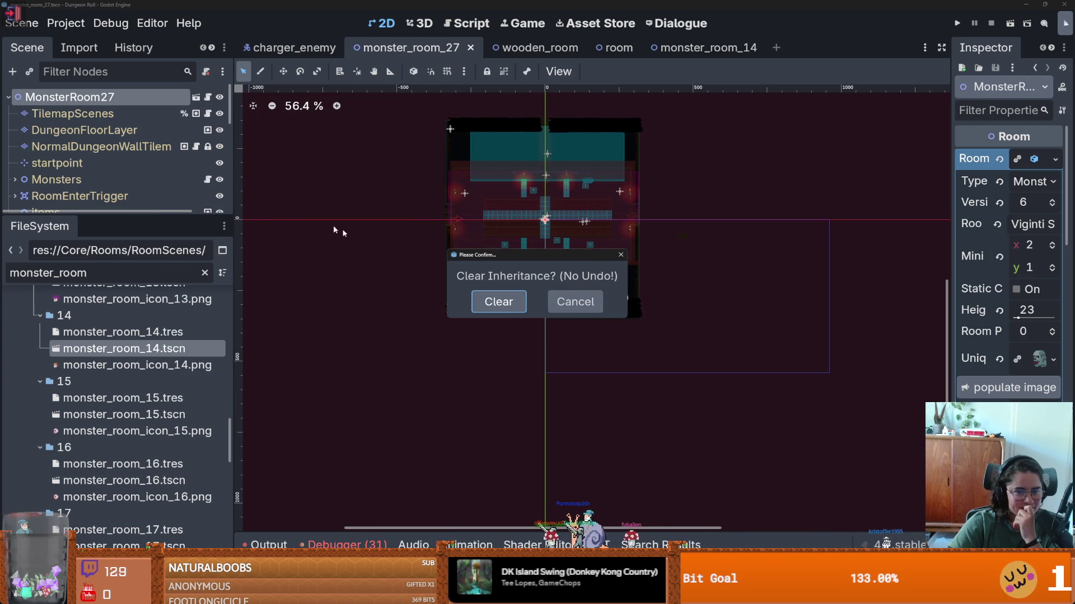
click(620, 256)
right_click(162, 99)
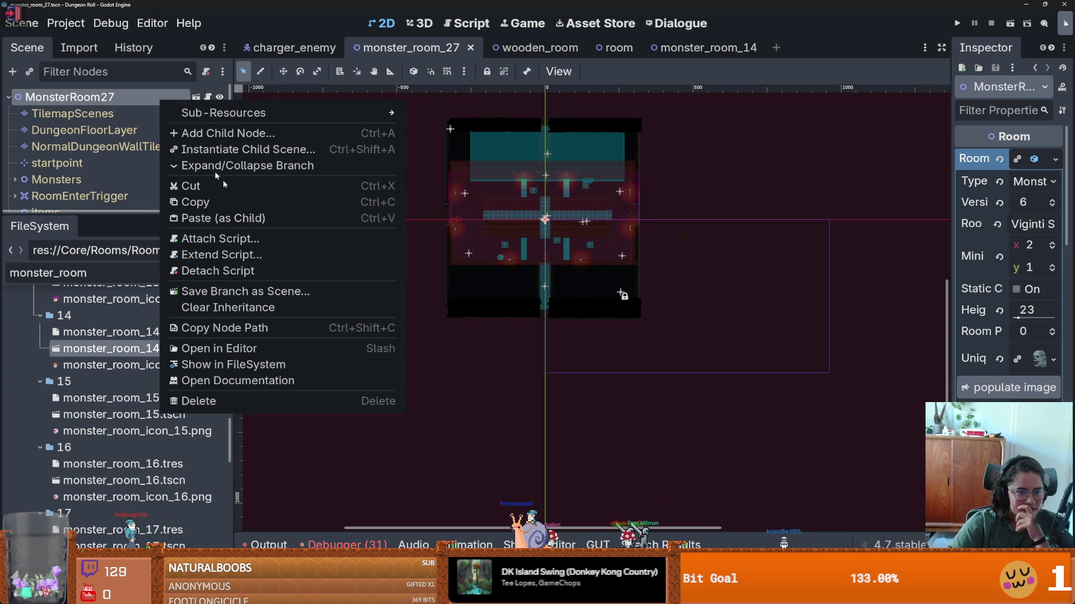
click(291, 307)
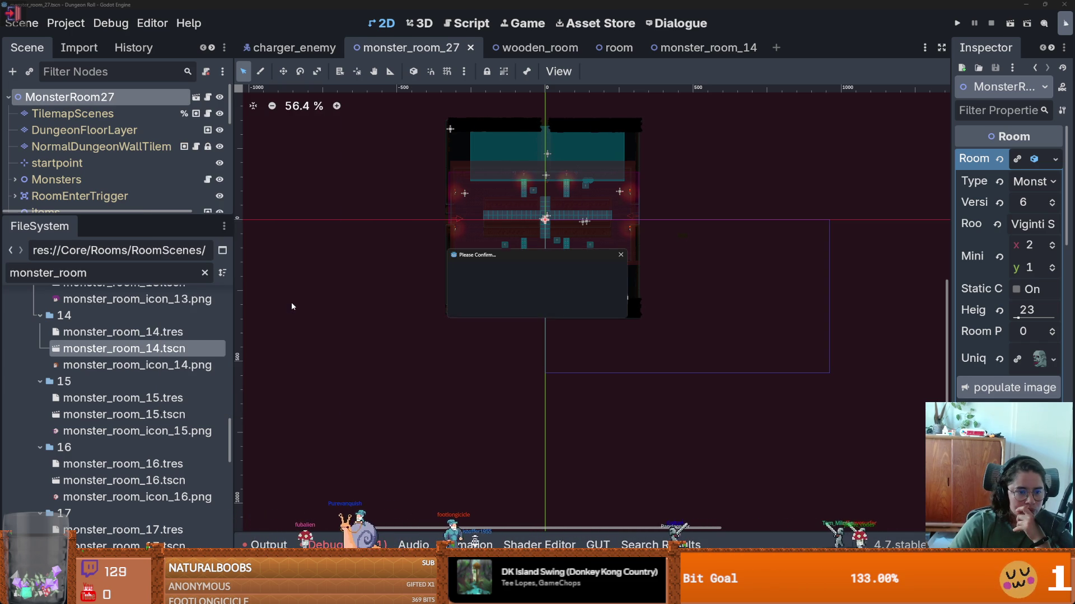
click(493, 302)
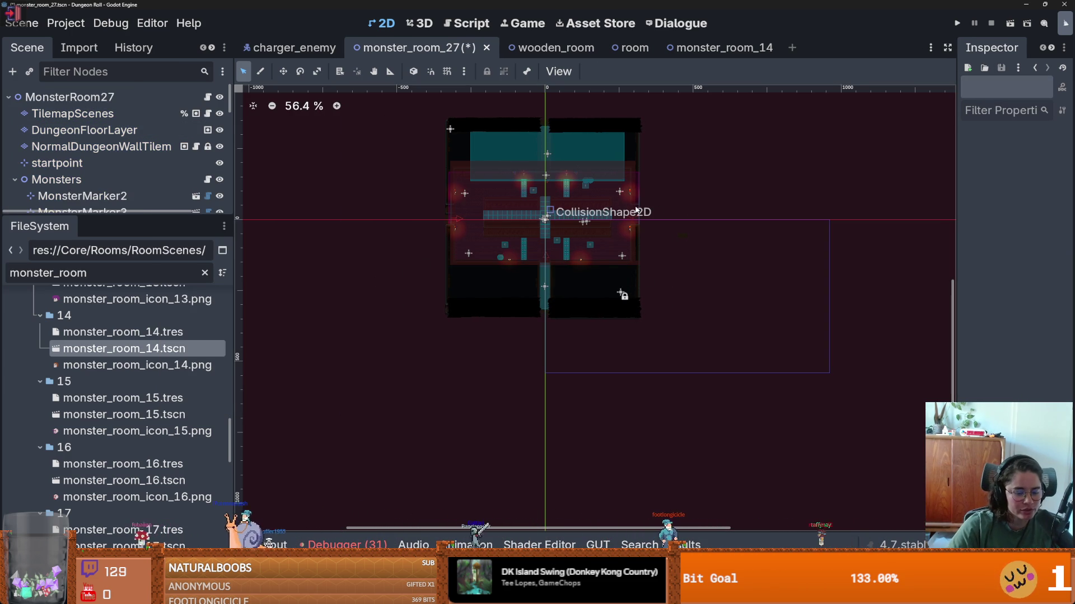
- Close monster_room_27 with Don't Save, discarding the cleared inheritance
click(621, 295)
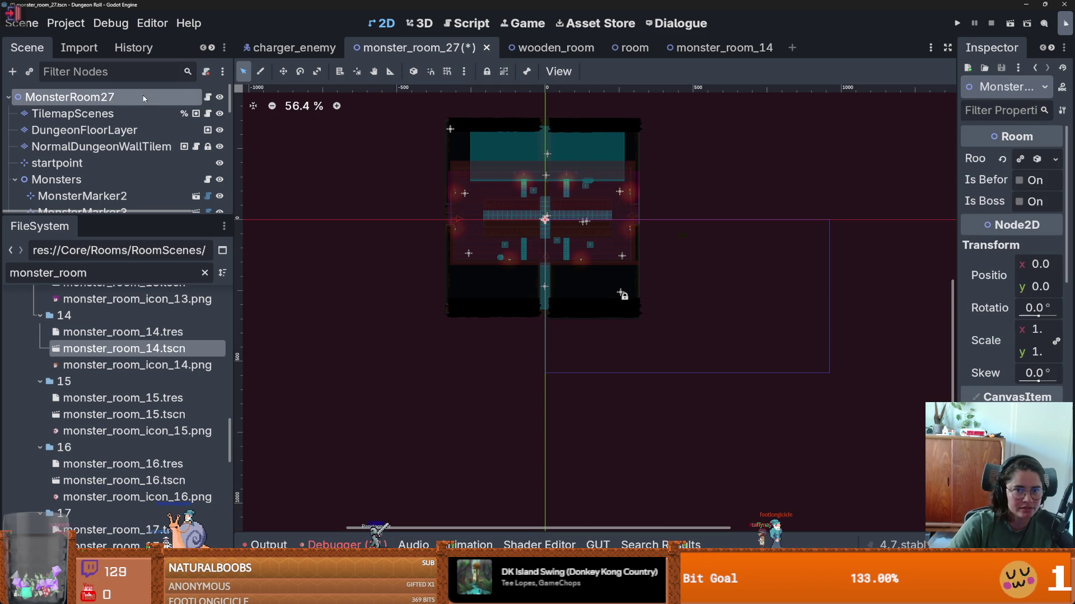
click(486, 48)
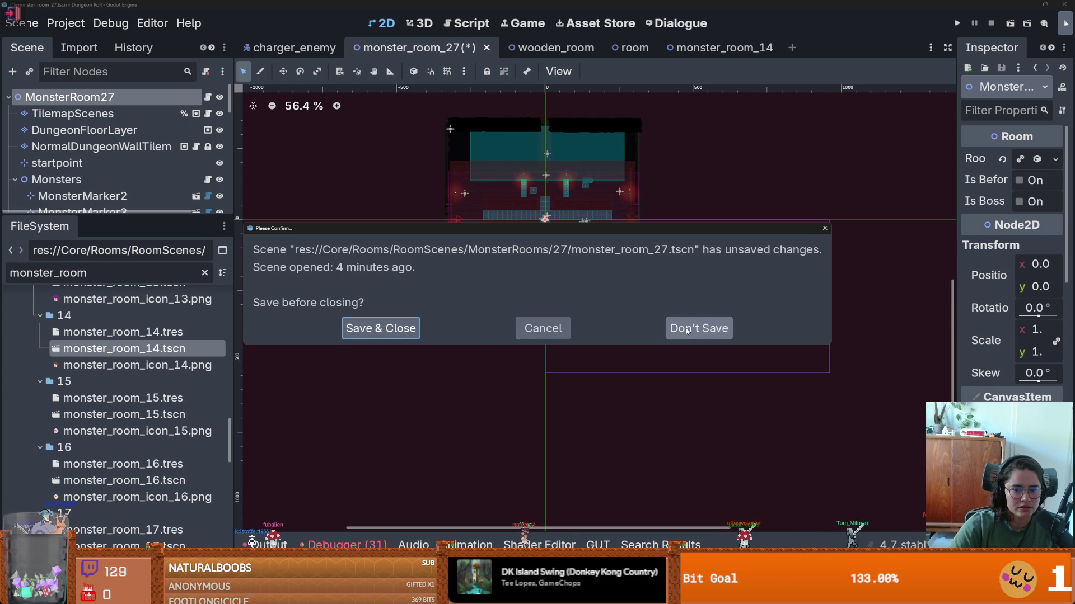
click(704, 328)
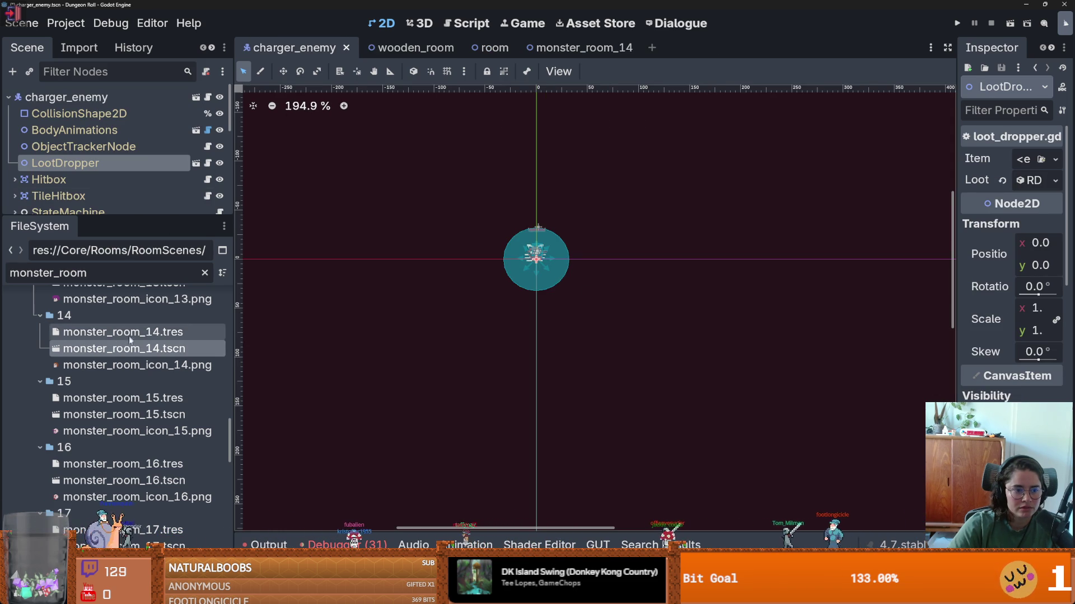
- Reopen monster_room_27.tscn from folder 27 and cycle back to its tab and root node
scroll(116, 375, down, 4)
scroll(123, 416, down, 5)
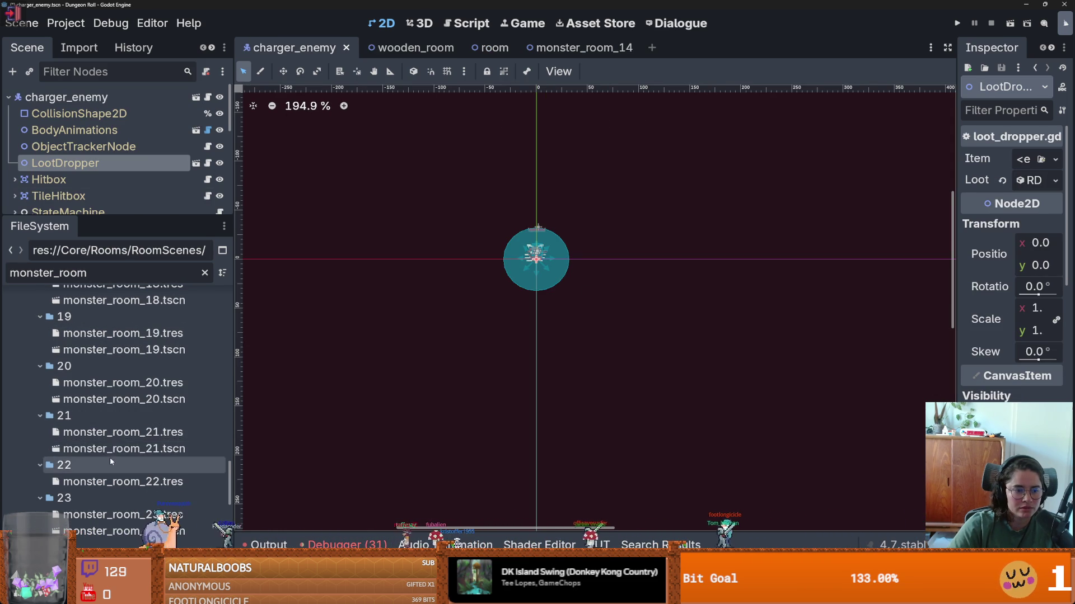
scroll(103, 484, down, 2)
double_click(106, 482)
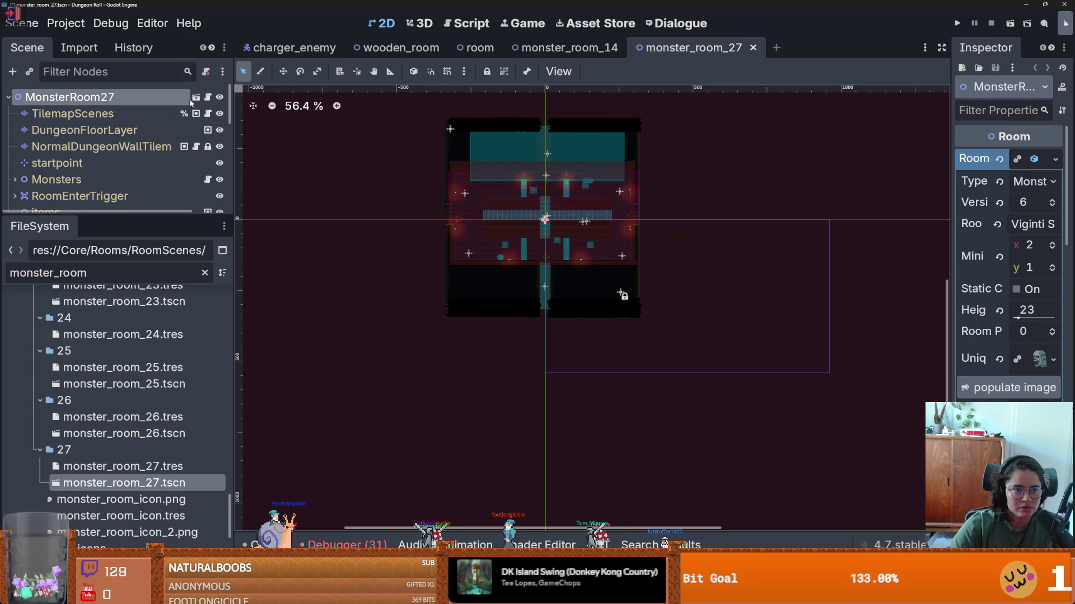
key(ctrl+Tab)
key(ctrl+Tab)
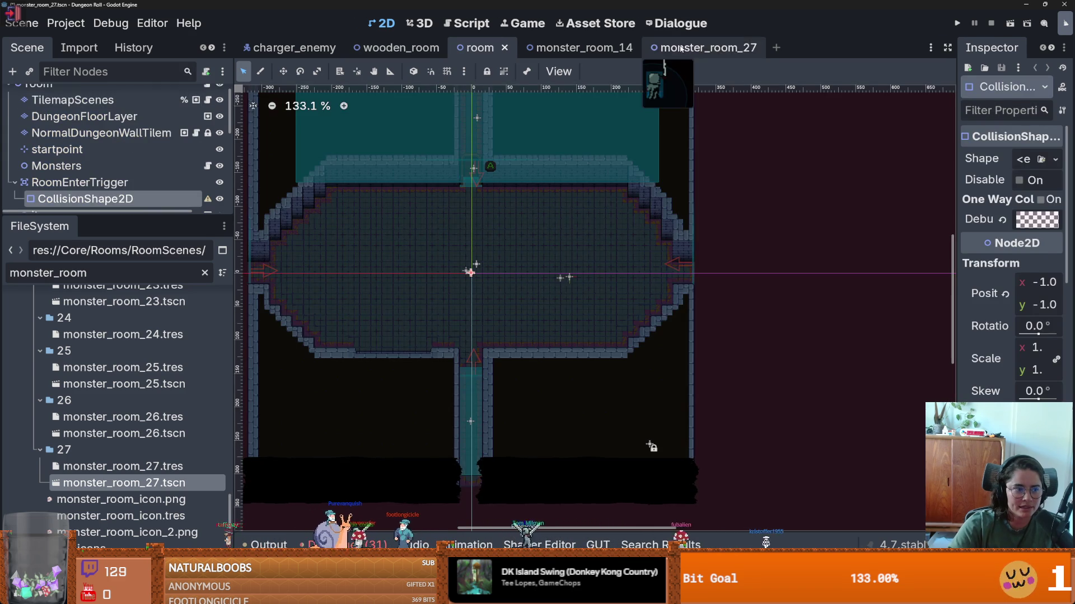
key(ctrl+Tab)
key(ctrl+Tab)
right_click(117, 102)
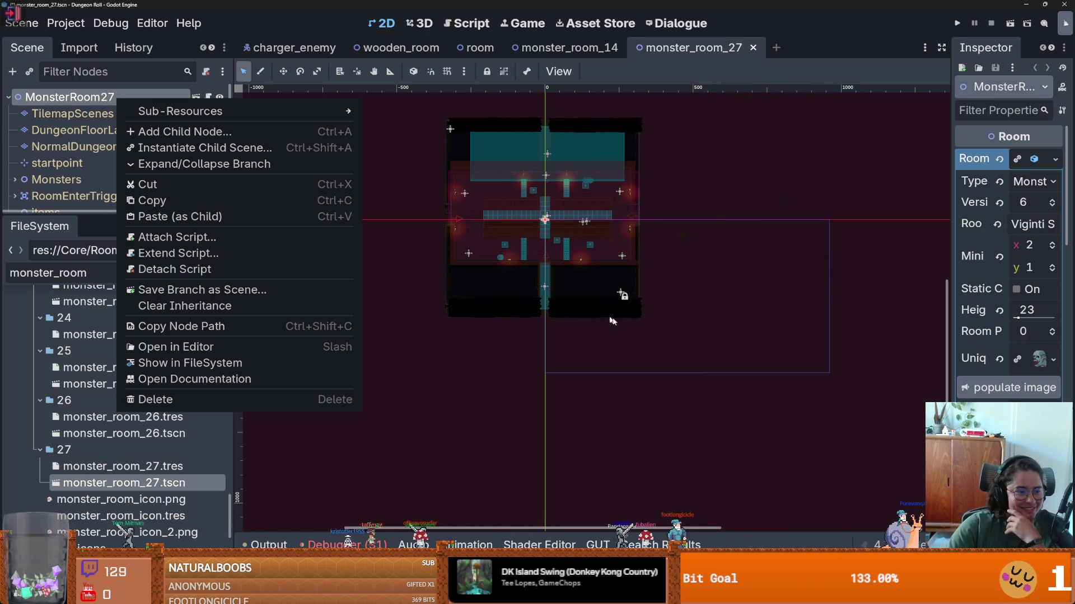
- Save monster_room_27 and enlarge the scene tree to show MonsterStaticTrap's South, West, North, East shapes
click(887, 273)
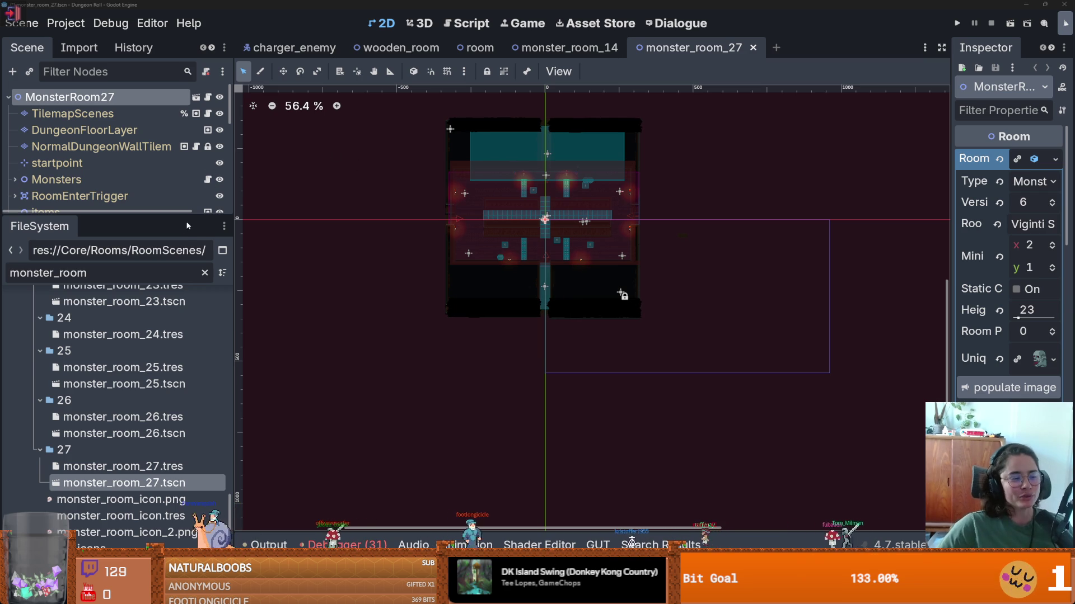
scroll(436, 220, down, 1)
scroll(436, 220, right, 2)
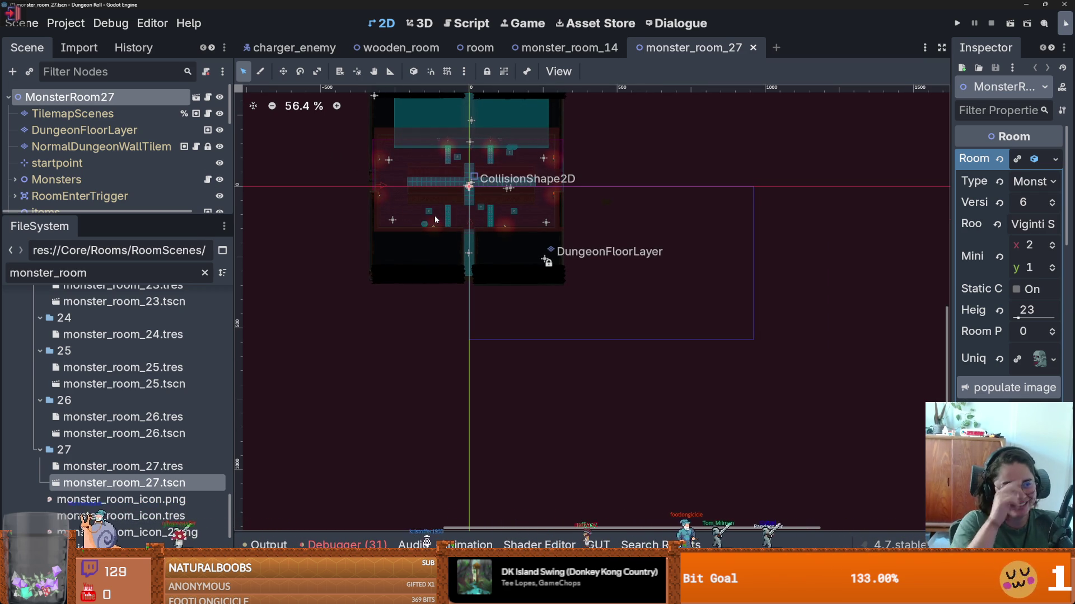
scroll(481, 294, up, 2)
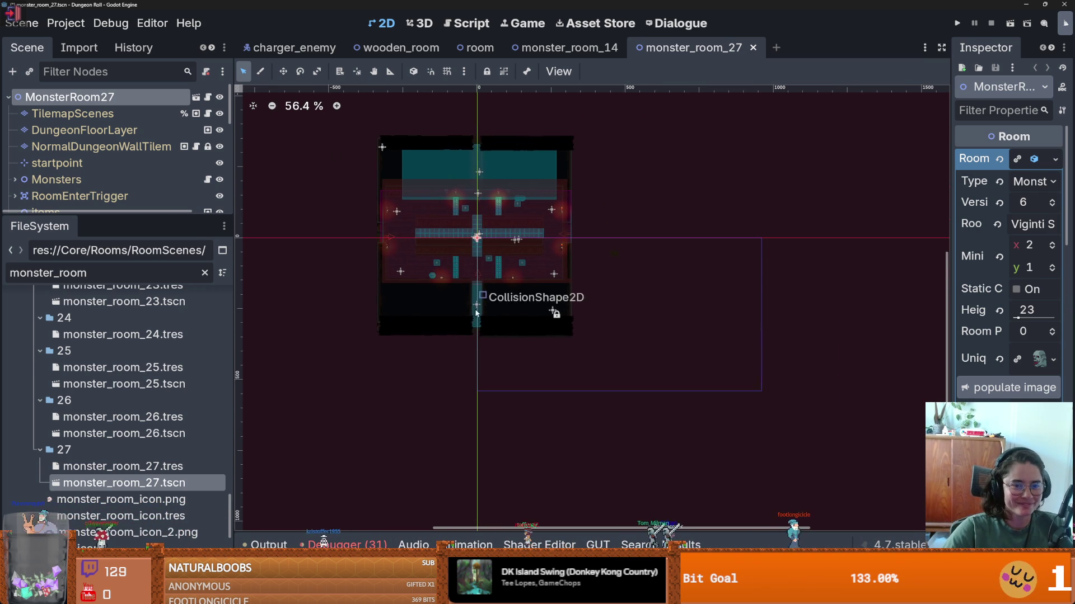
key(ctrl+s)
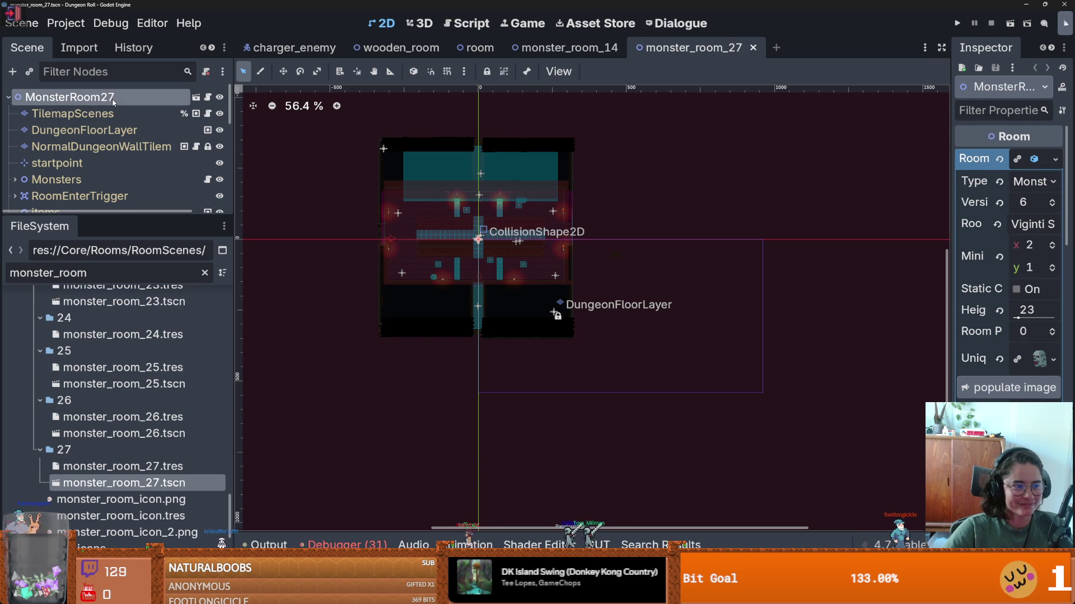
drag(122, 214, 122, 317)
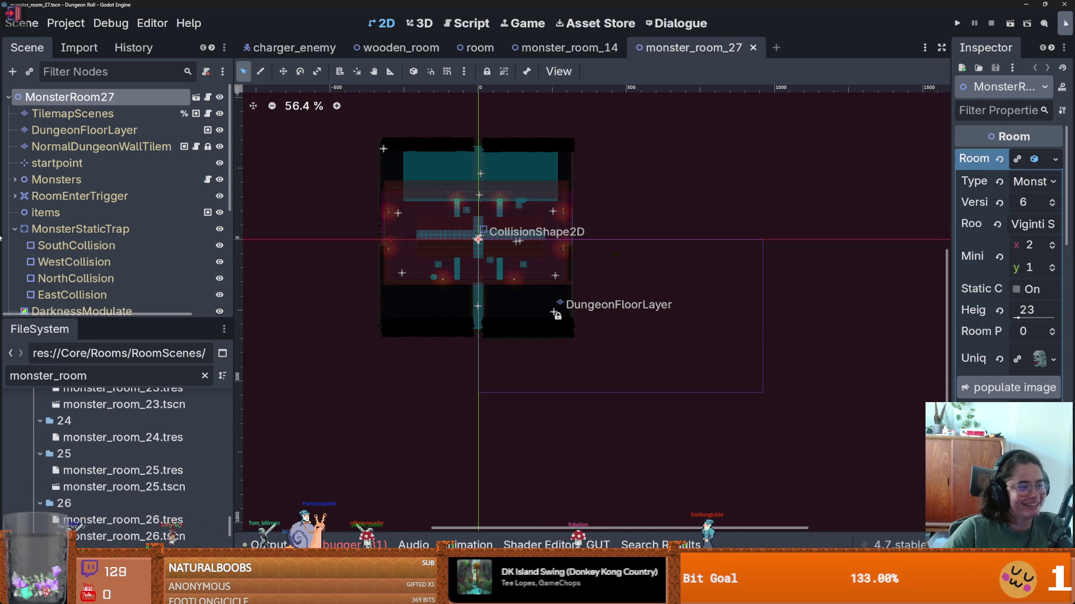
- Widen the Inspector so the Monster room's Room Name and Minimap Icon labels show in full
scroll(357, 282, up, 3)
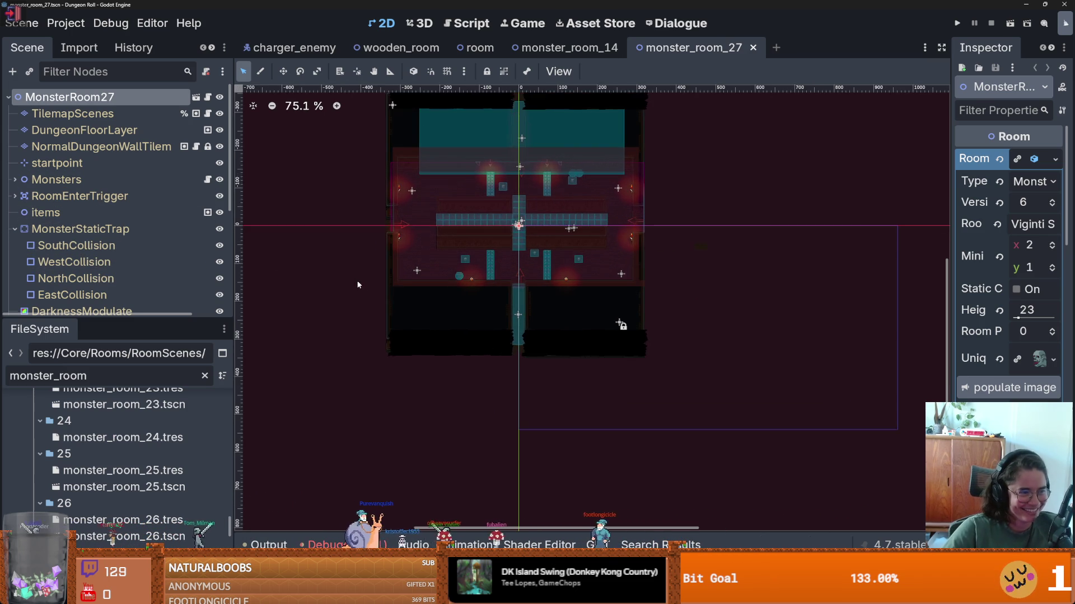
scroll(460, 154, up, 3)
scroll(135, 425, down, 2)
right_click(108, 530)
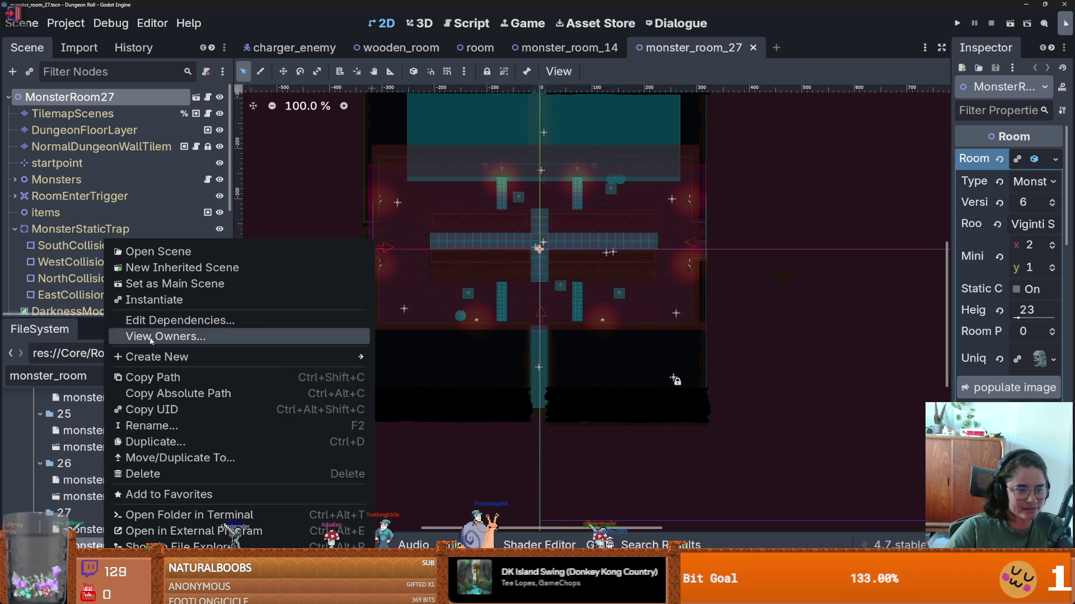
key(Escape)
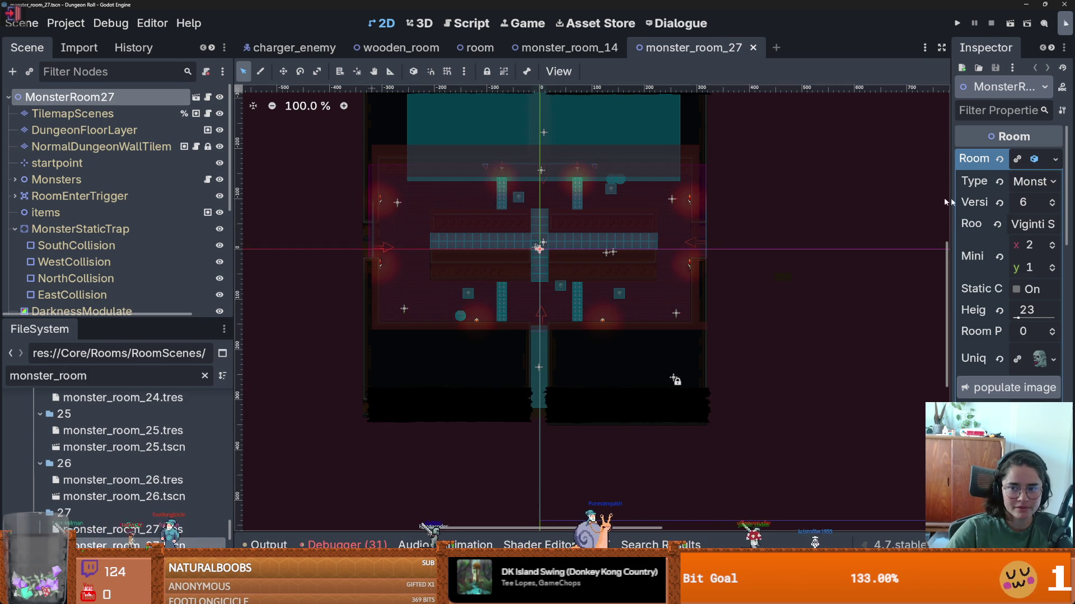
drag(955, 202, 799, 193)
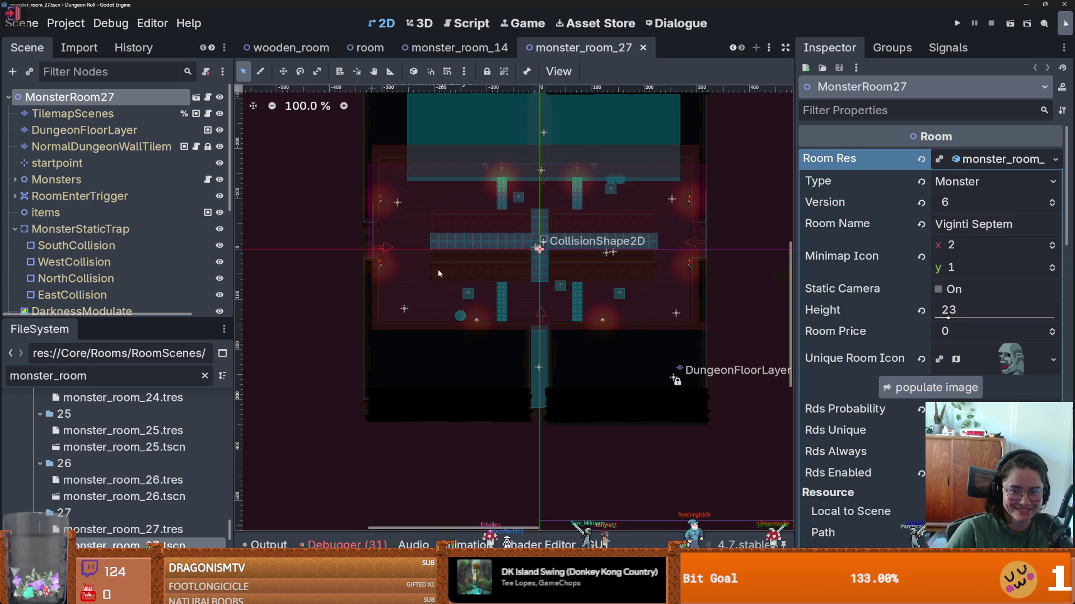
- Delete monster_room_27.tscn from folder 27, keeping only monster_room_27.tres
scroll(128, 448, down, 2)
right_click(123, 486)
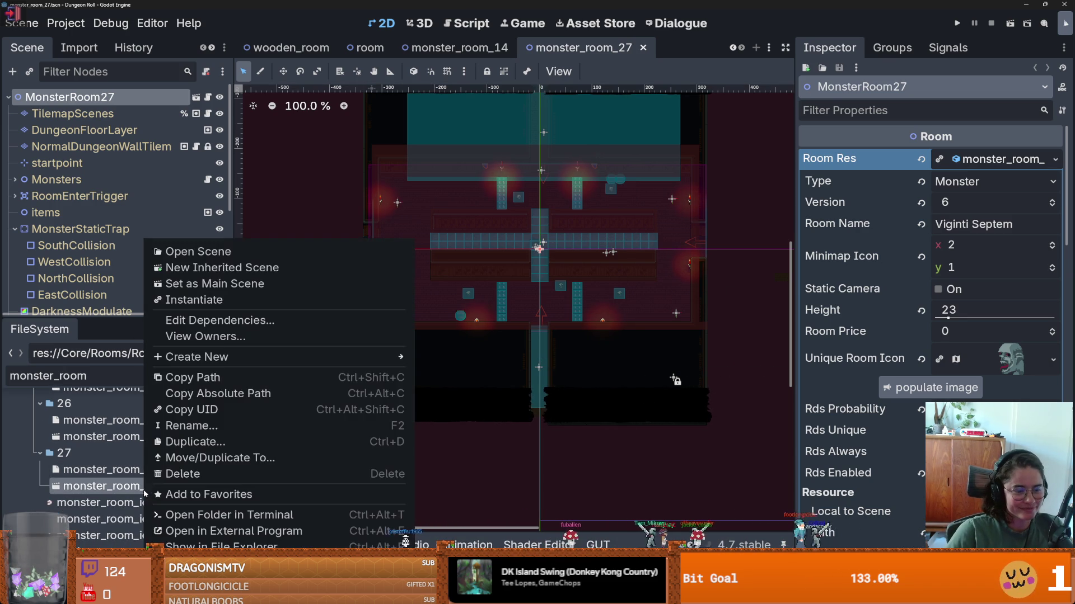
click(168, 470)
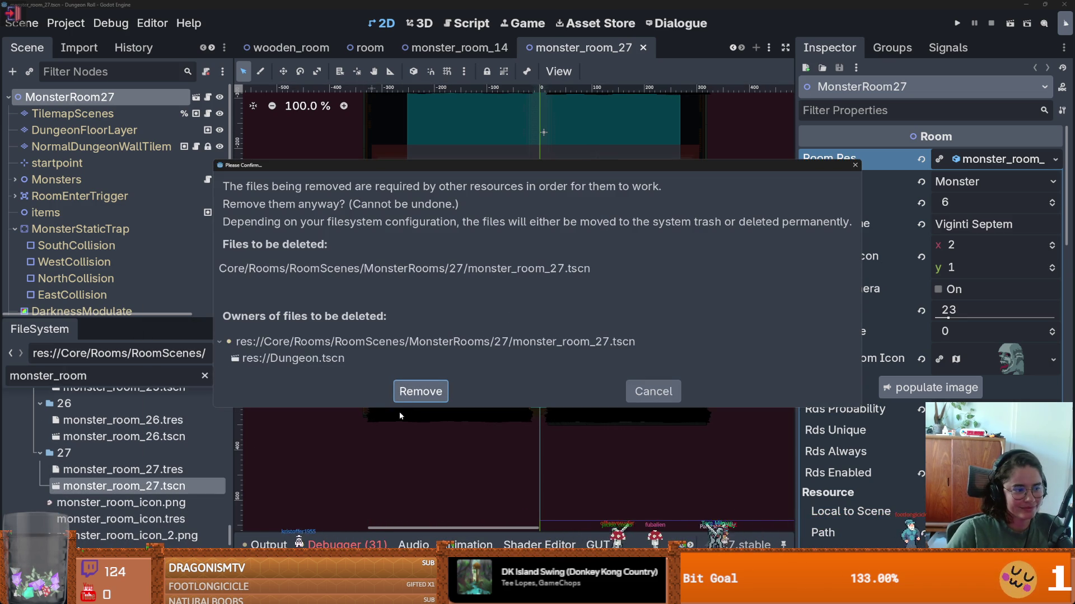
click(419, 391)
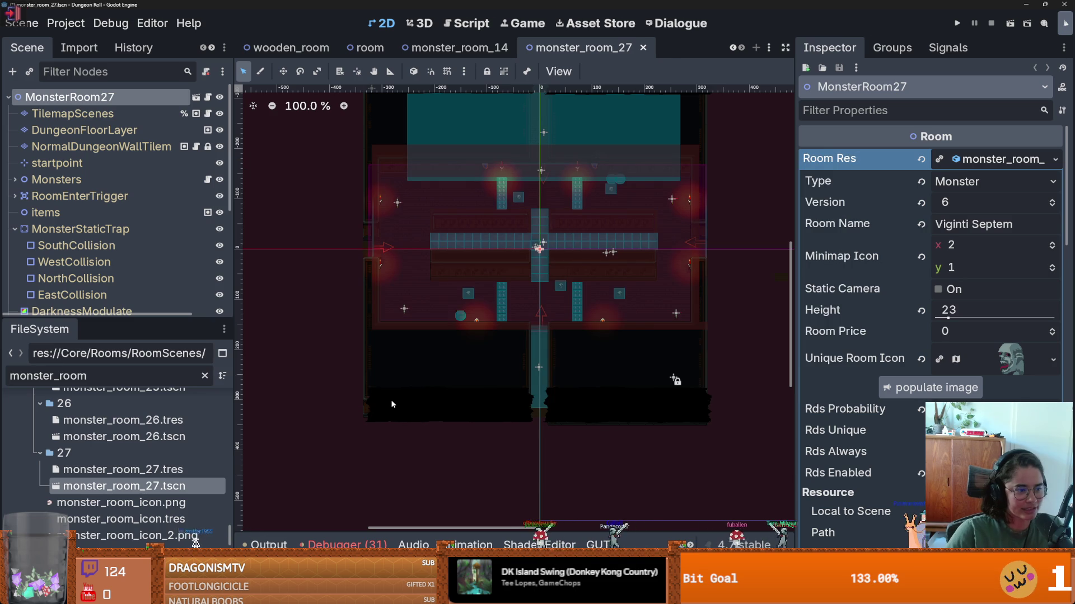
scroll(123, 442, up, 4)
scroll(139, 473, down, 2)
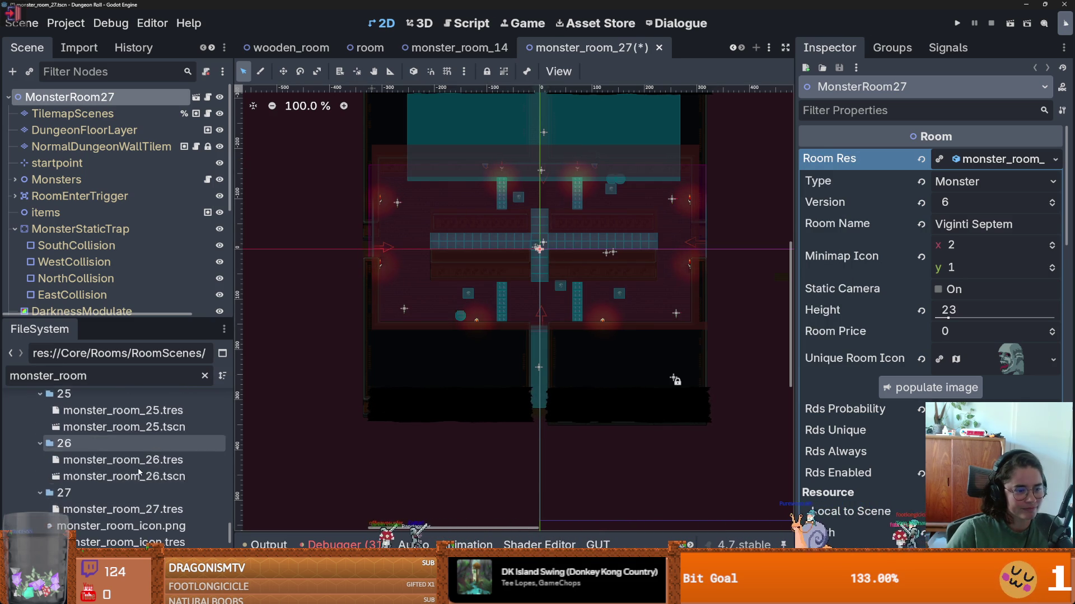
scroll(139, 473, down, 1)
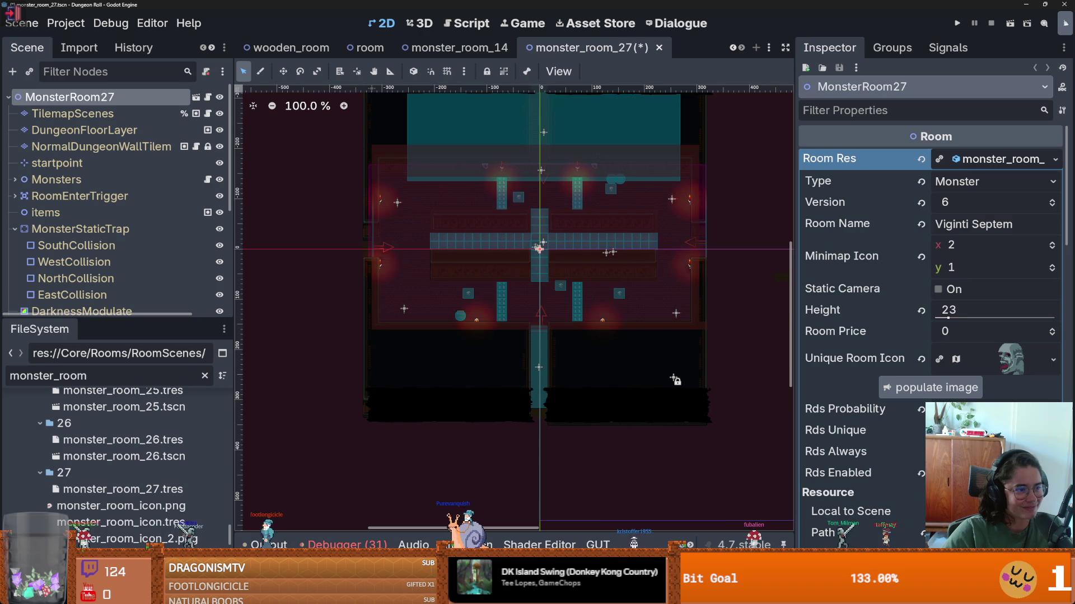
- Re-save monster_room_27.tscn, then widen the left dock and resize its Scene and FileSystem panels
scroll(414, 199, up, 2)
key(ctrl+s)
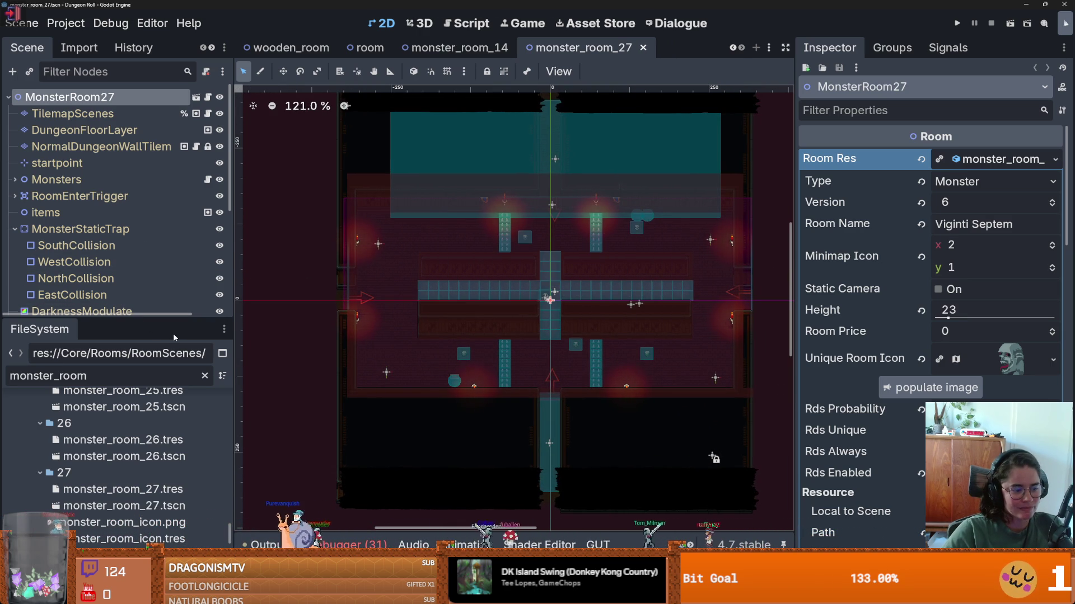
mouse_move(134, 319)
mouse_down()
mouse_move(157, 368)
mouse_move(157, 161)
mouse_up()
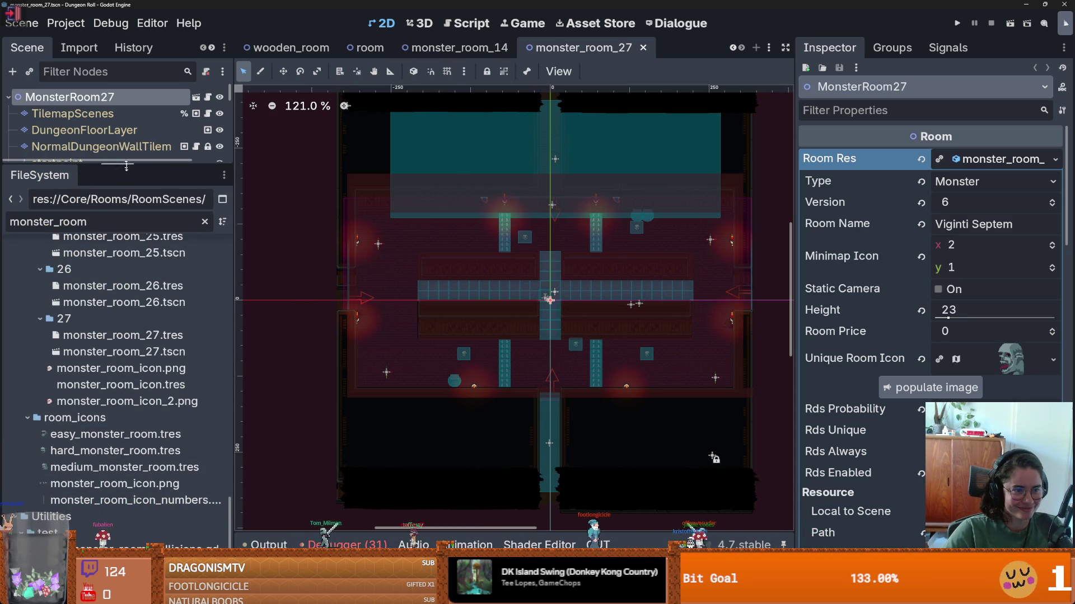
drag(127, 165, 128, 238)
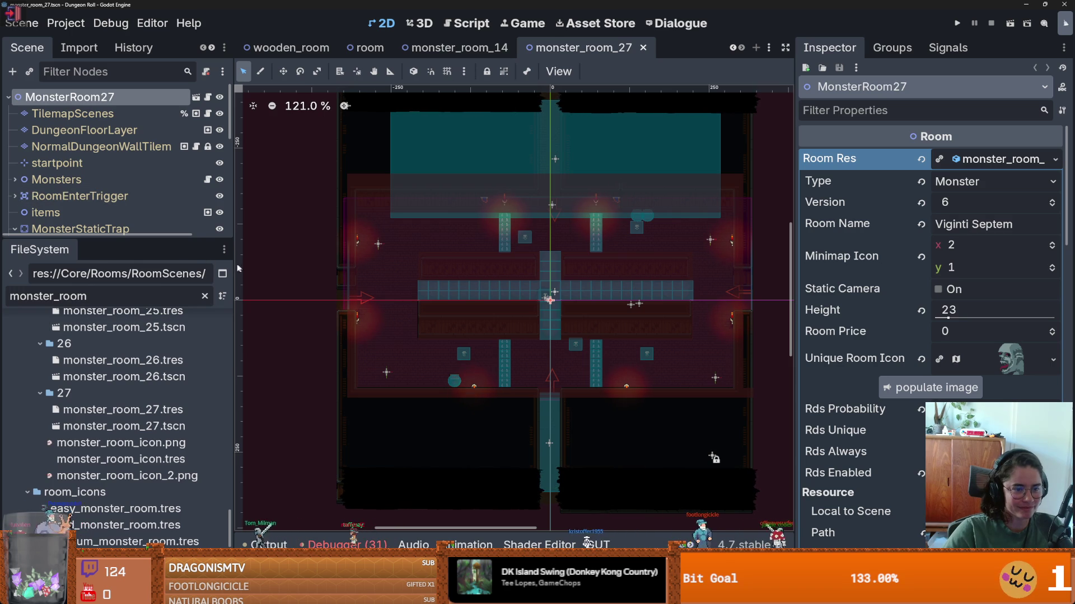
drag(233, 265, 308, 260)
drag(247, 239, 250, 206)
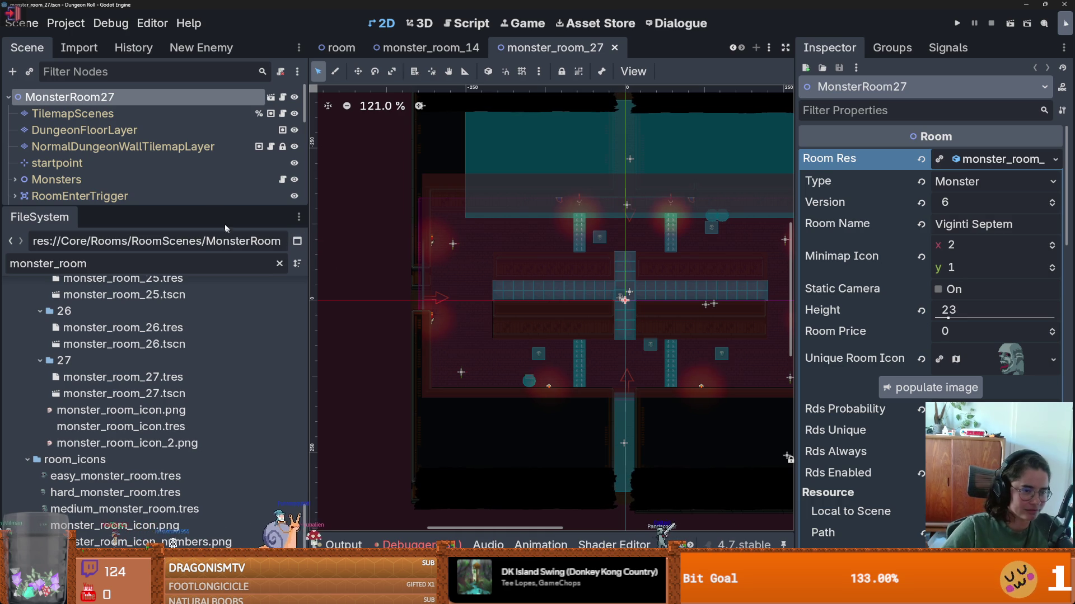
drag(211, 206, 212, 301)
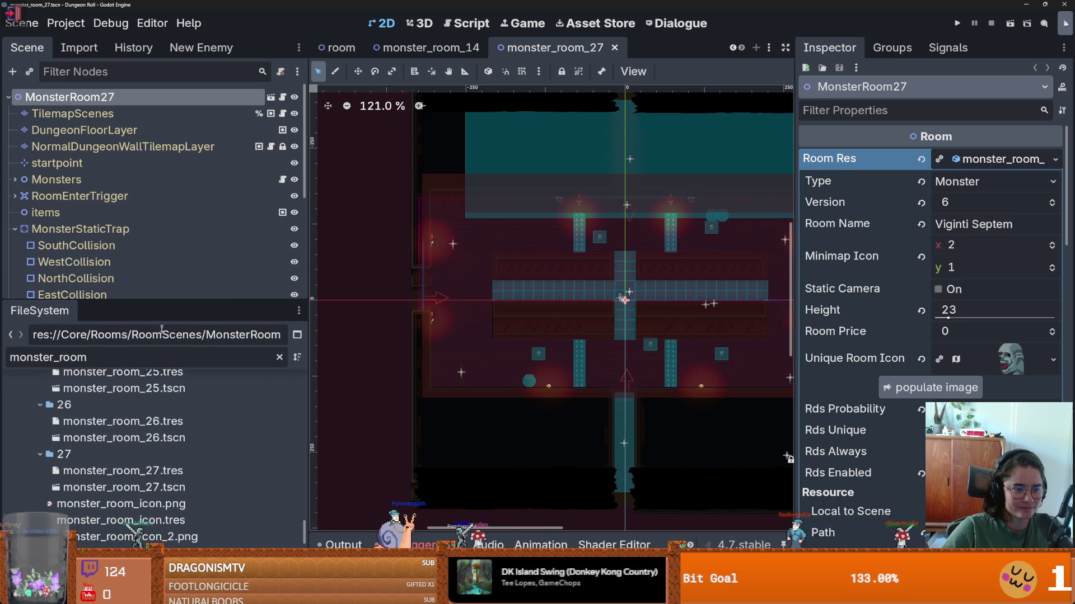
scroll(124, 391, up, 20)
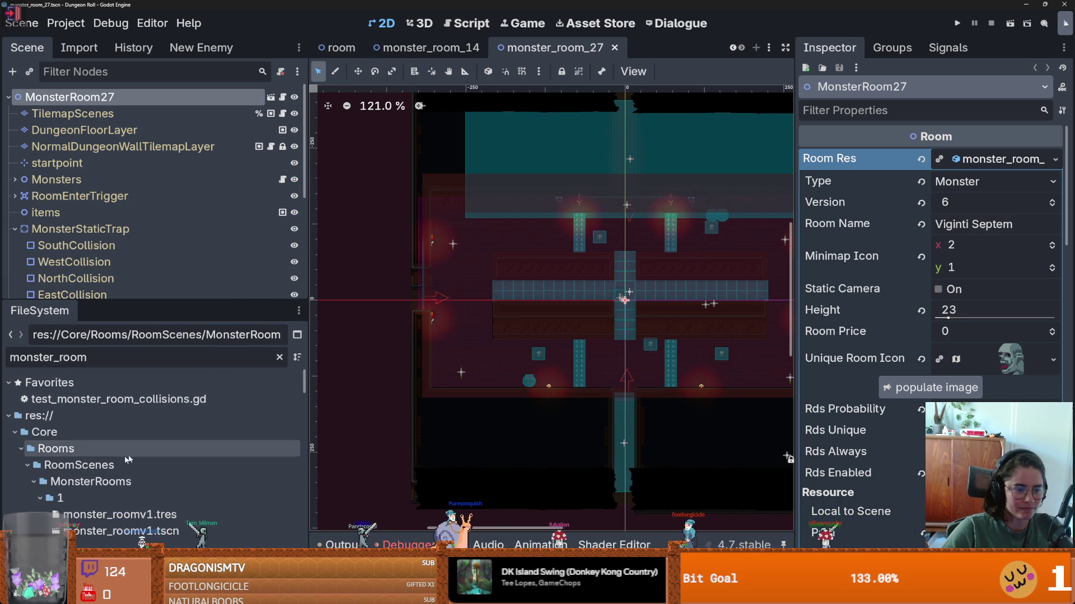
scroll(124, 382, down, 1)
- Open test_monster_room_collisions.gd and inspect the room_res version comparison line
double_click(124, 377)
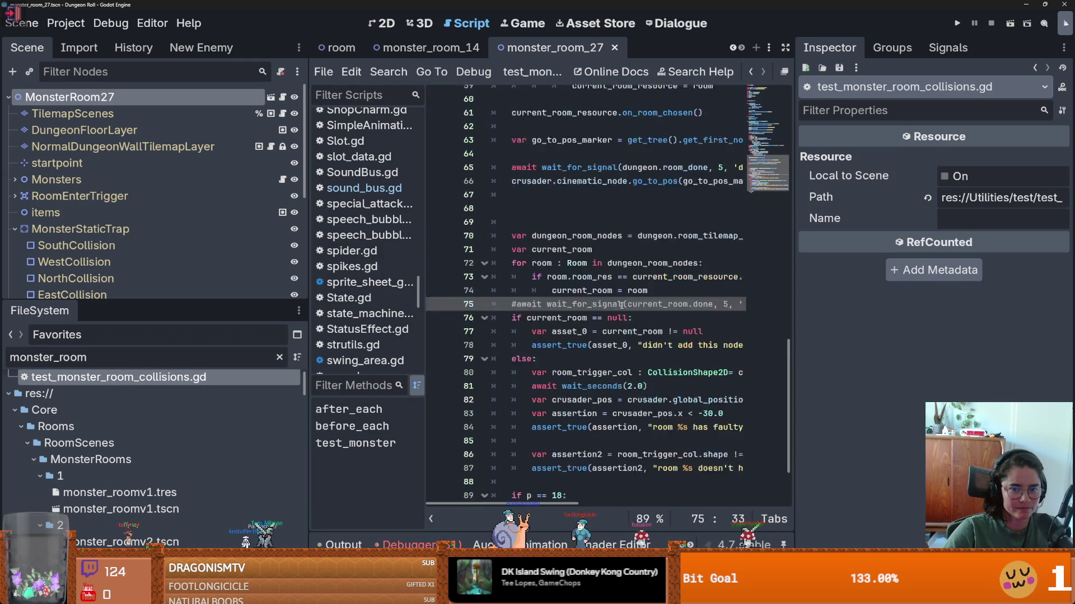
drag(836, 267, 957, 266)
scroll(604, 272, up, 11)
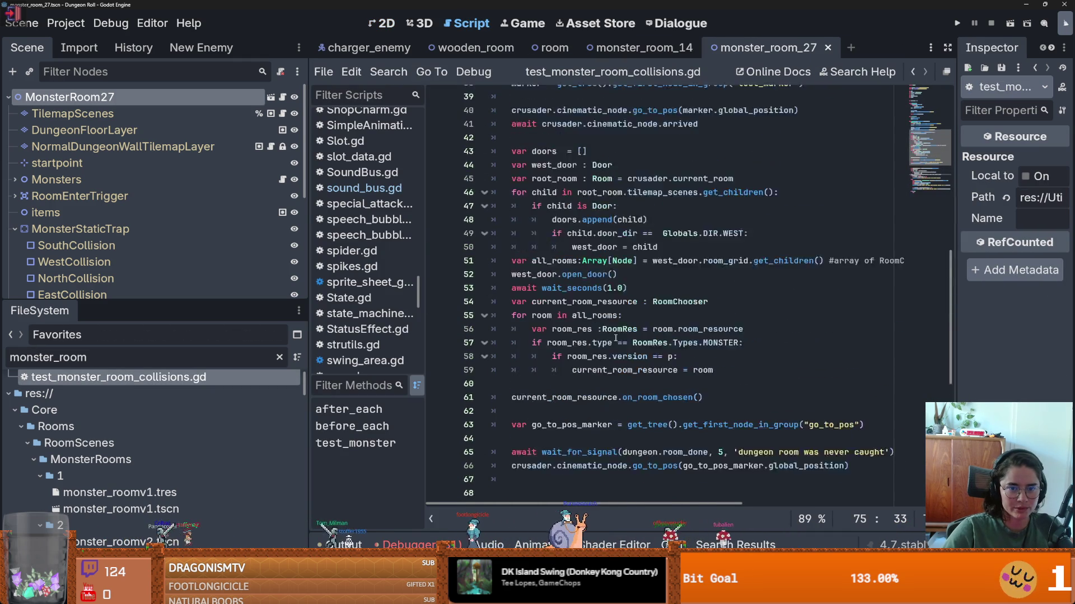
scroll(682, 336, down, 8)
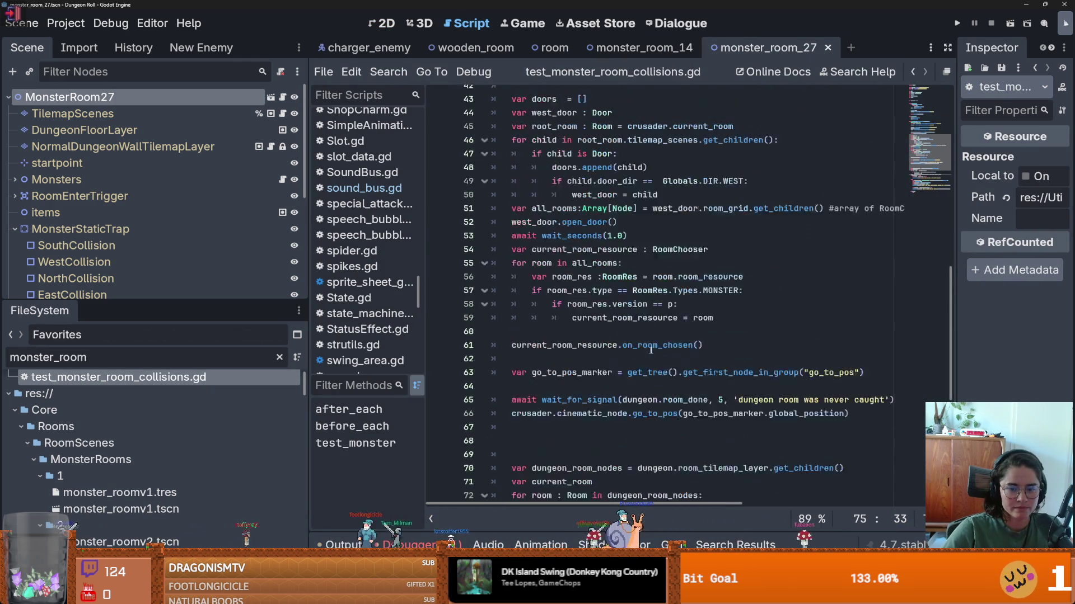
click(628, 295)
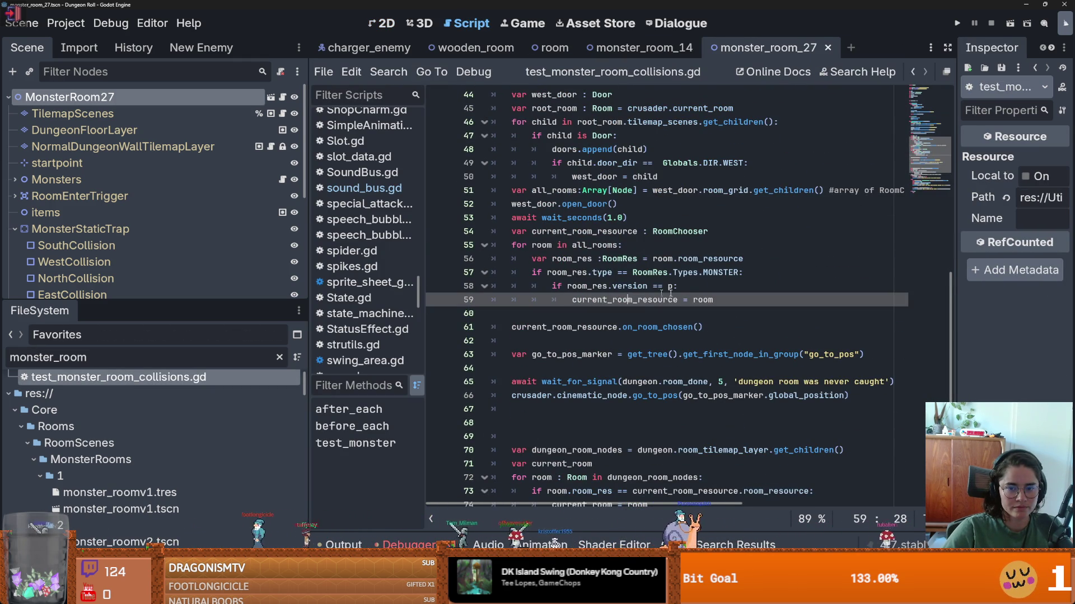
click(638, 286)
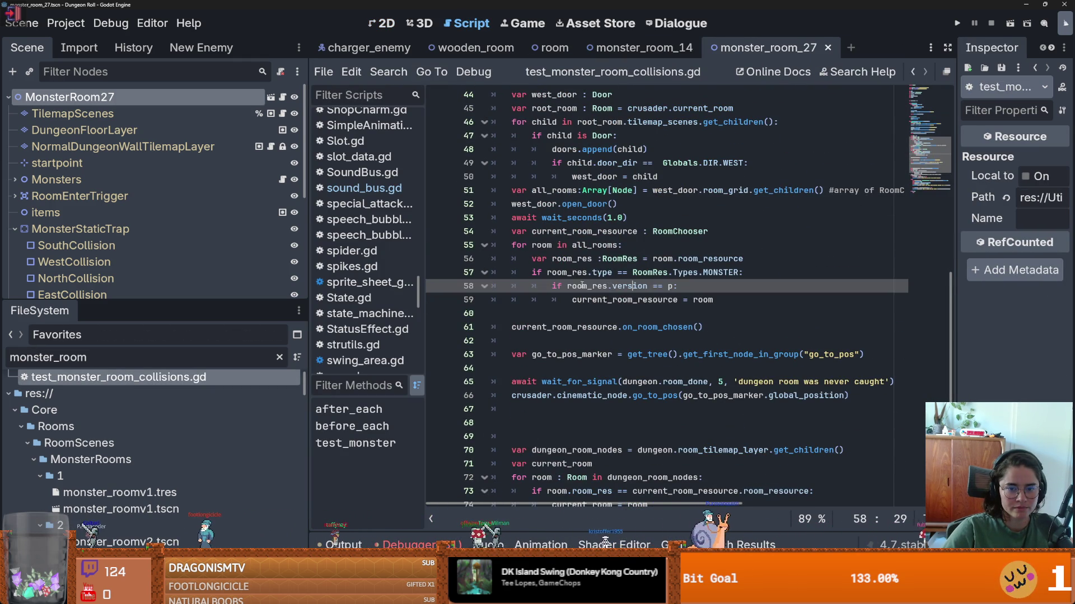
click(622, 300)
click(609, 317)
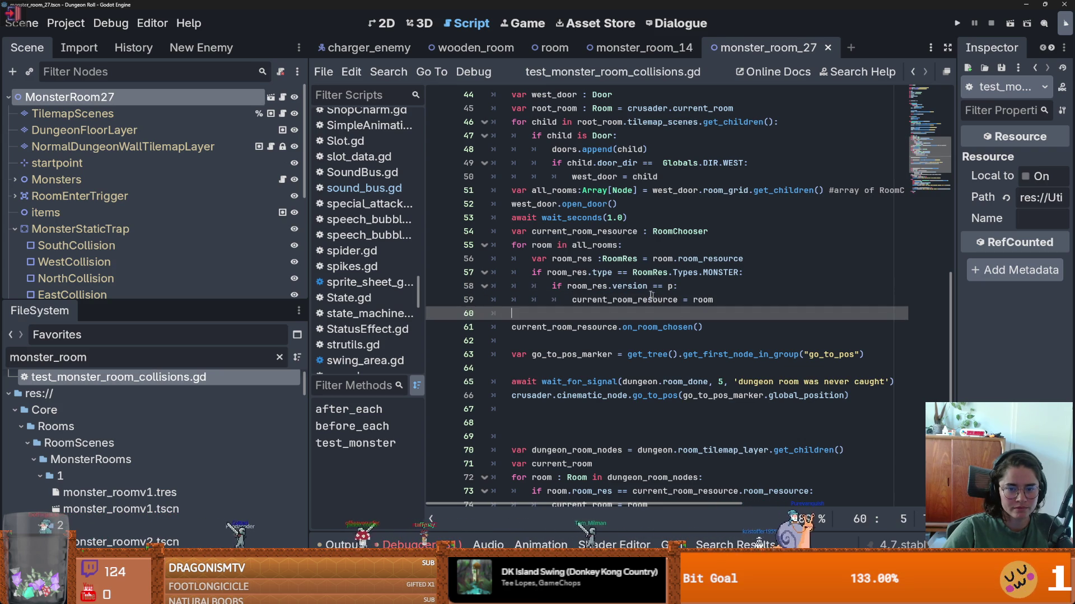
click(589, 287)
double_click(589, 287)
double_click(619, 286)
double_click(668, 287)
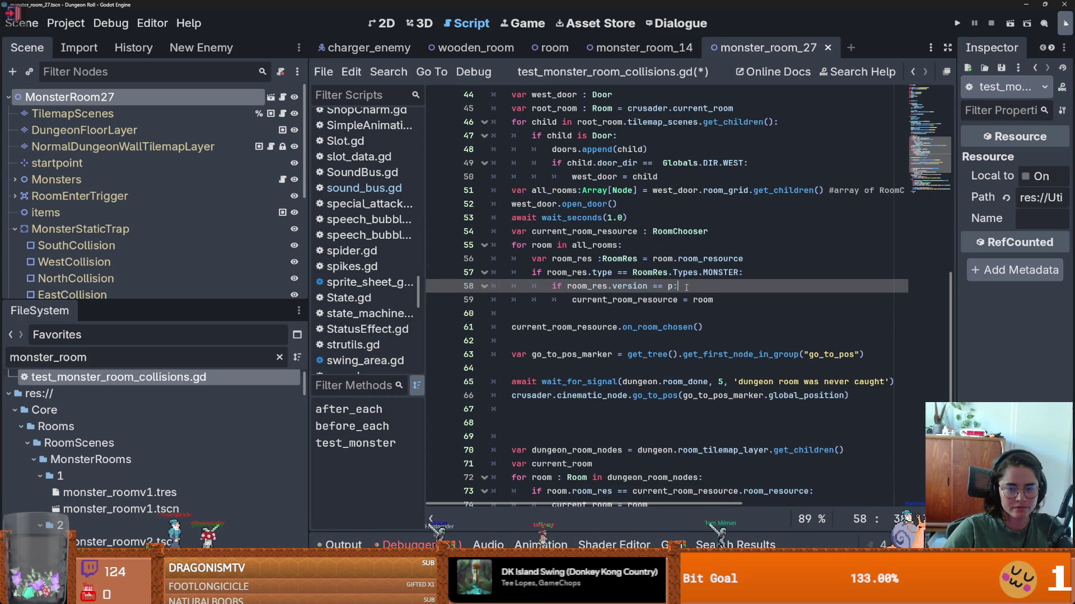
scroll(562, 330, up, 7)
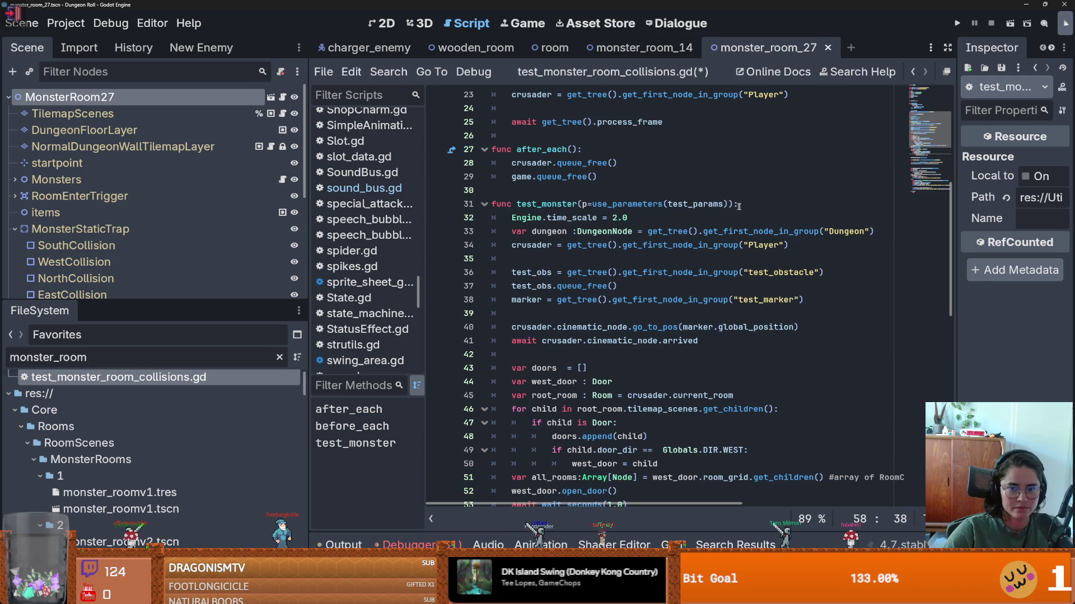
- Move the var dungeon declaration to the top of test_monster
click(739, 207)
key(Return)
key(Return)
drag(877, 258, 511, 259)
key(BackSpace)
click(543, 224)
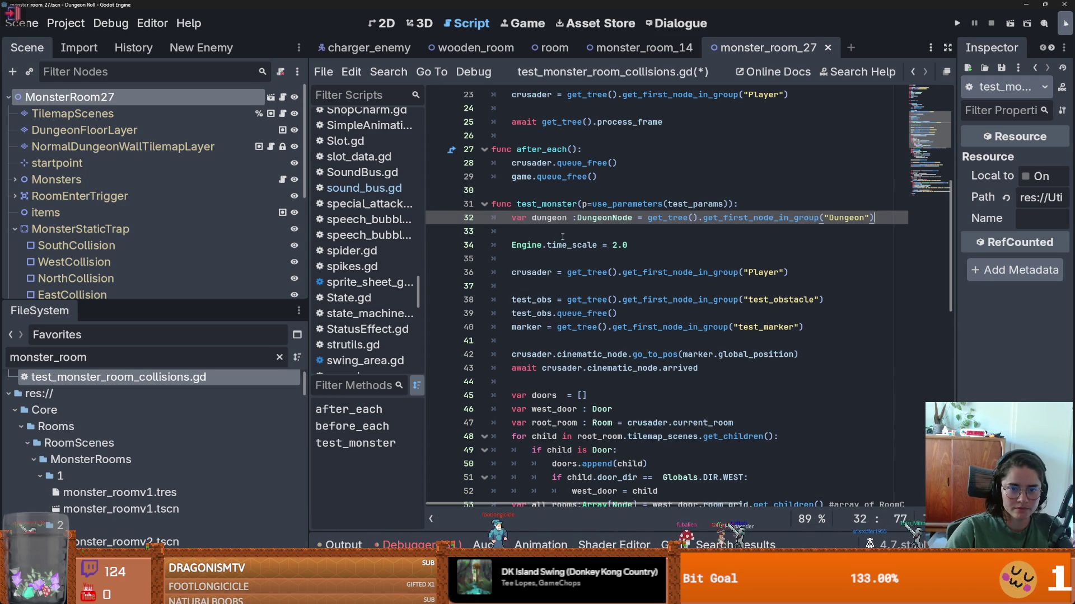
click(562, 236)
- Start a dungeon.room_tilemap_layer.get call below it, then show the room's wall tilemap layer
text(geon.til)
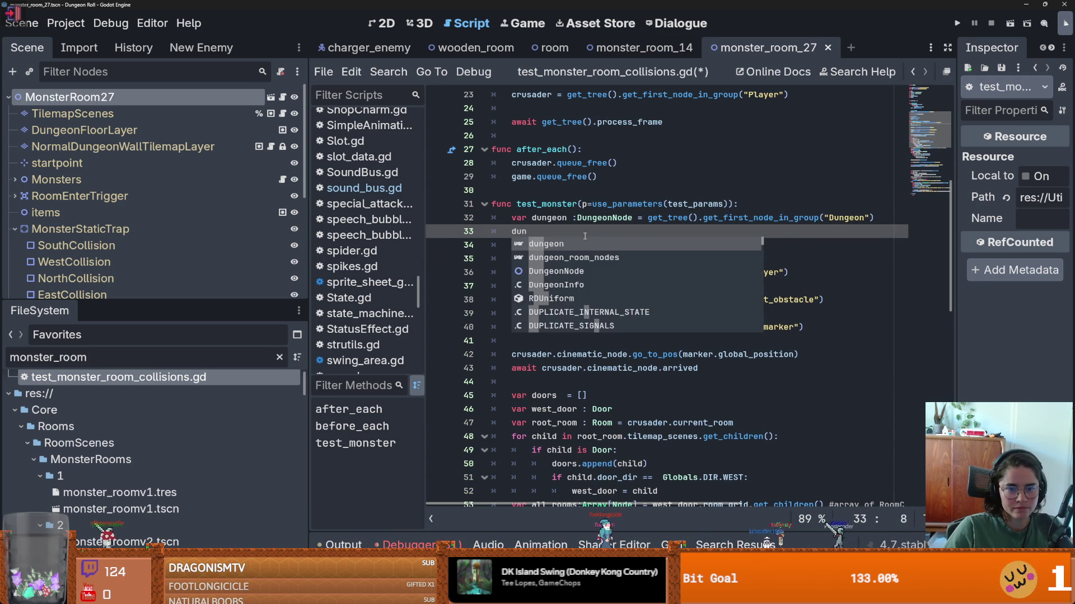
key(Return)
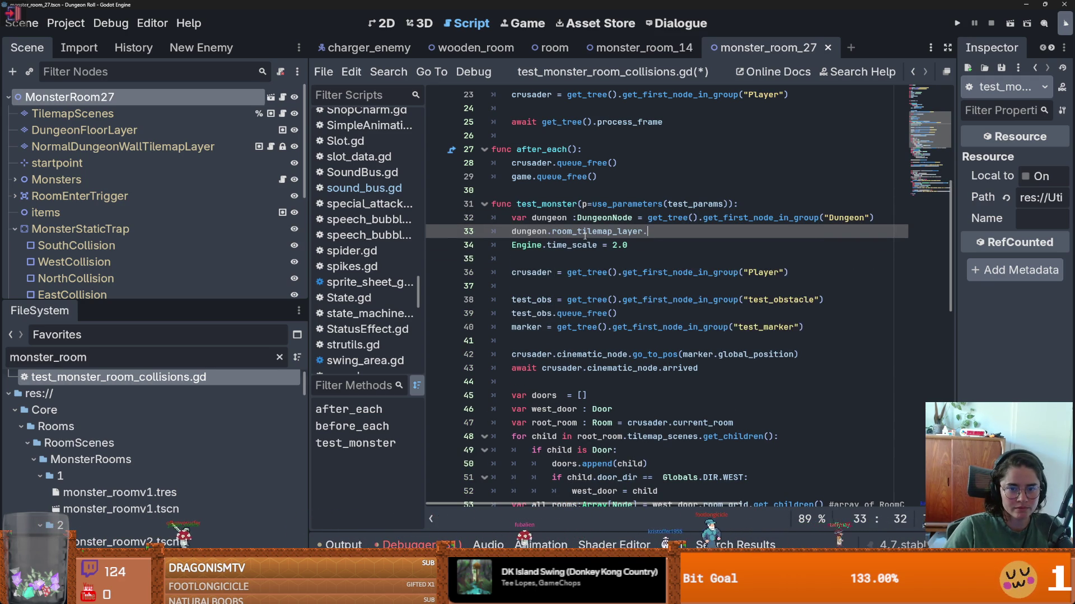
text(.get)
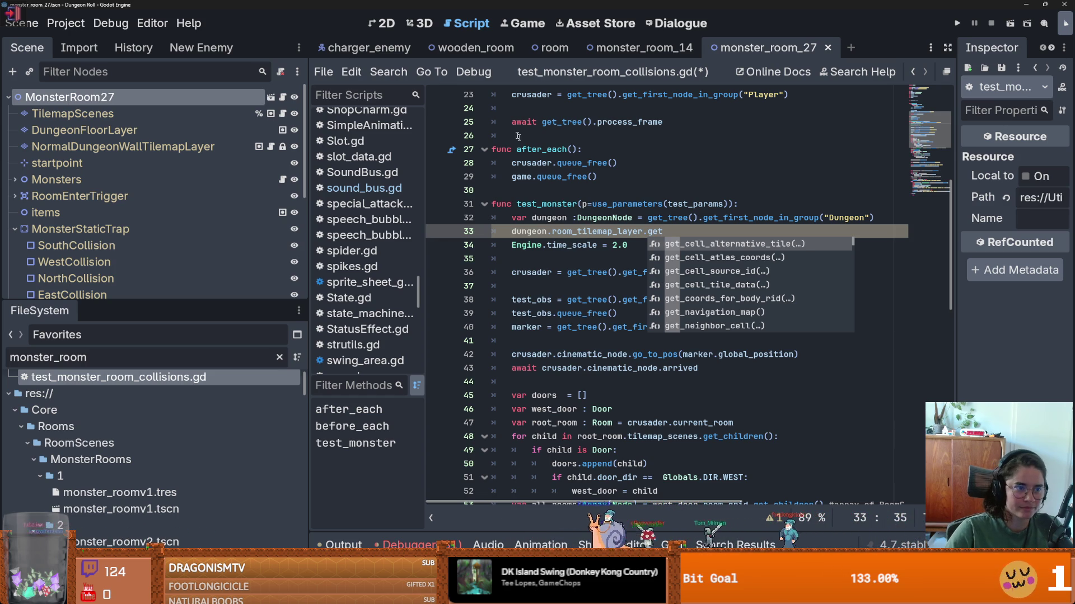
click(119, 146)
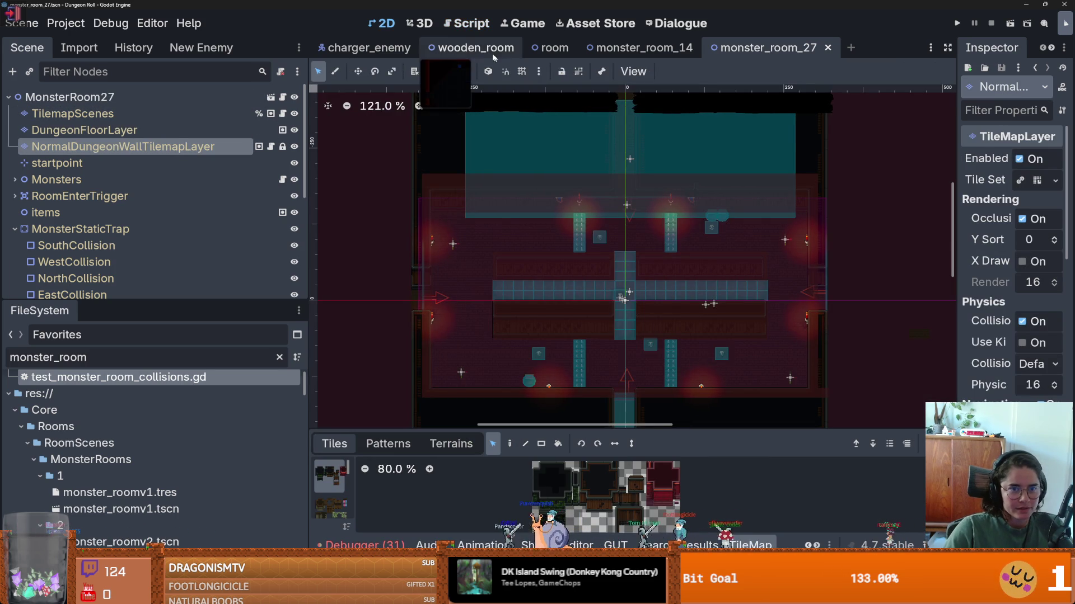
- Close monster_room_27, clear the FileSystem filter, and open Dungeon.tscn
click(828, 48)
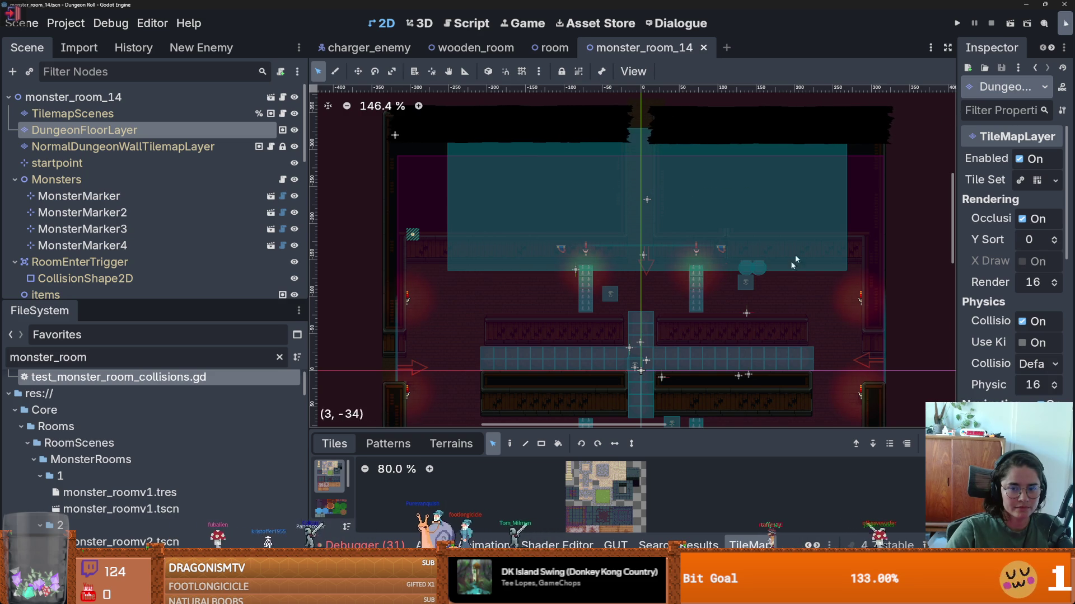
scroll(809, 336, left, 5)
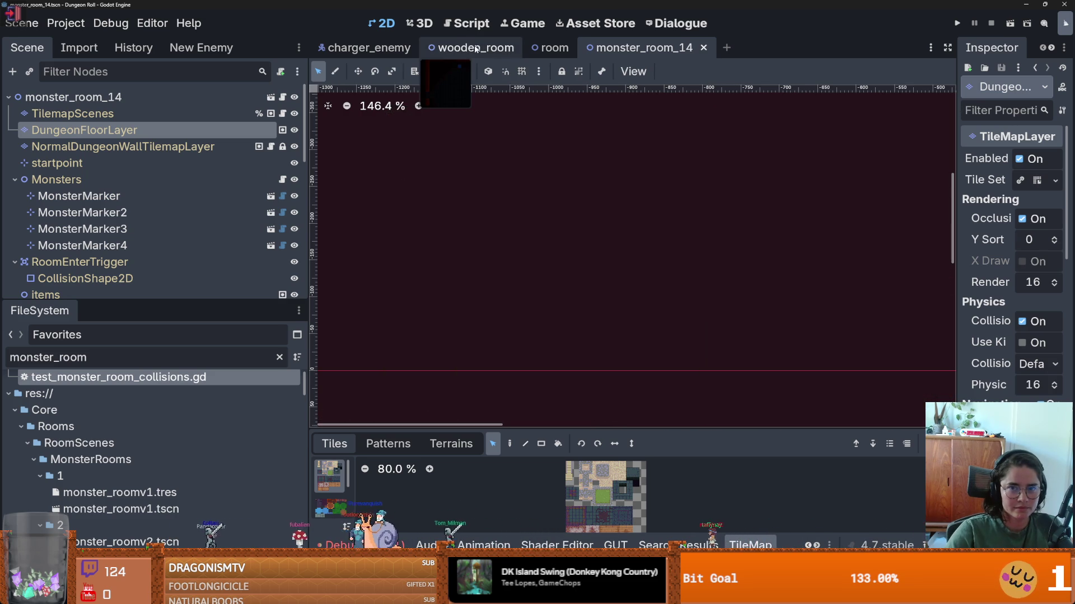
scroll(227, 386, up, 1)
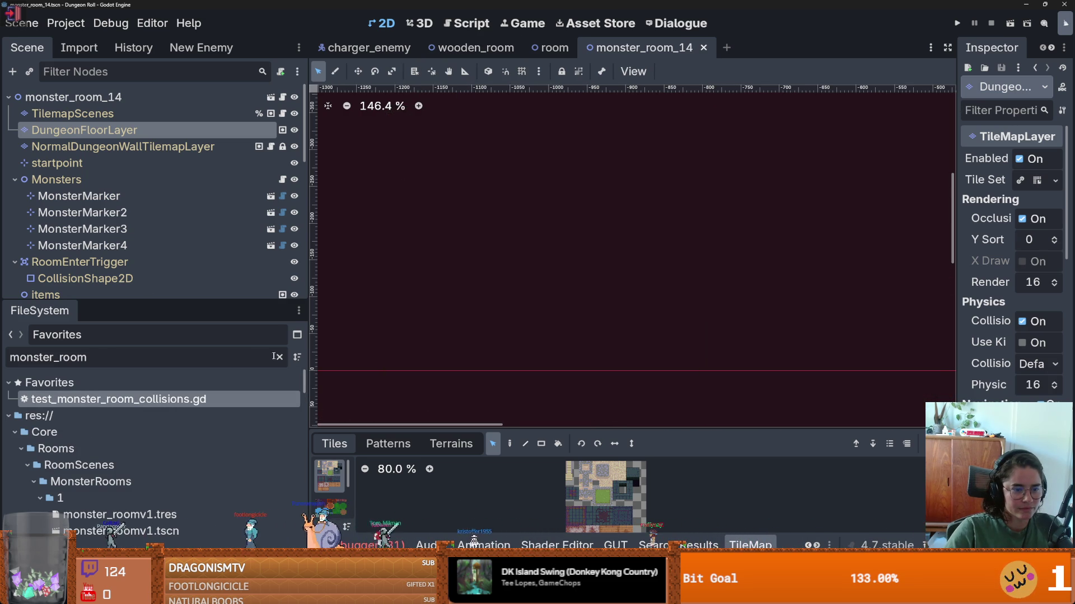
click(279, 357)
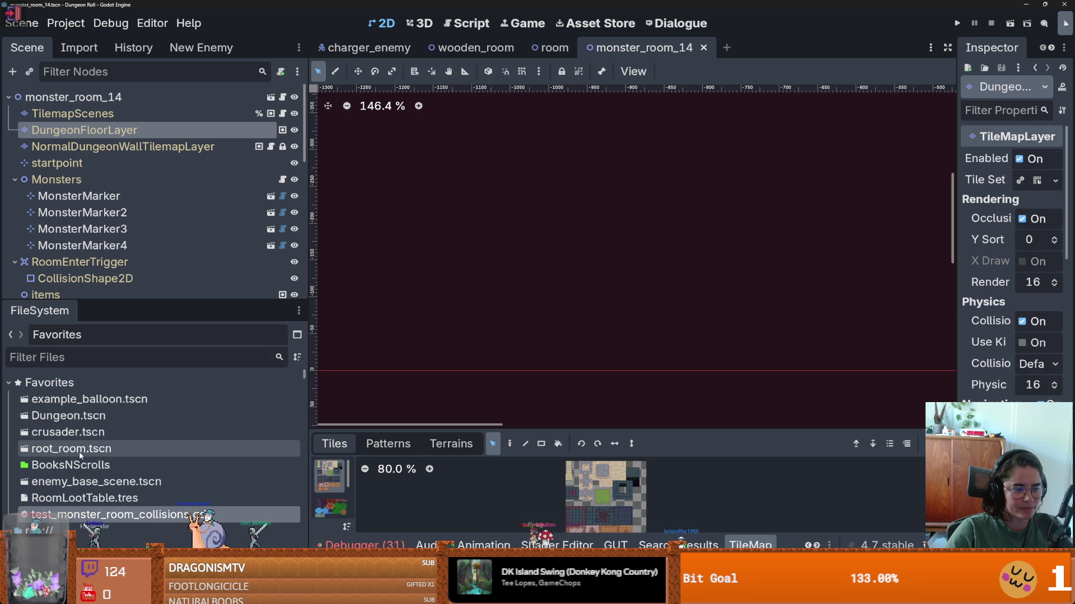
double_click(67, 416)
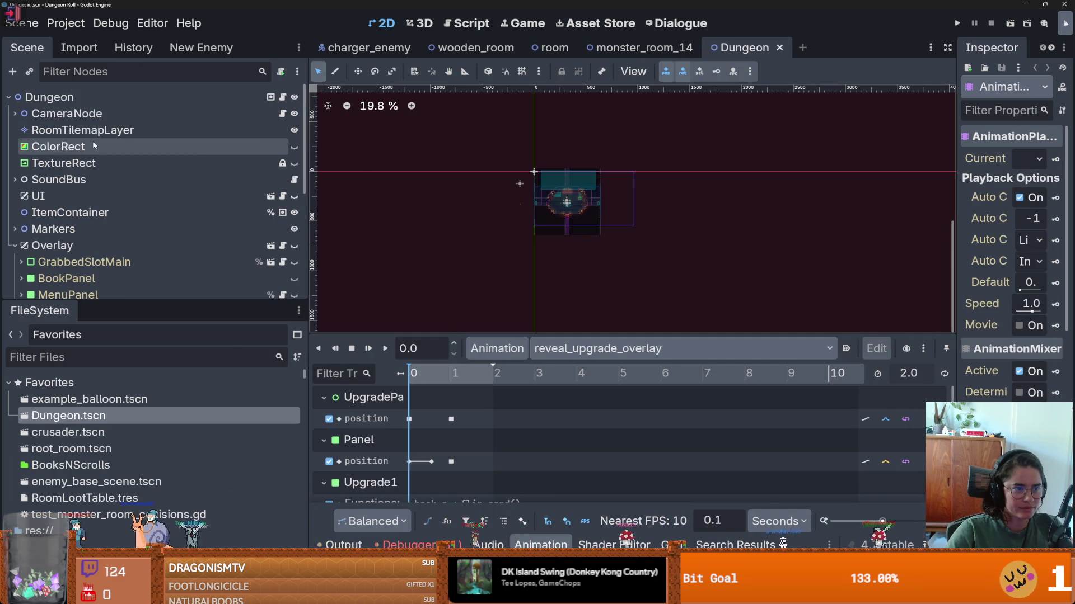
- Select RoomTilemapLayer, enlarge the tilemap editor, and reopen test_monster_room_collisions.gd
click(519, 184)
click(540, 350)
drag(493, 430, 493, 256)
drag(341, 354, 490, 354)
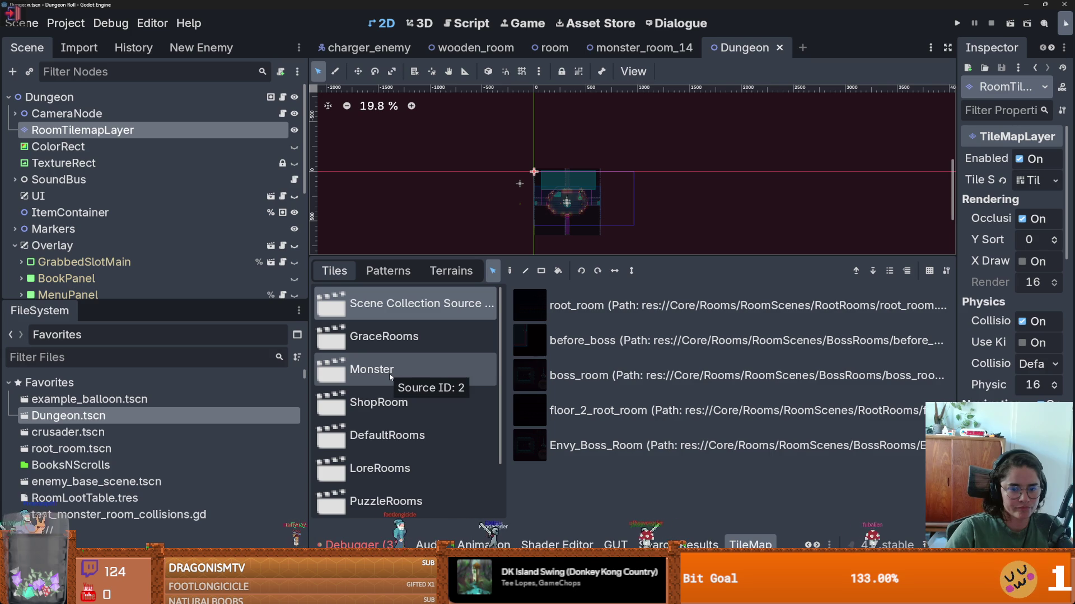
click(126, 529)
double_click(127, 514)
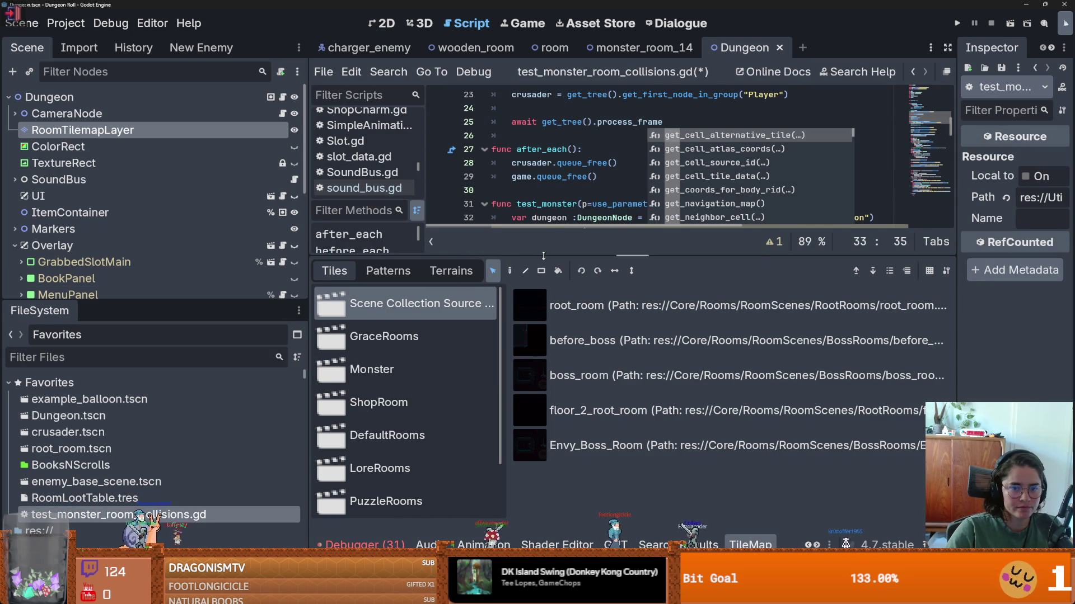
- Complete line 33 as dungeon.room_tilemap_layer.get_cell_source_id and open its TileMapLayer documentation
drag(543, 256, 582, 417)
key(BackSpace)
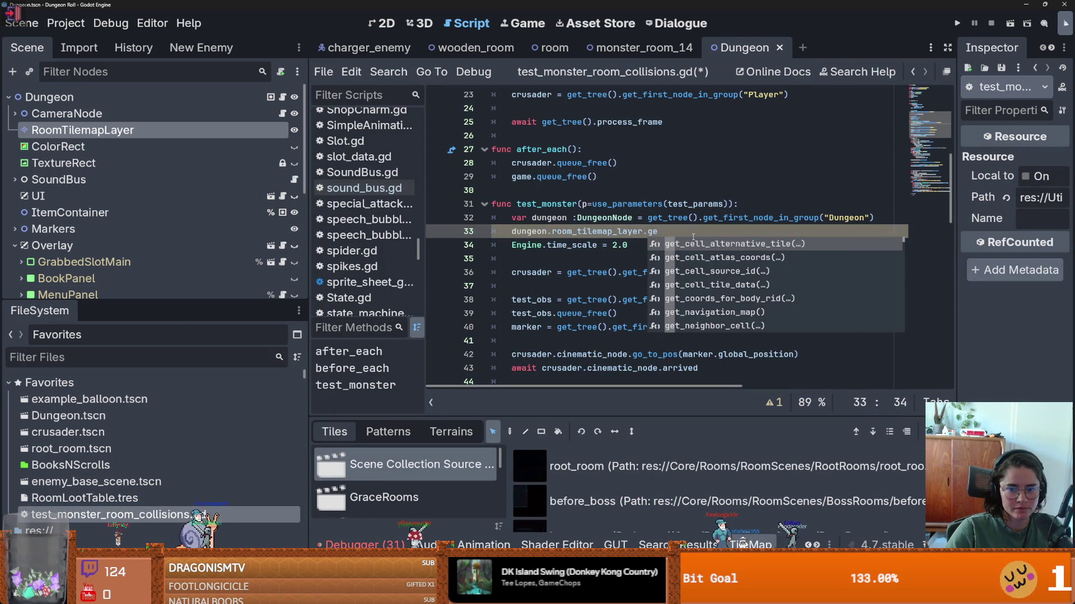
double_click(716, 272)
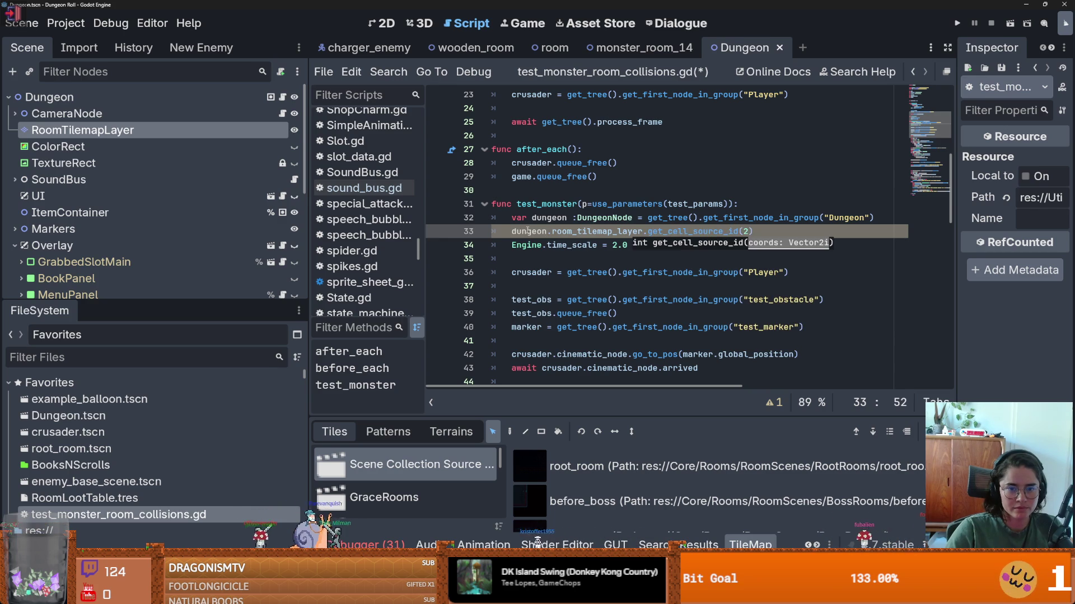
ctrl+click(670, 232)
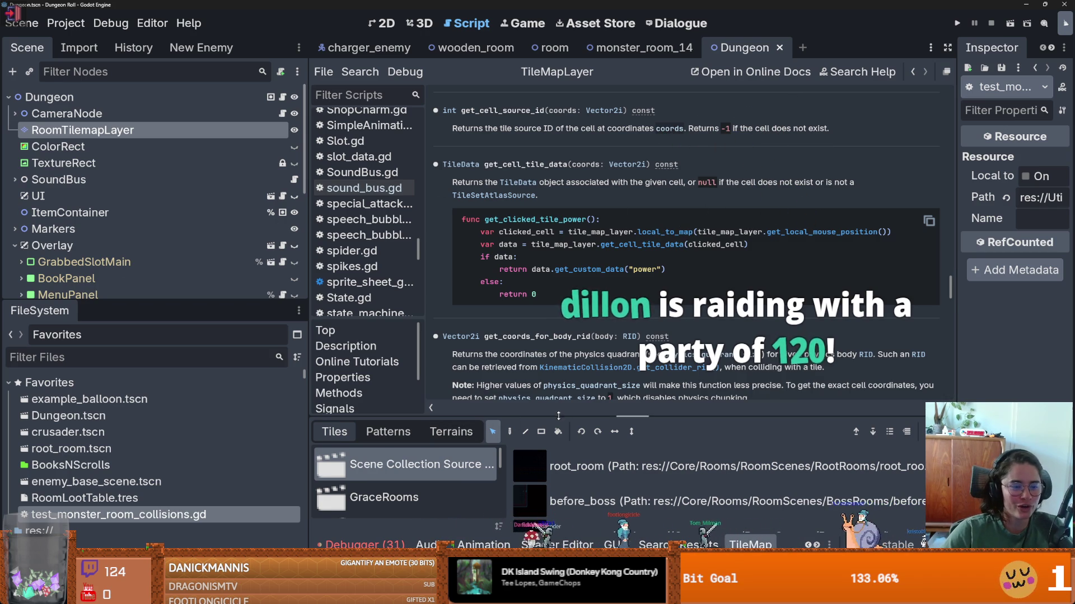
- Enlarge the TileMapLayer documentation panel showing get_cell_source_id
drag(558, 415, 558, 427)
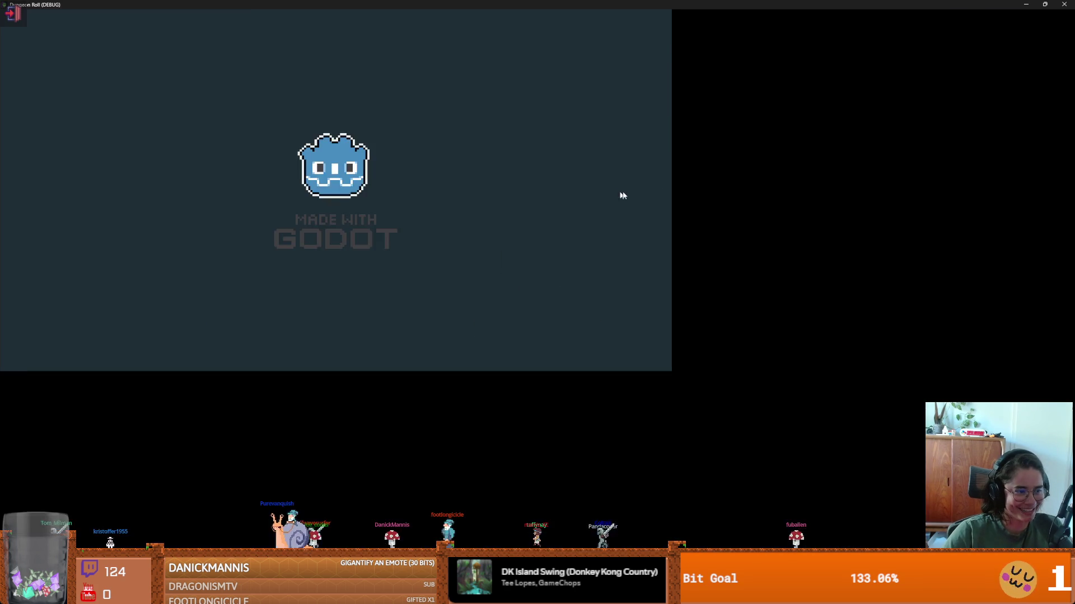
- Walk the knight to the exit door, interact with E, and choose Unus
key(d)
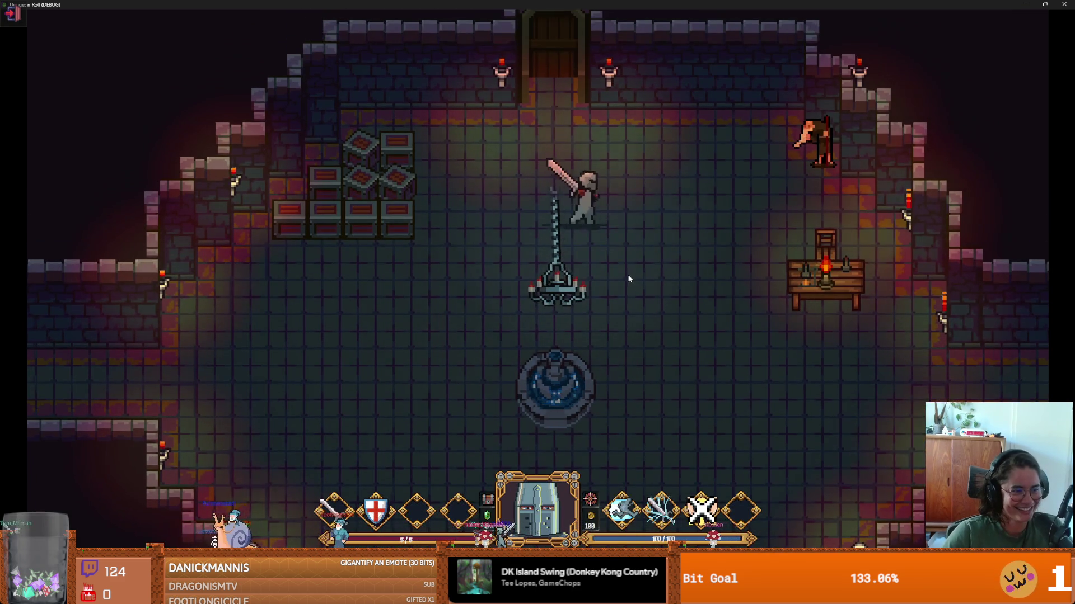
key(a)
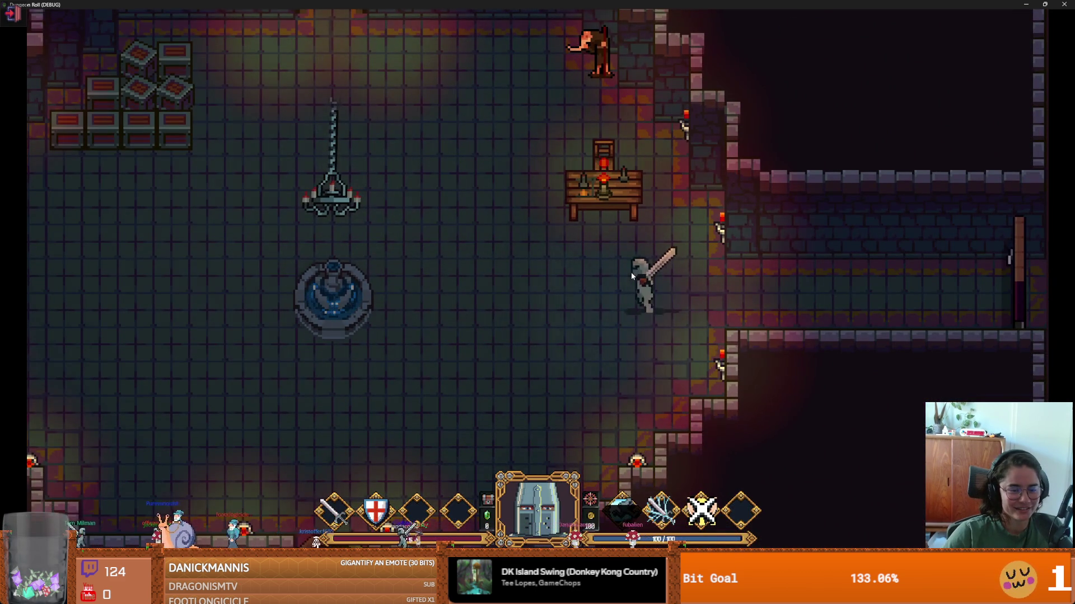
key(w)
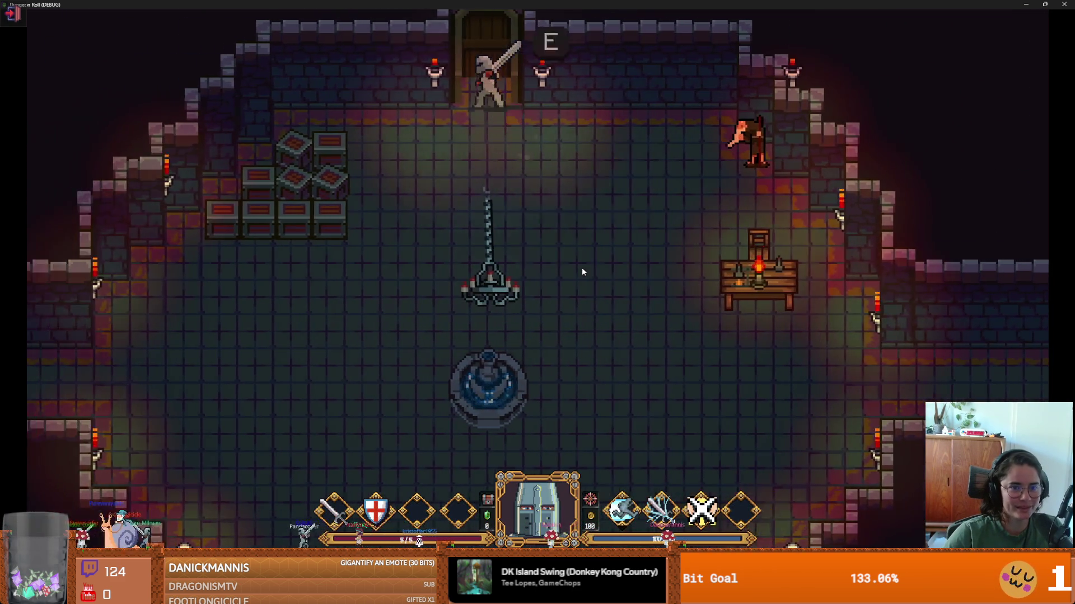
key(e)
click(391, 273)
- Enter the room and fight the skeletons around the crate table and shrine with sword swings
key(w)
key(w)
key(a)
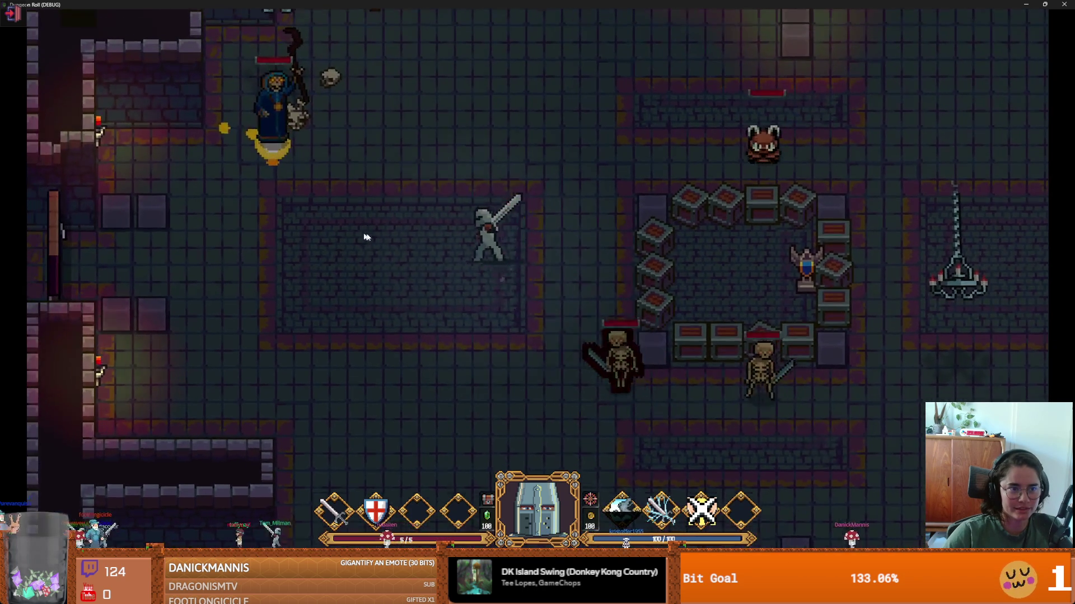
key(d)
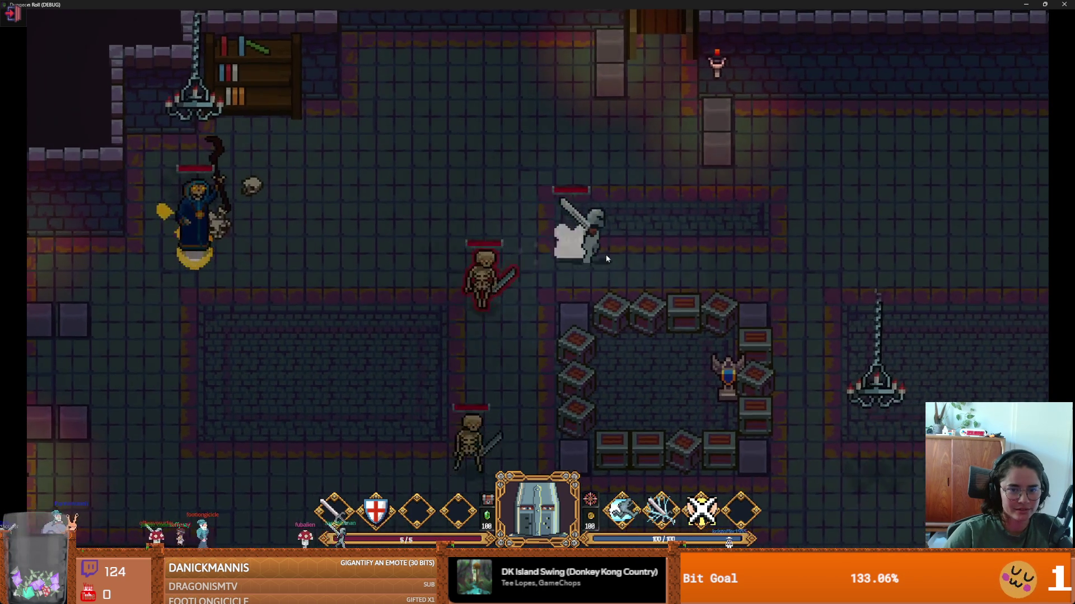
key(a)
click(493, 252)
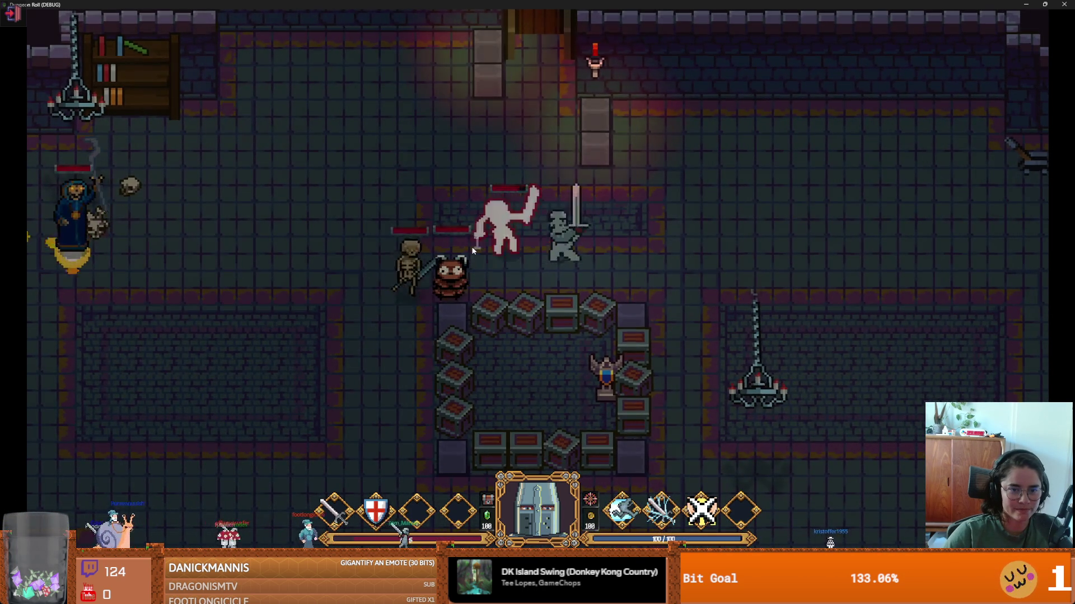
key(a)
click(571, 213)
key(s)
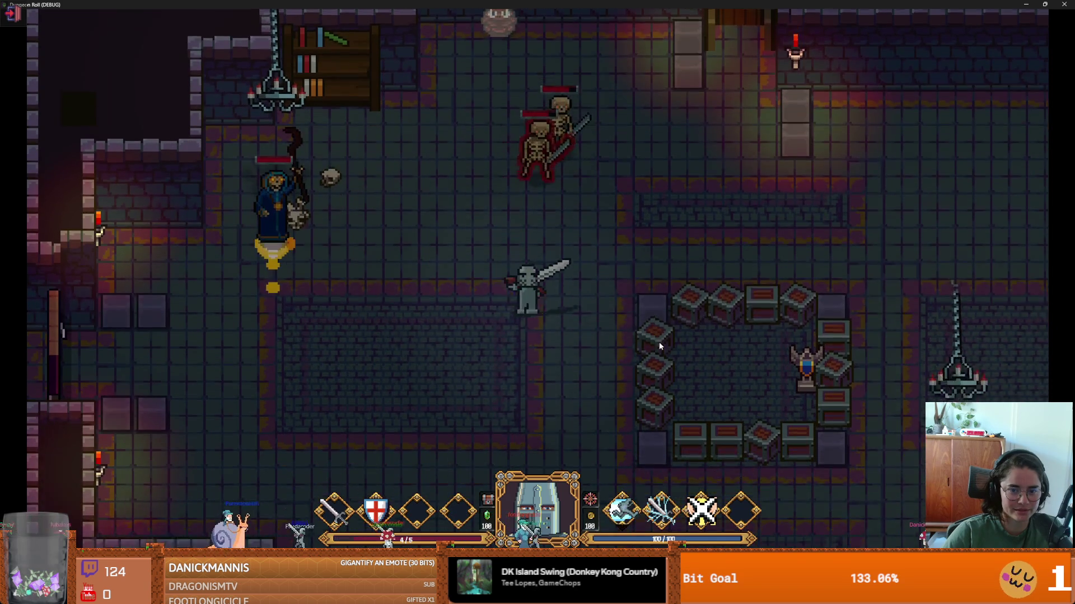
key(d)
click(690, 347)
key(s)
key(a)
click(654, 337)
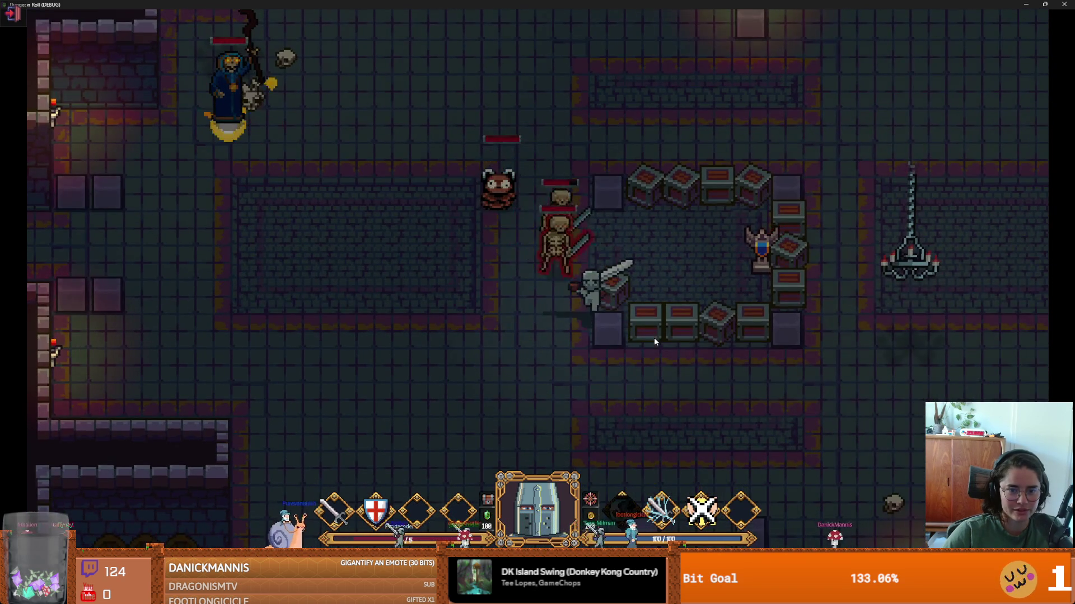
key(w)
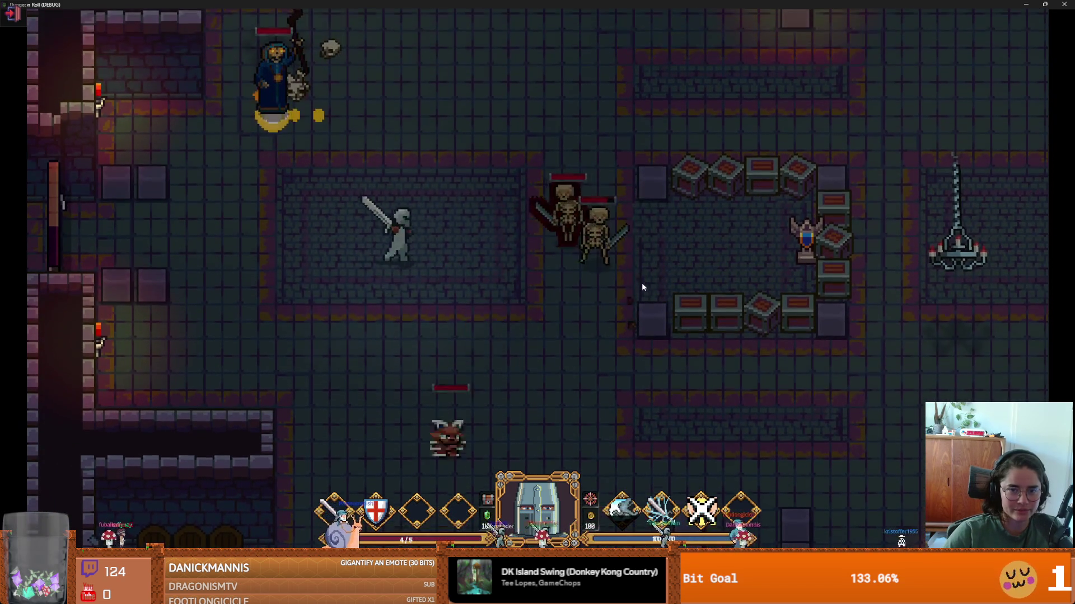
key(d)
click(641, 284)
key(d)
click(623, 279)
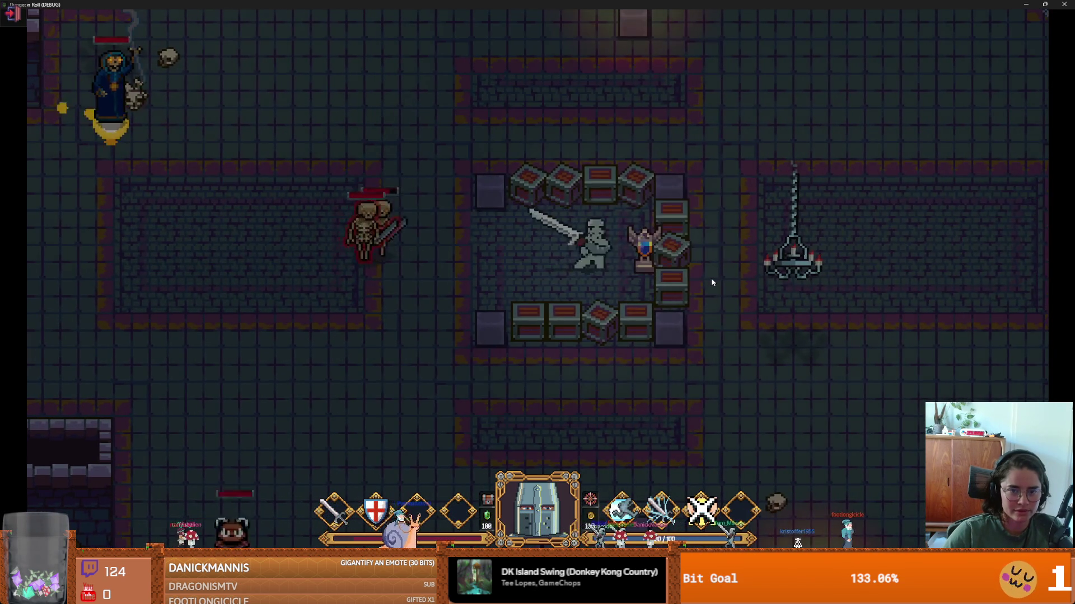
key(d)
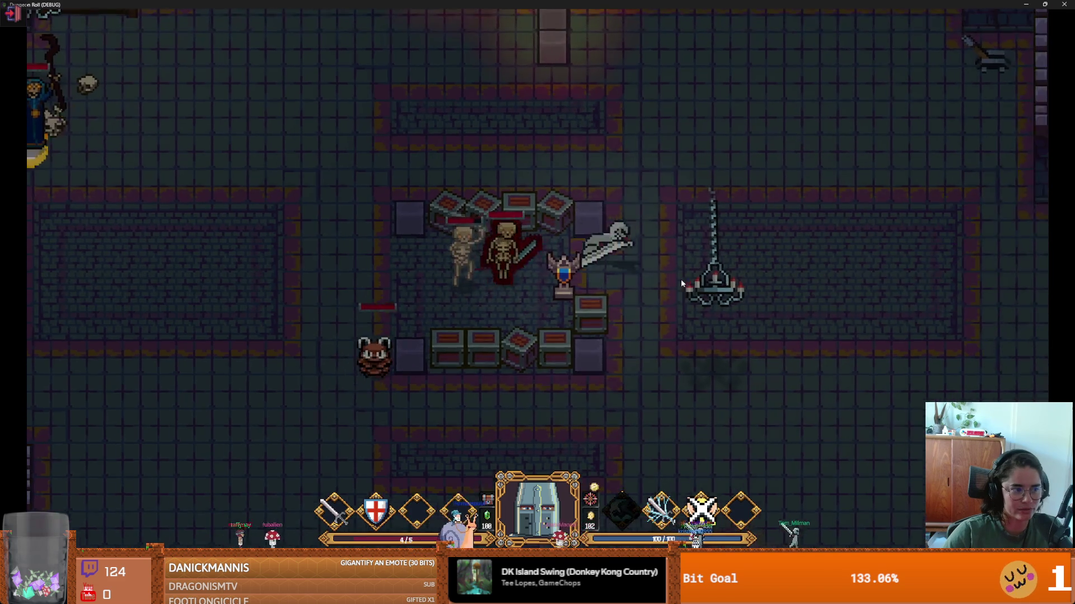
key(w)
key(a)
click(515, 311)
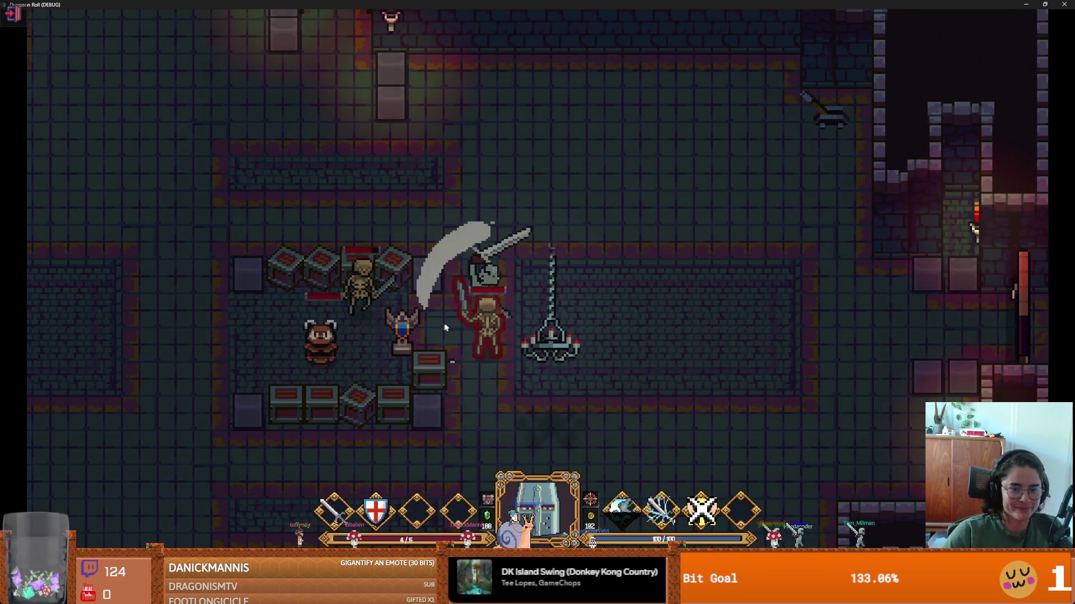
click(516, 310)
key(w)
key(a)
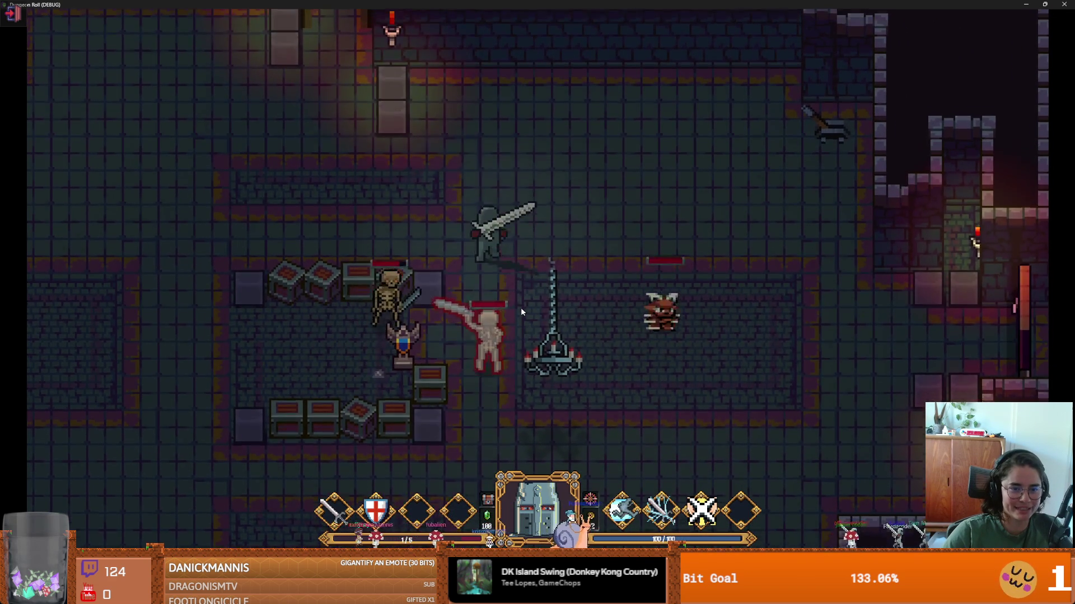
key(s)
key(d)
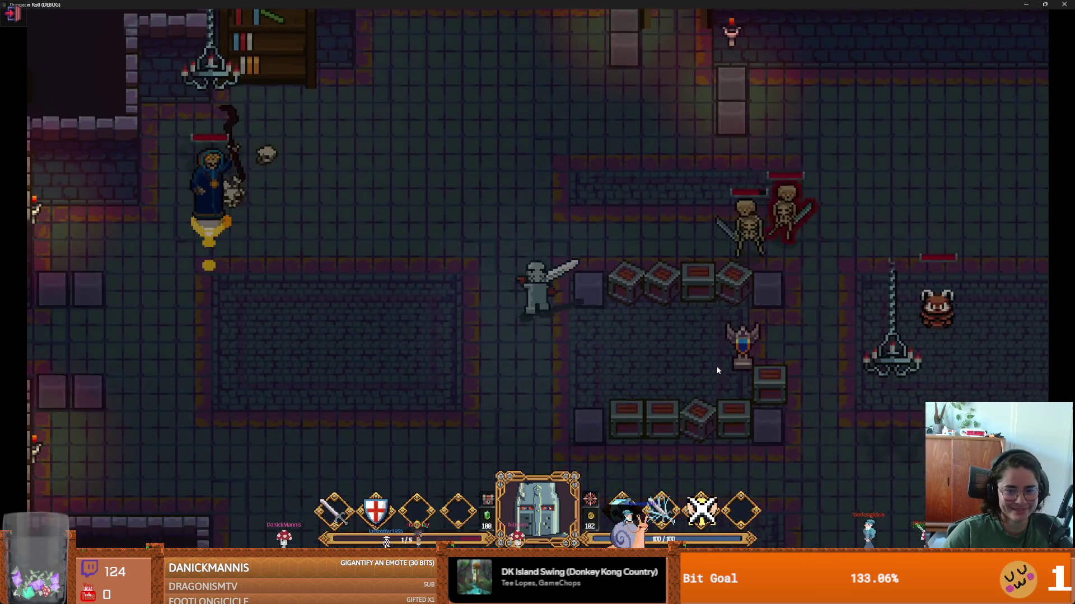
click(690, 320)
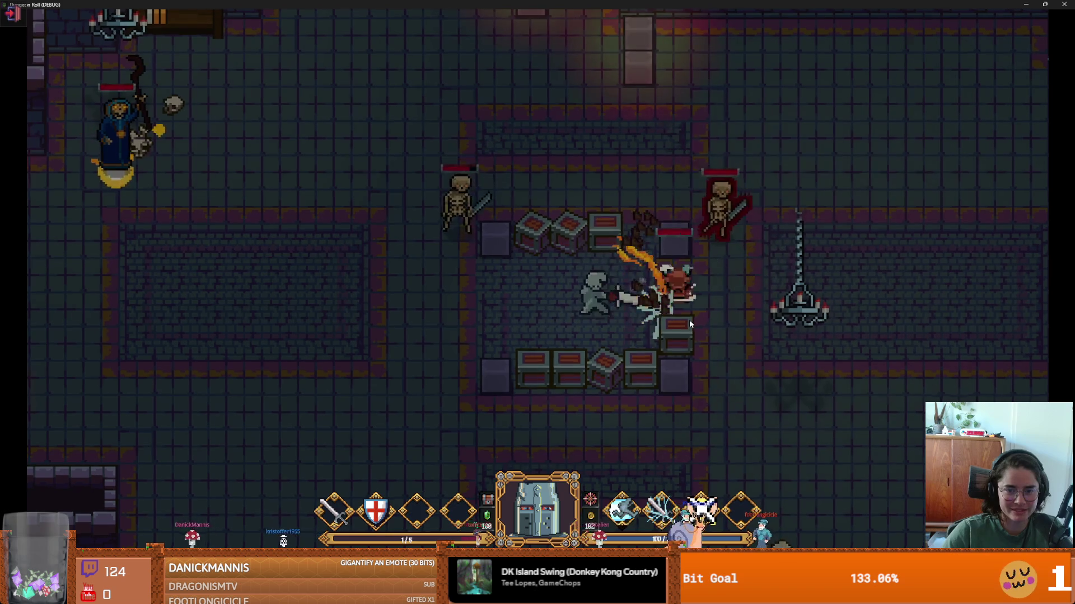
- Evade the converging enemies past the wizard and bear, then finish off the skeleton
key(w)
key(a)
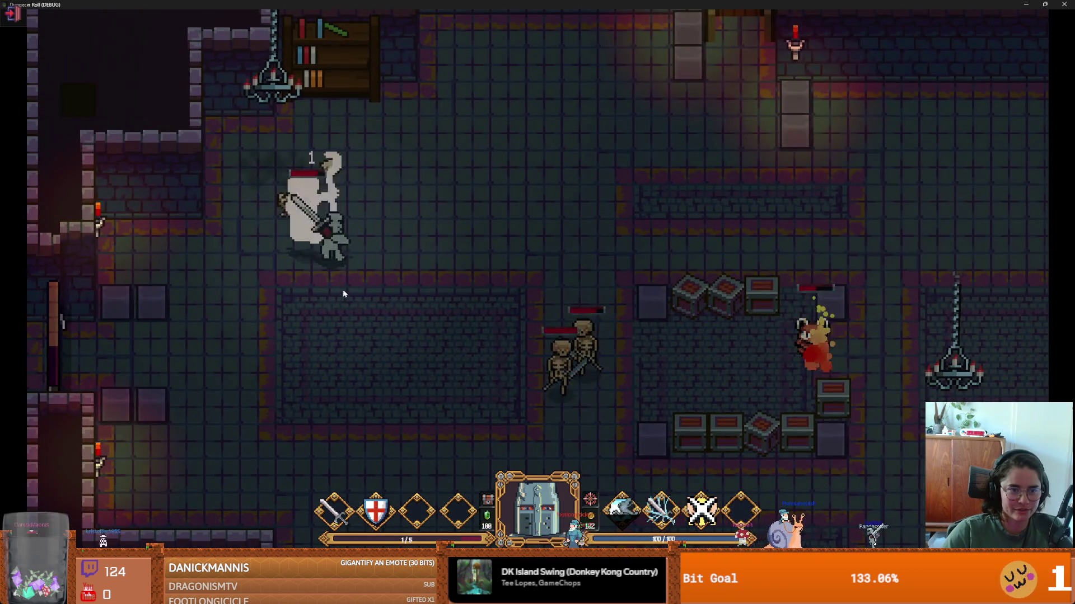
key(a)
key(s)
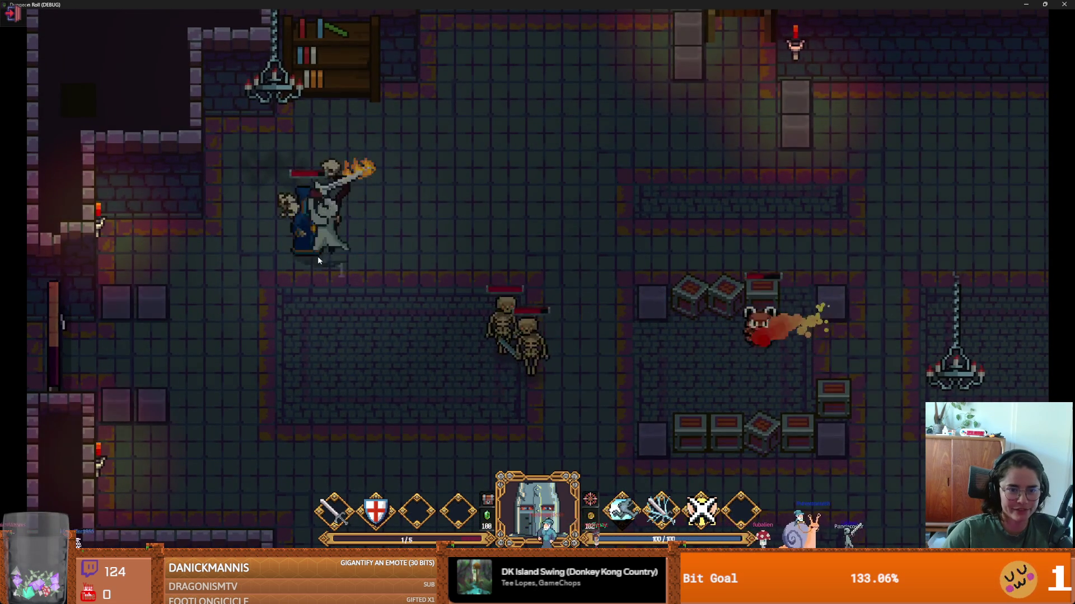
key(s)
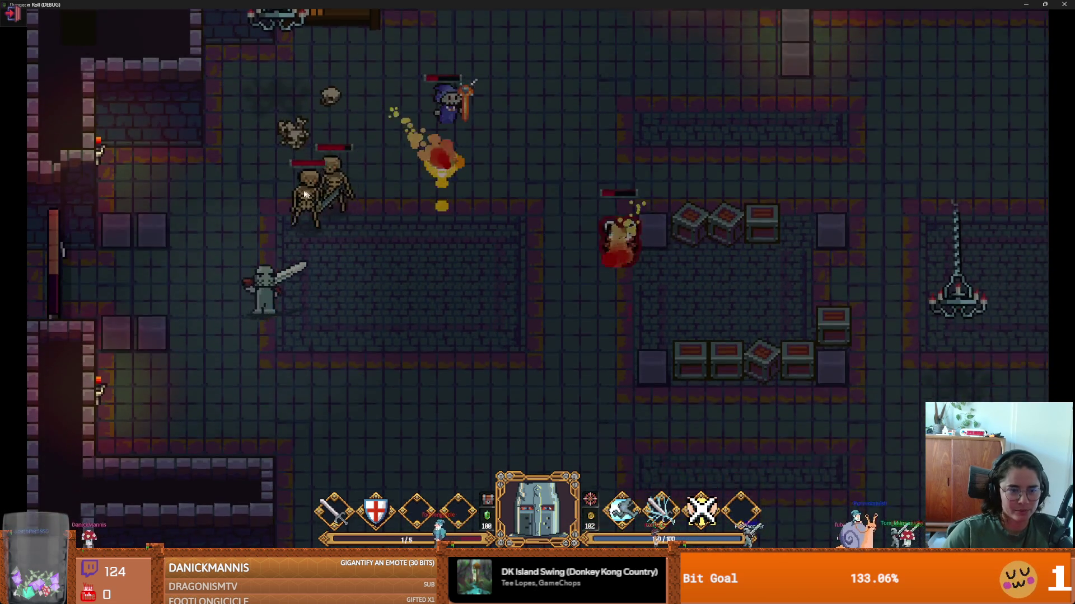
key(d)
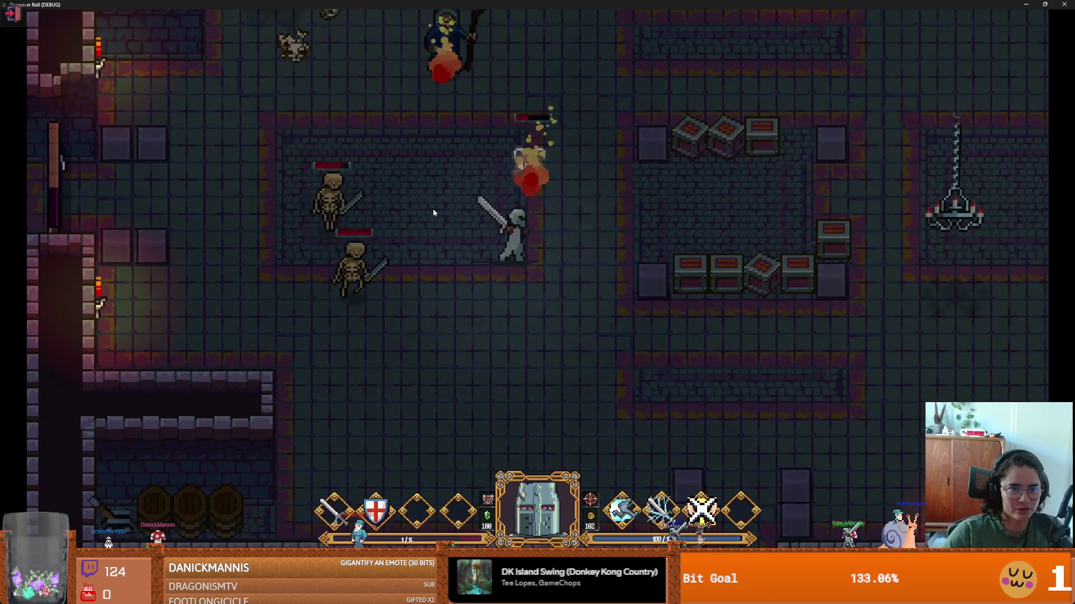
key(d)
key(w)
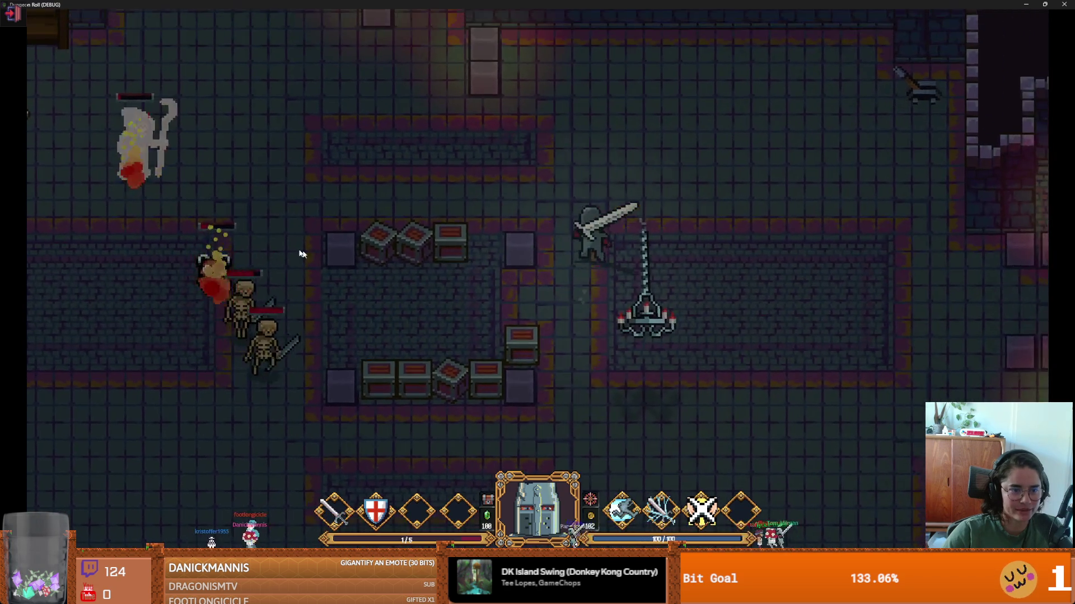
key(a)
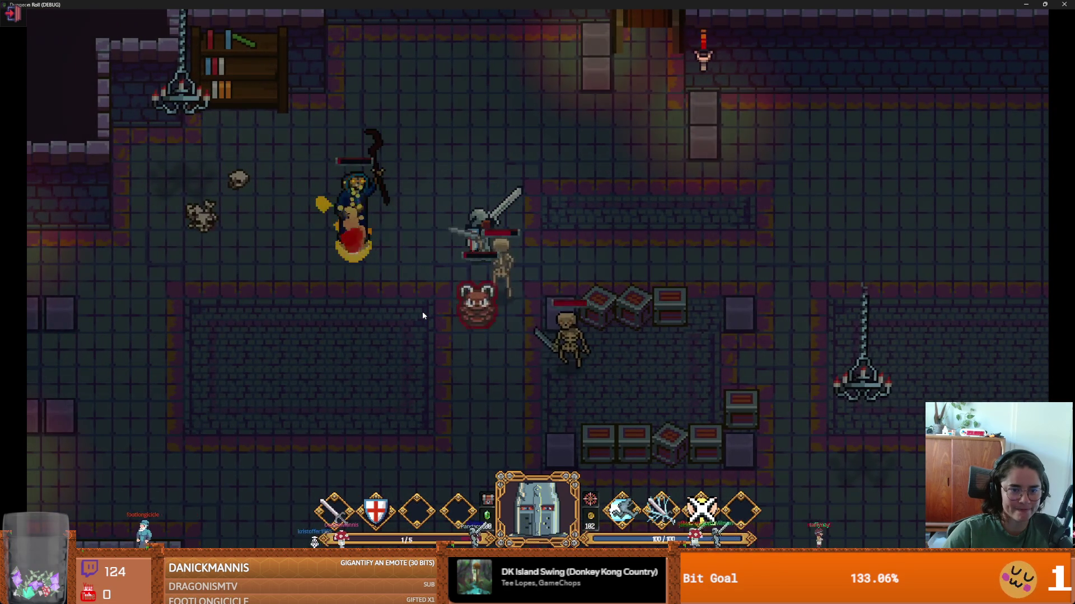
key(a)
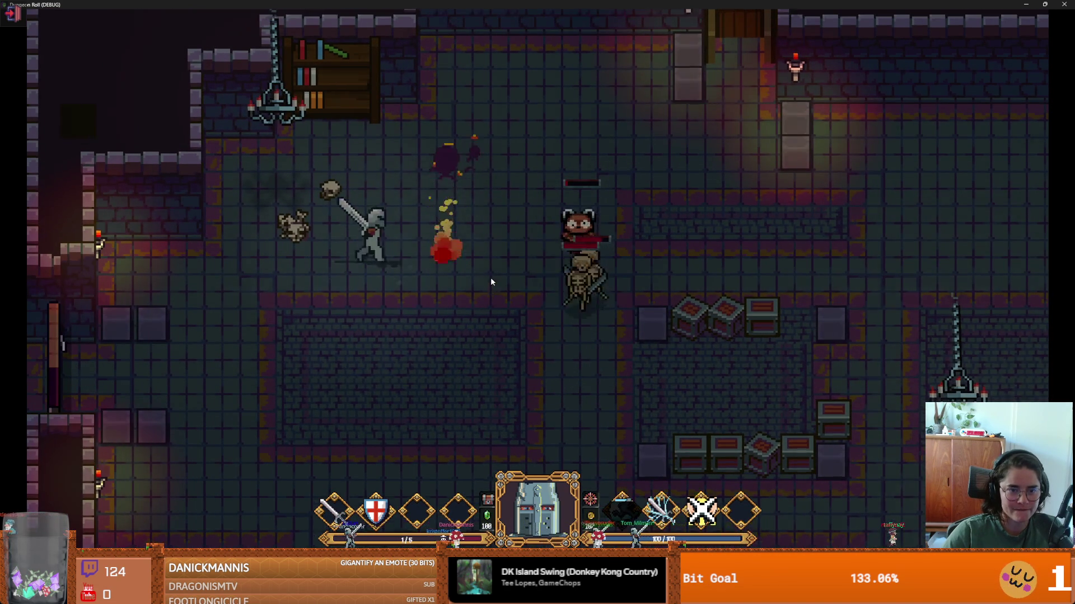
key(a)
key(s)
key(s)
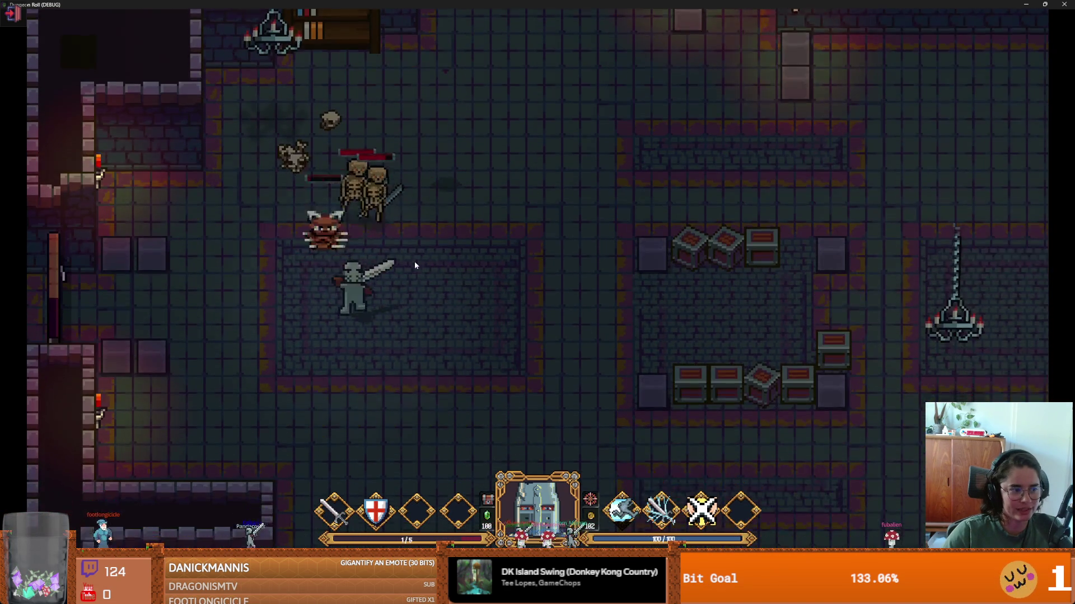
click(296, 290)
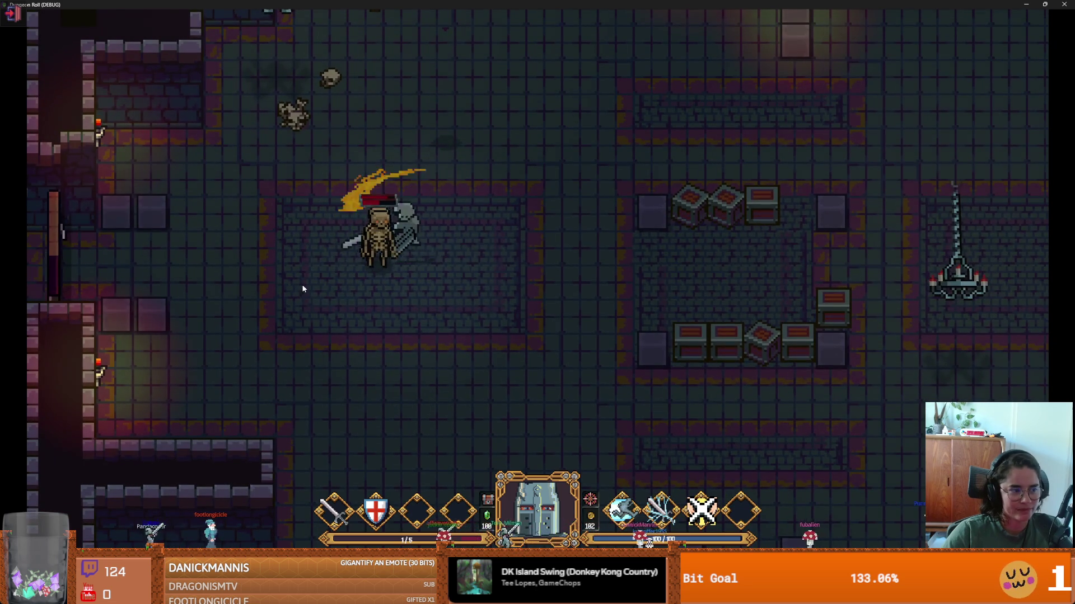
key(w)
key(d)
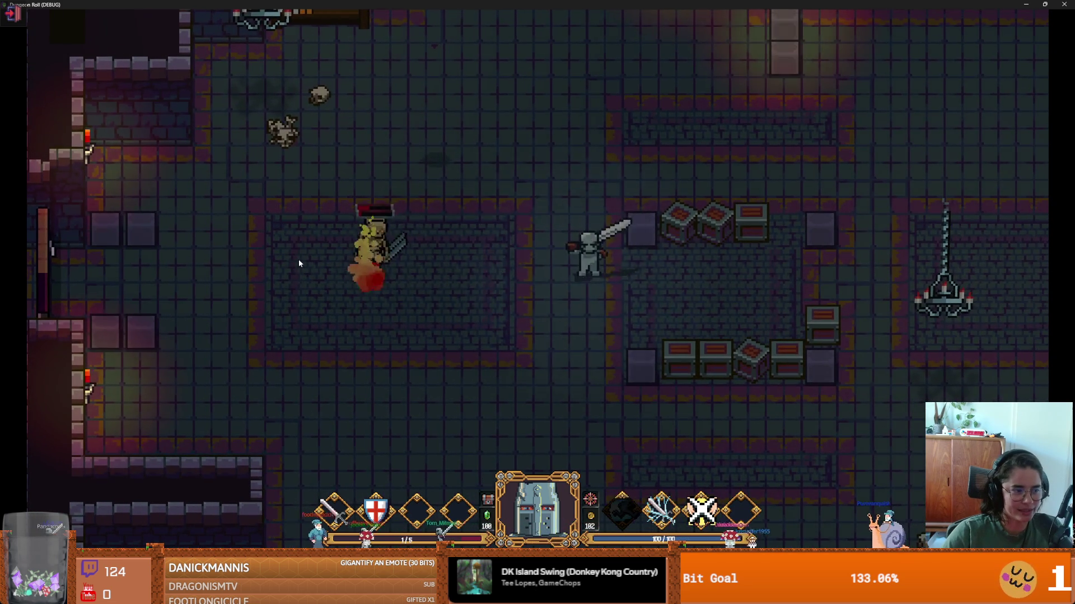
key(a)
key(a)
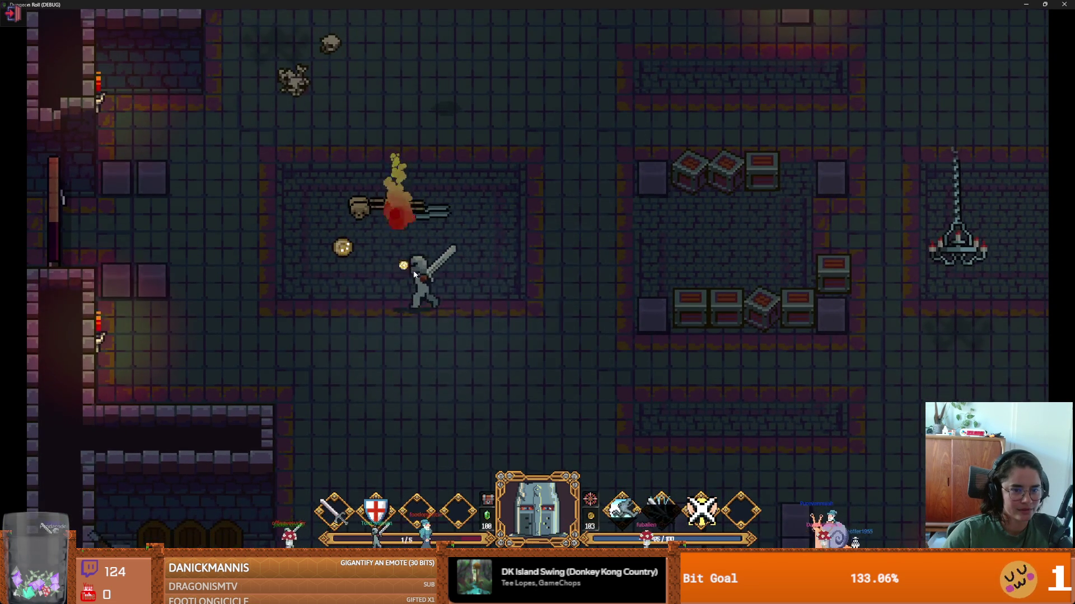
key(d)
key(s)
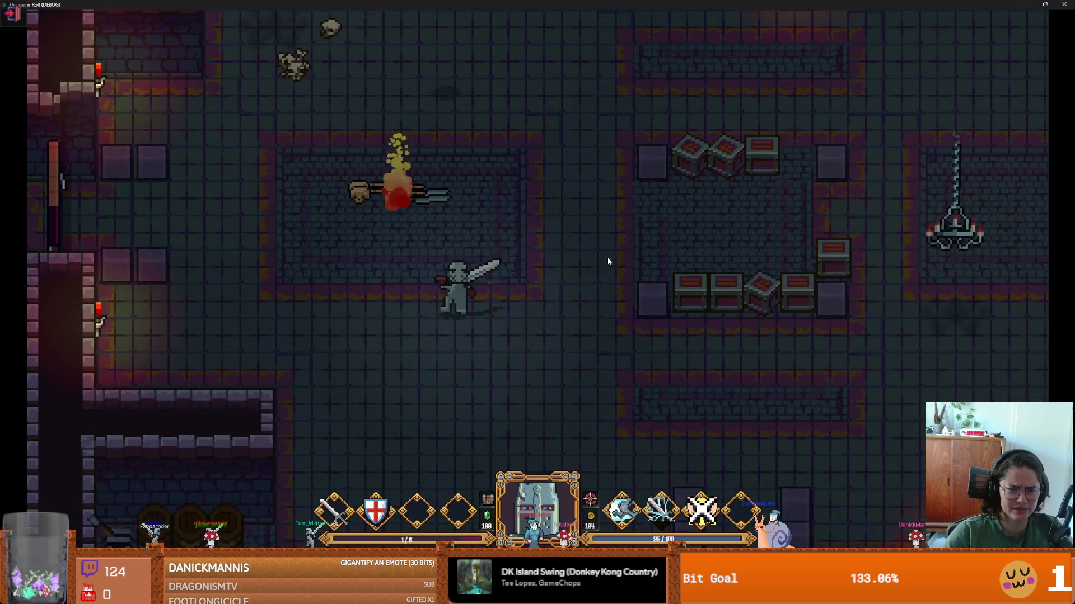
key(d)
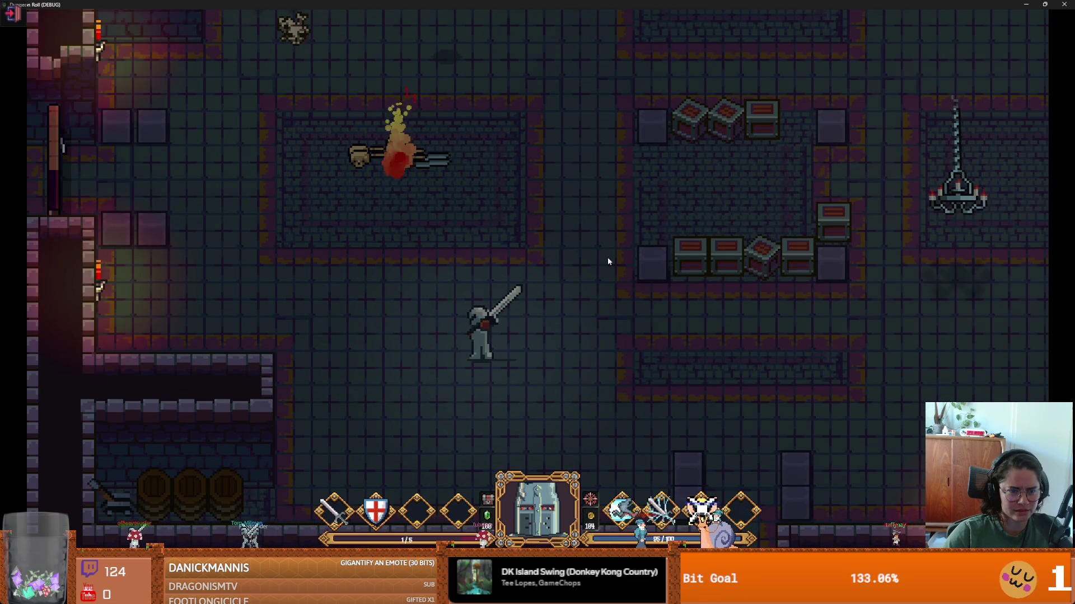
key(s)
key(a)
key(w)
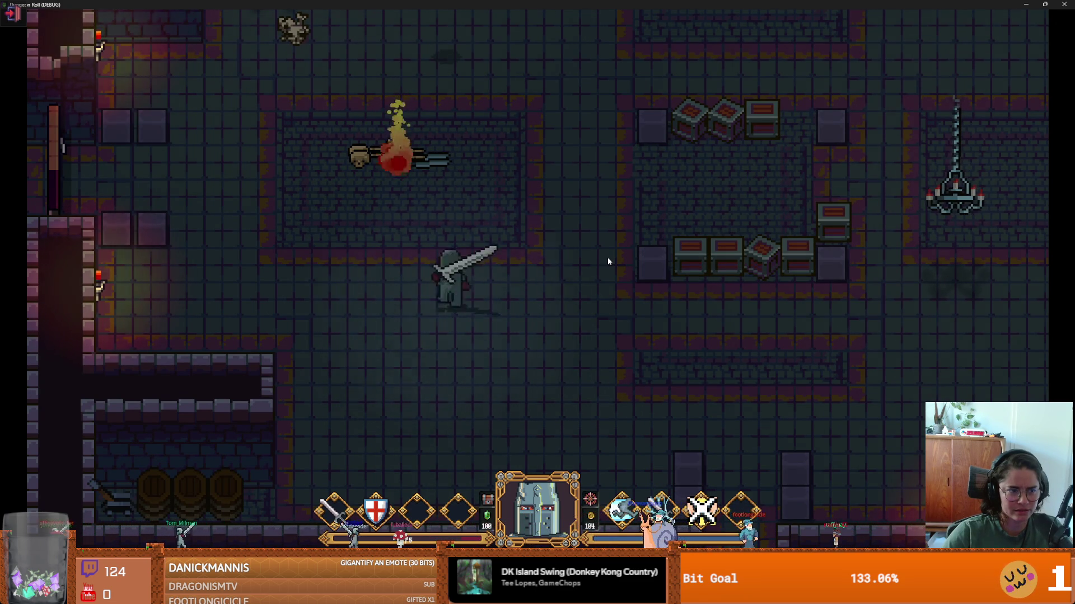
key(a)
key(a)
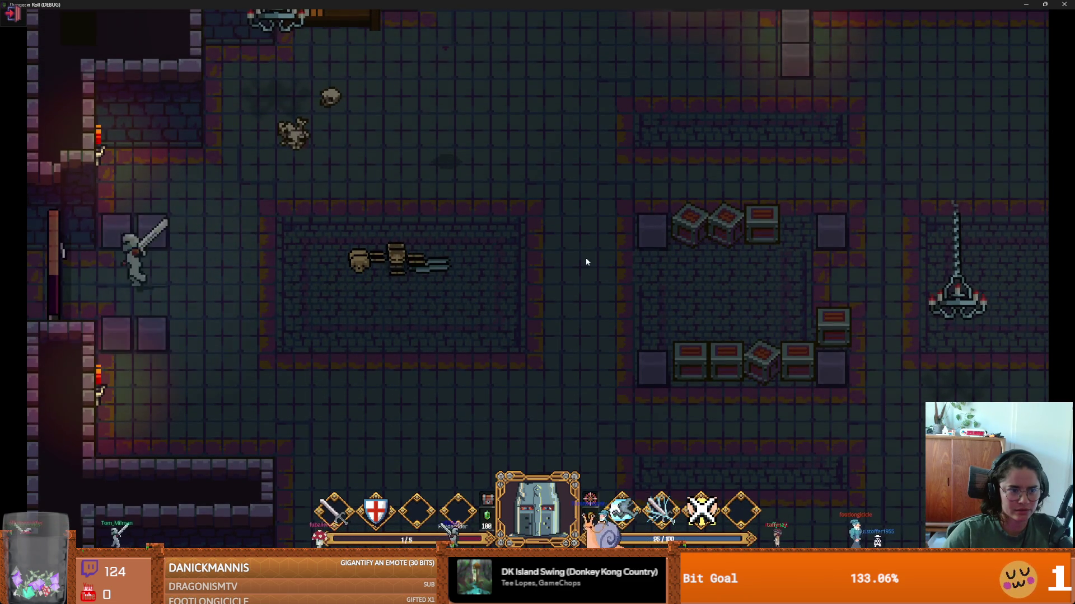
- Pick the Undecim encounter and restore the game window to a smaller size
click(527, 260)
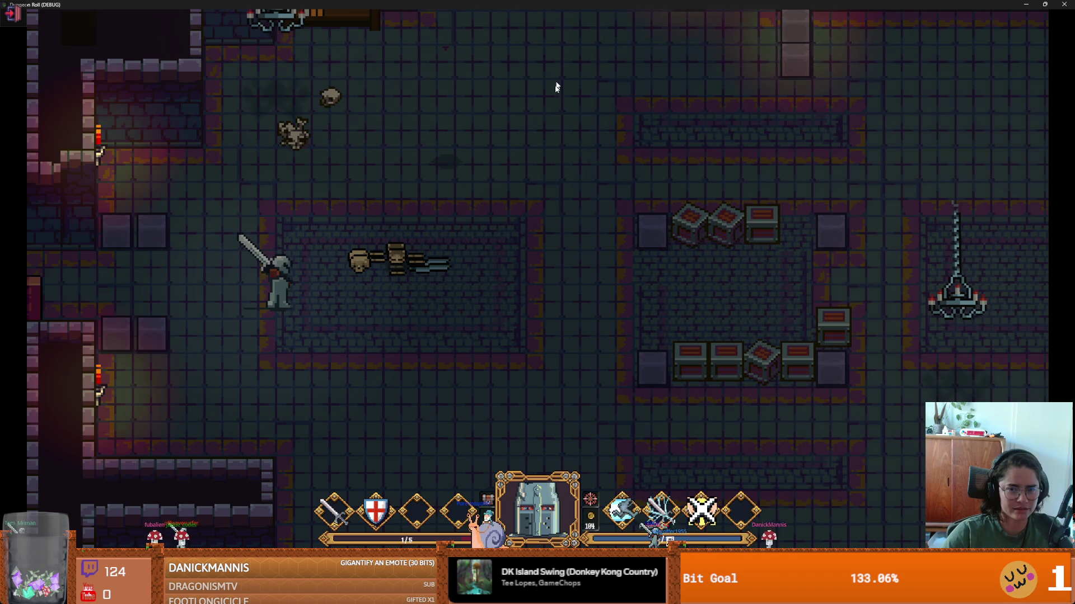
key(s)
double_click(457, 4)
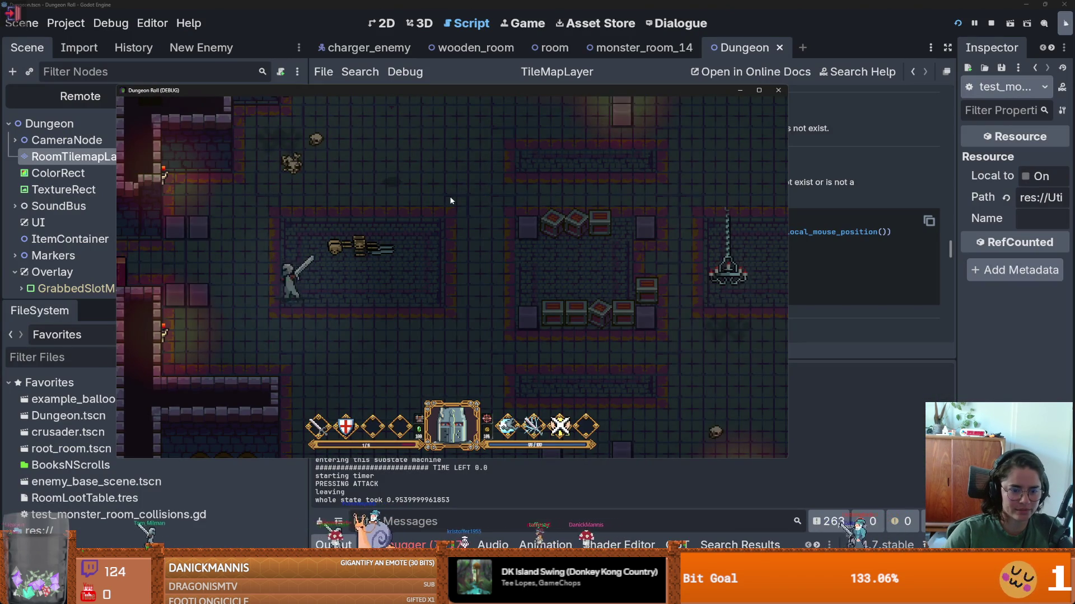
- Stop the test run, show the Debugger errors and jump to the pathfinding error's source
key(F8)
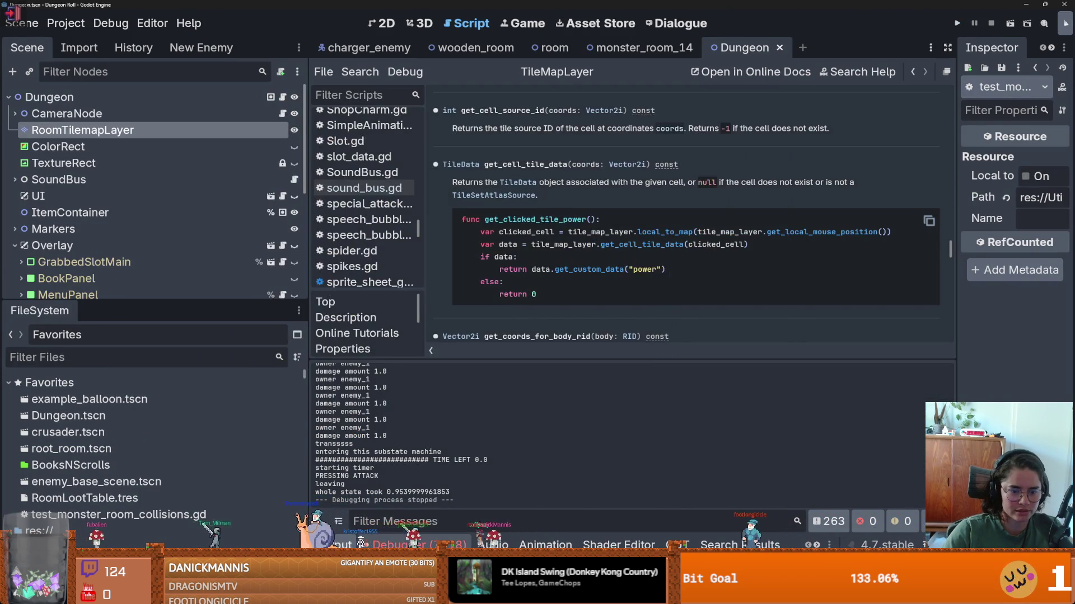
key(alt+d)
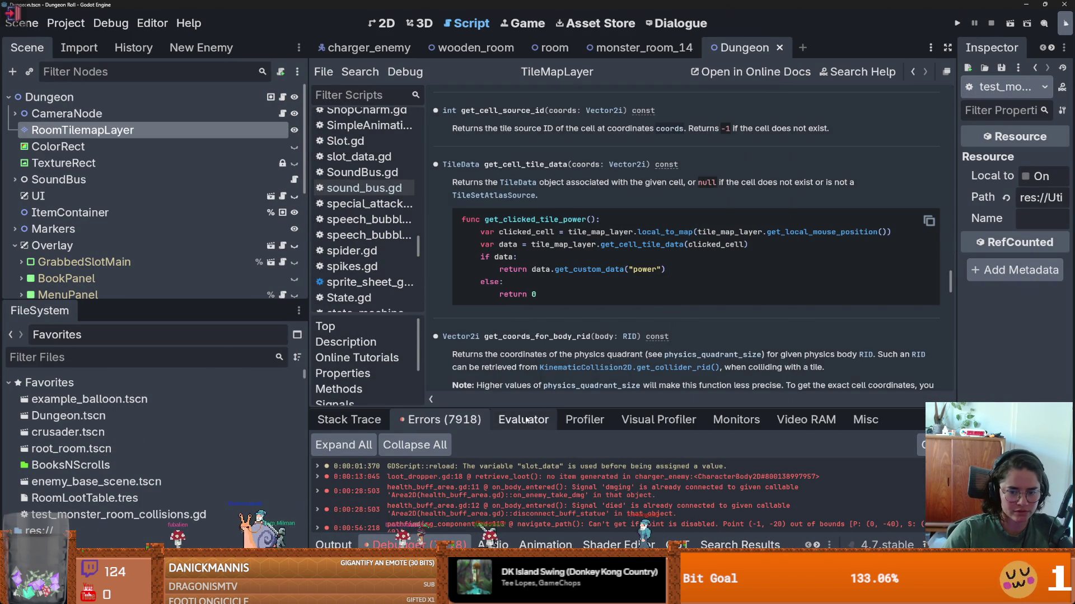
drag(539, 407, 539, 179)
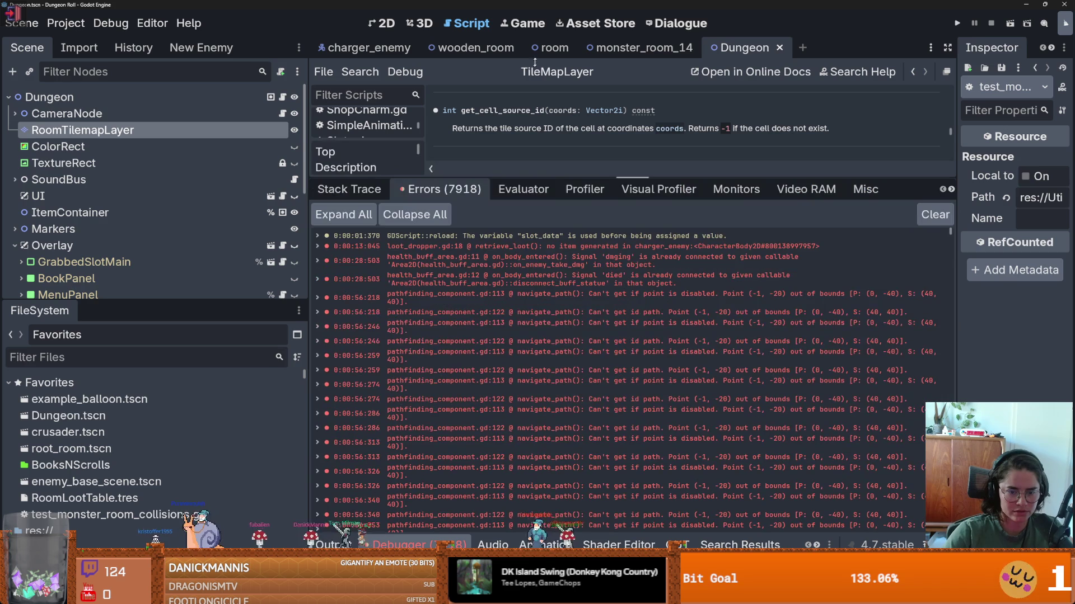
scroll(532, 361, down, 5)
double_click(531, 361)
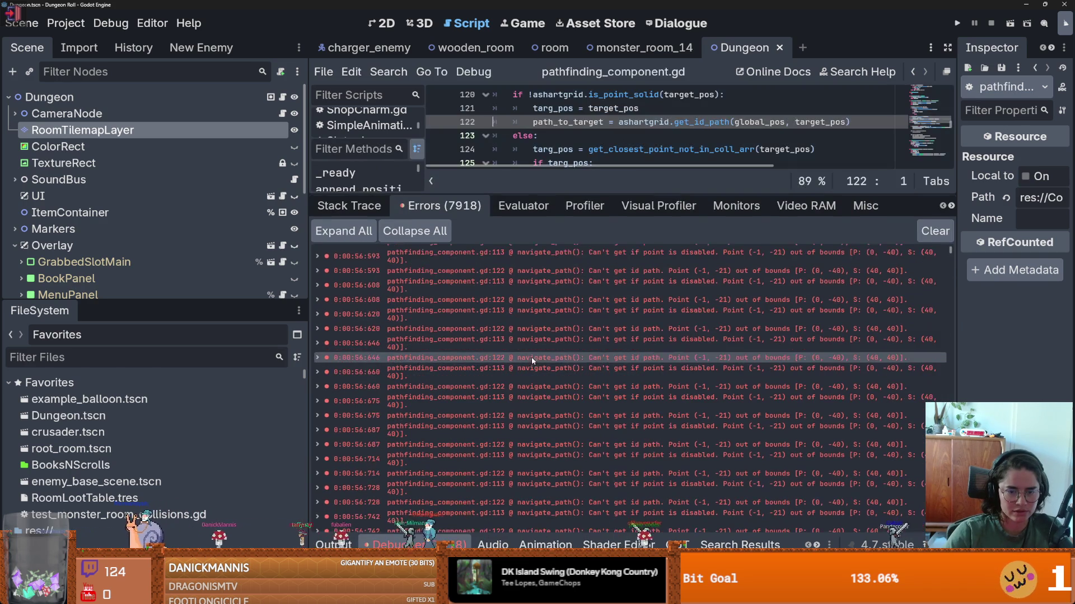
- Jump through the health buff signal error to loot_dropper.gd's 'no item generated' line 18
scroll(727, 364, down, 15)
scroll(477, 267, up, 20)
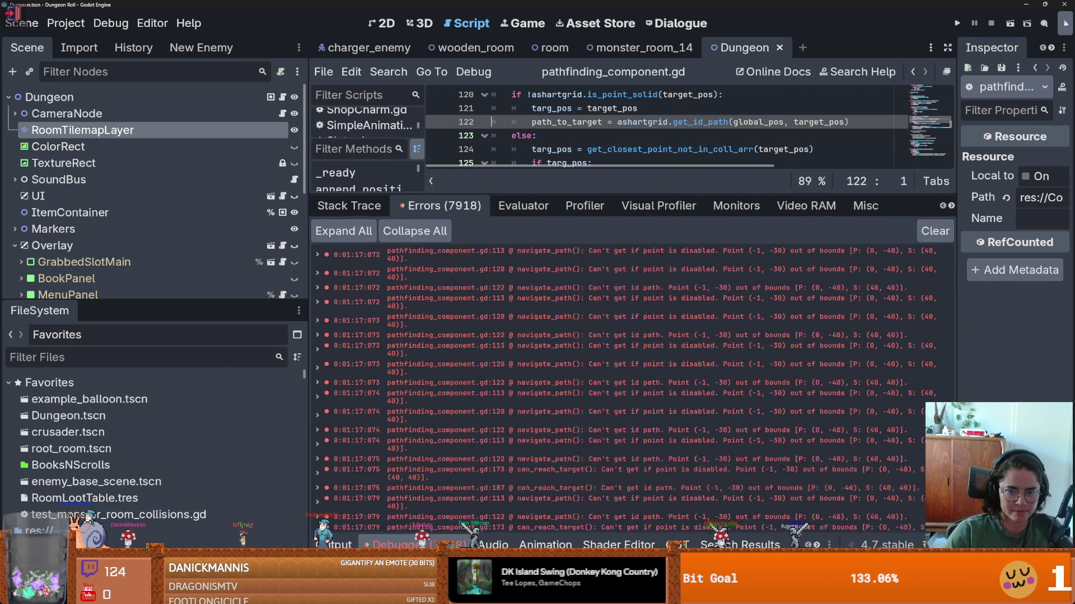
double_click(501, 276)
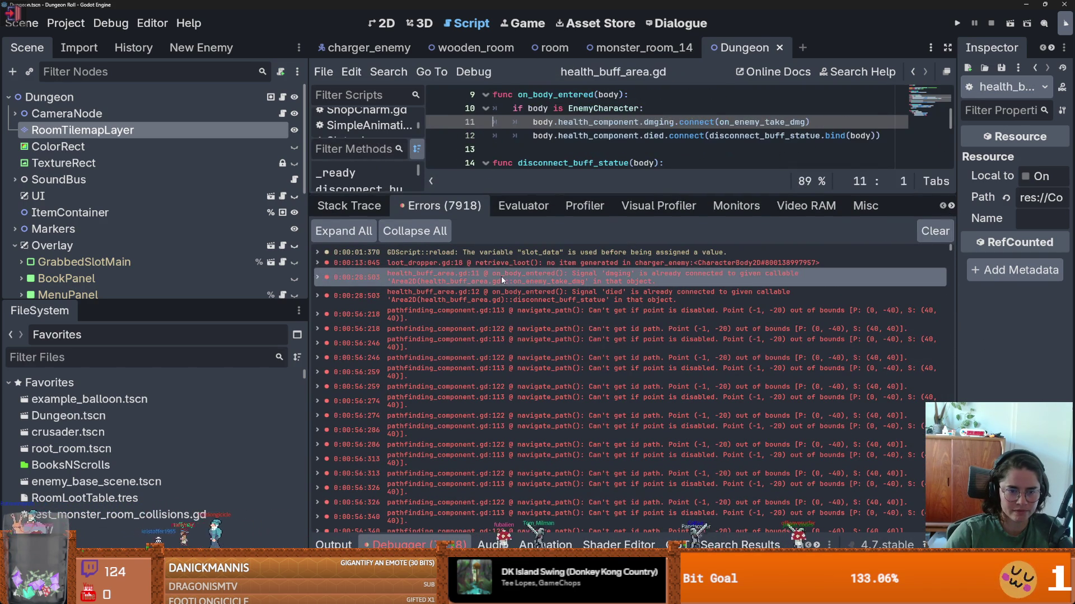
double_click(503, 266)
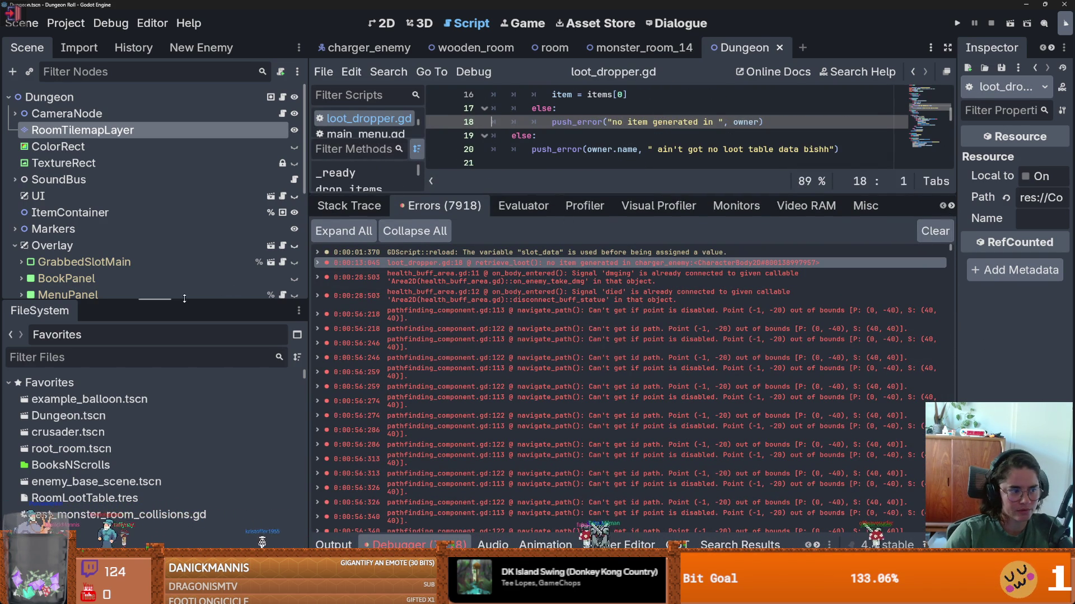
- Filter the FileSystem for 'charger' files and enlarge the script editor over the error list
click(121, 358)
text(charger)
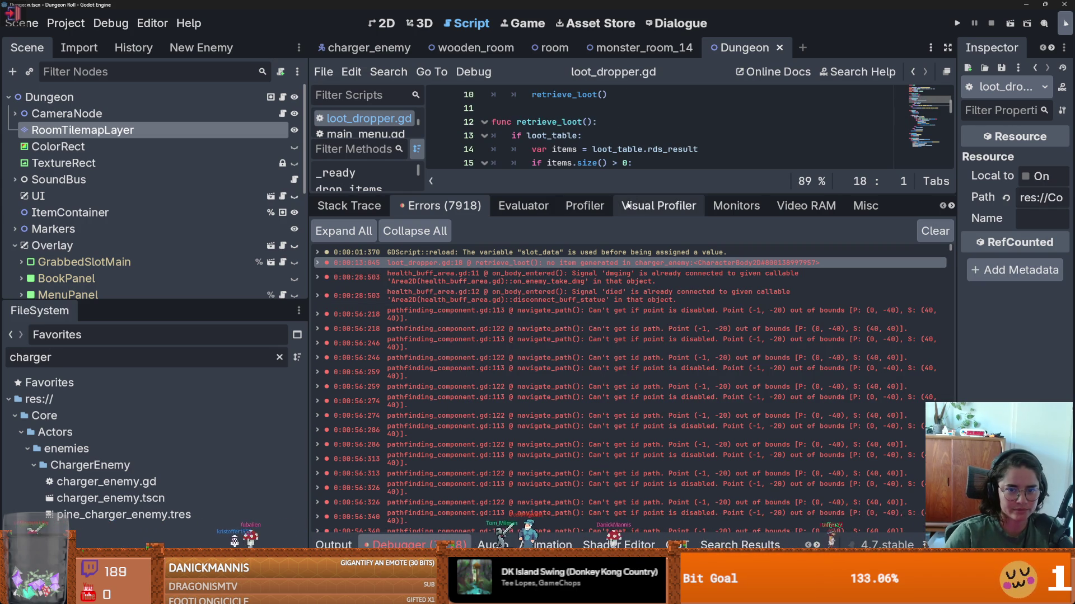
drag(630, 193, 666, 454)
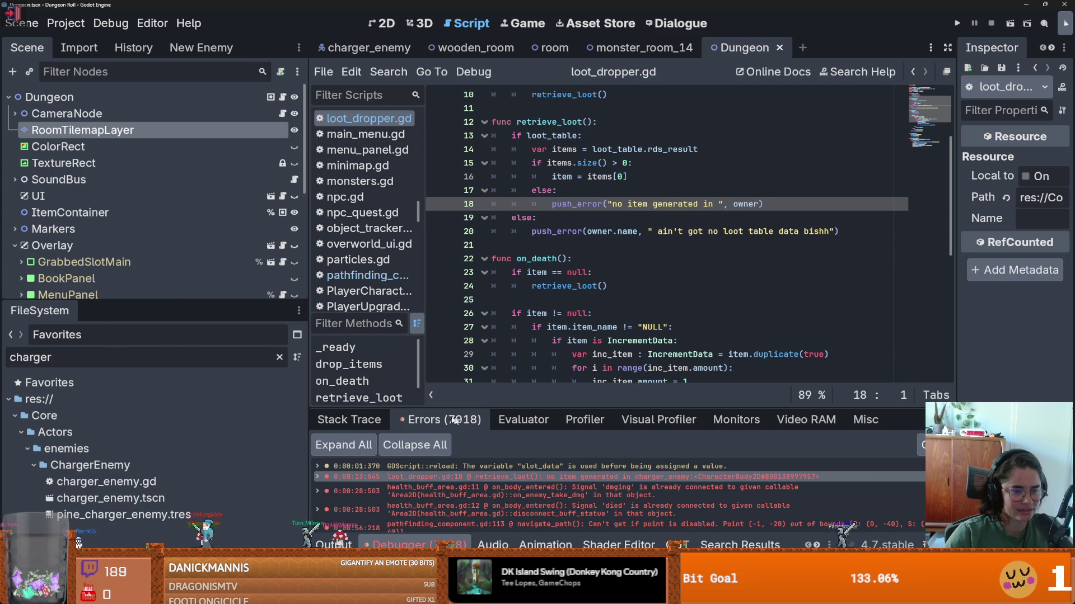
double_click(31, 357)
- Open charger_enemy.tscn, set its LootDropper loot table Rds Count from 0 to 1, and save
key(BackSpace)
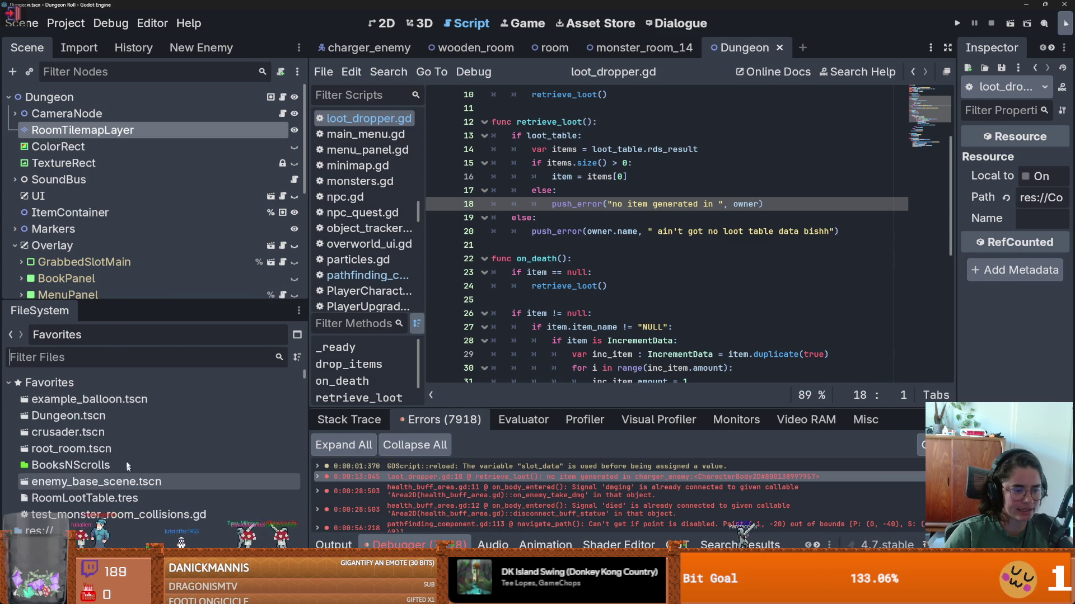
text(char)
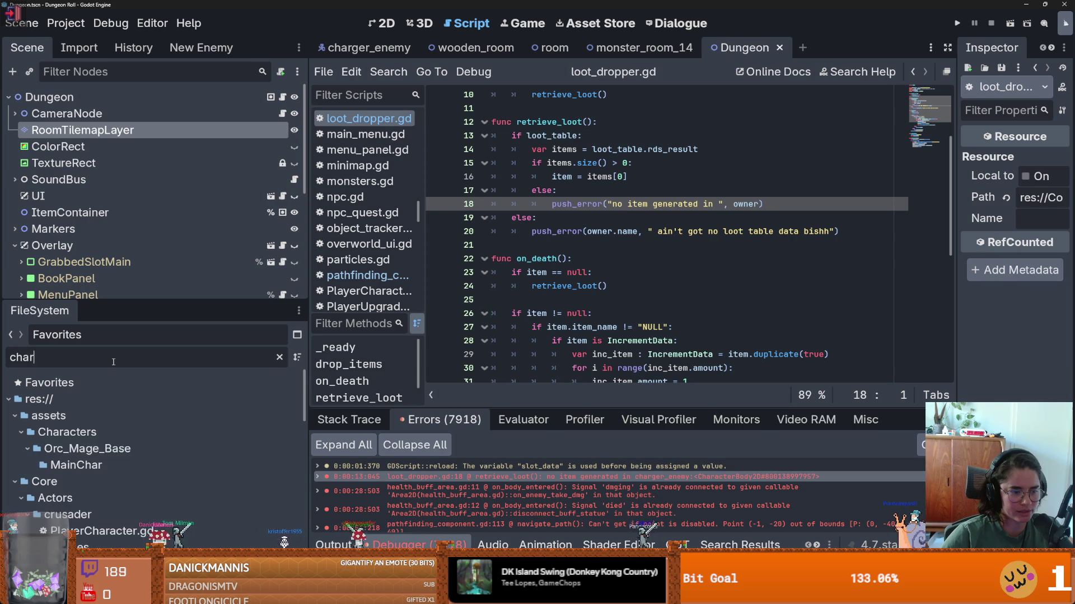
text(ger)
double_click(107, 499)
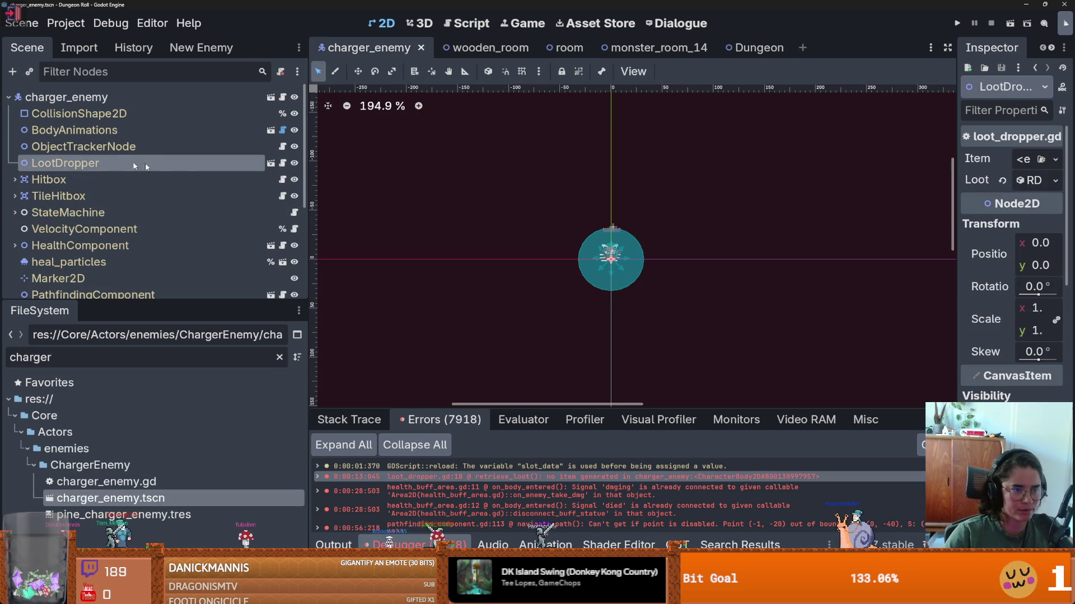
drag(955, 220, 522, 168)
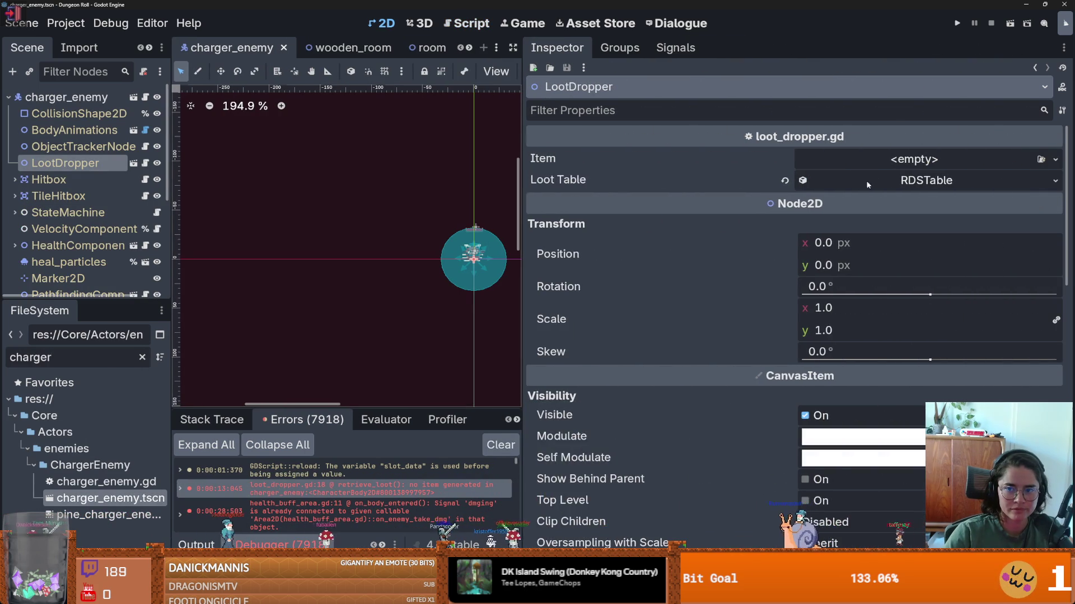
click(862, 186)
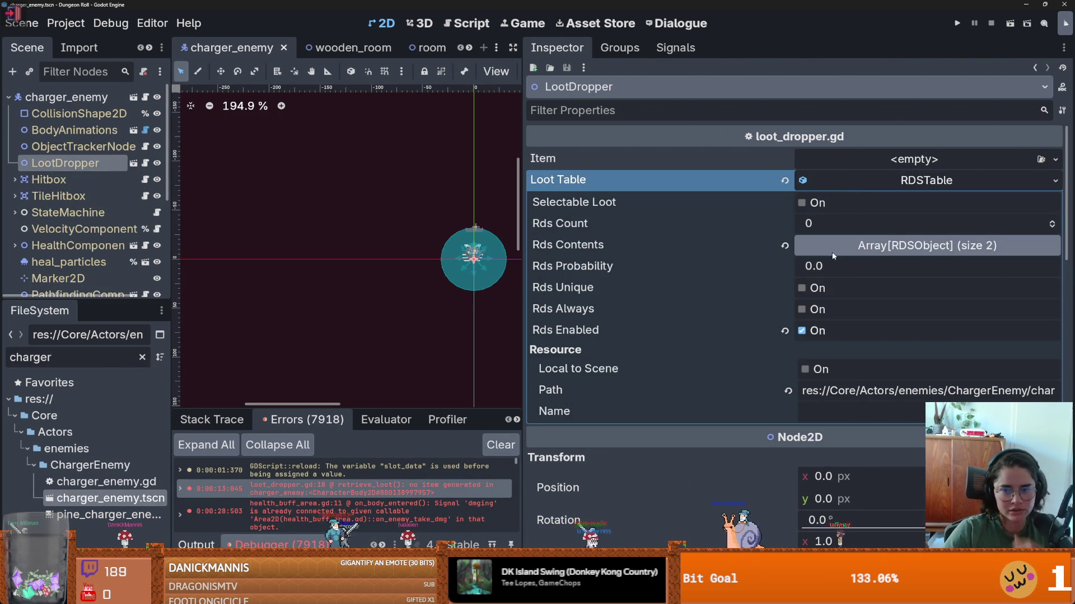
click(1052, 221)
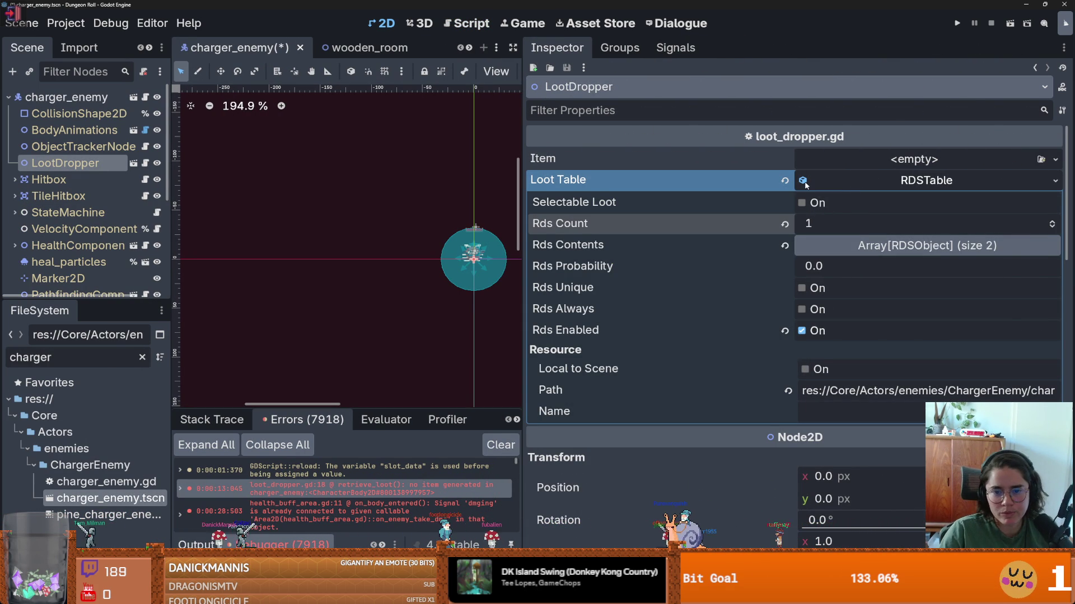
drag(574, 168, 1008, 168)
key(ctrl+s)
click(66, 354)
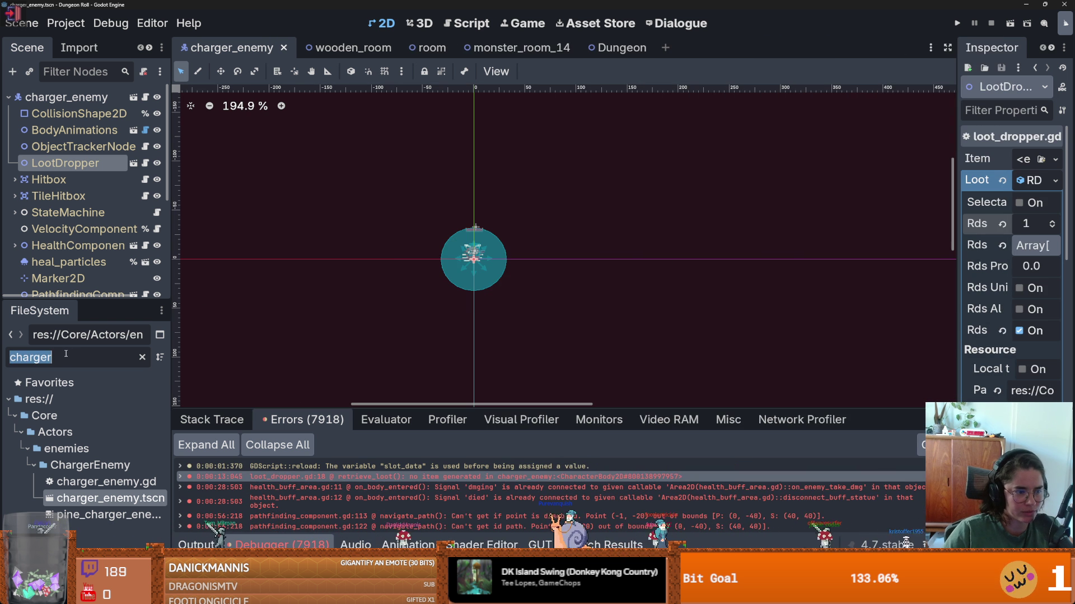
text(monst)
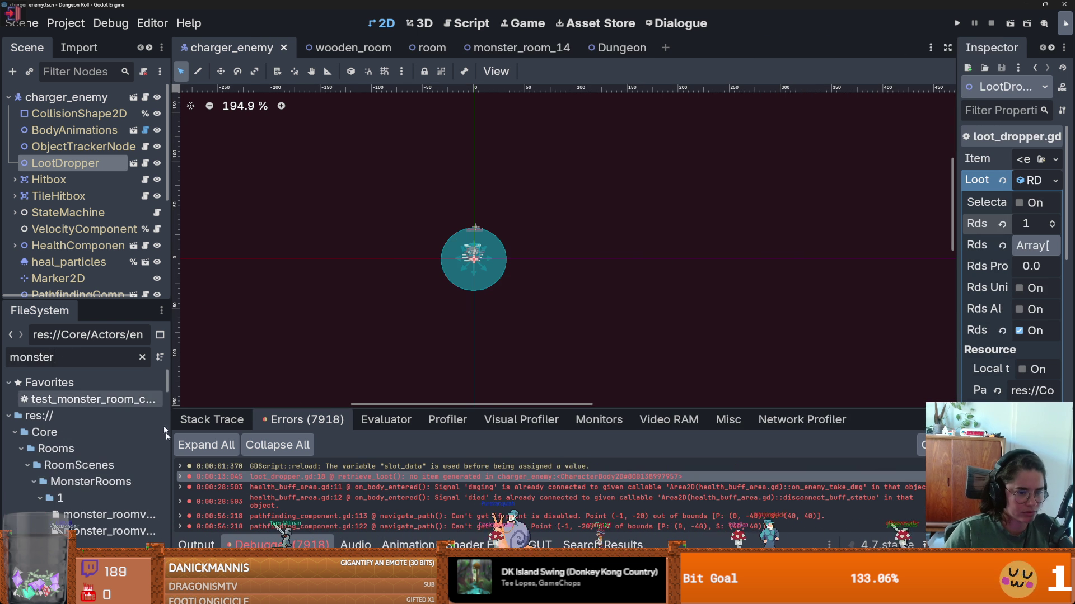
drag(173, 444, 251, 403)
drag(127, 301, 127, 107)
scroll(163, 382, down, 15)
scroll(163, 382, up, 15)
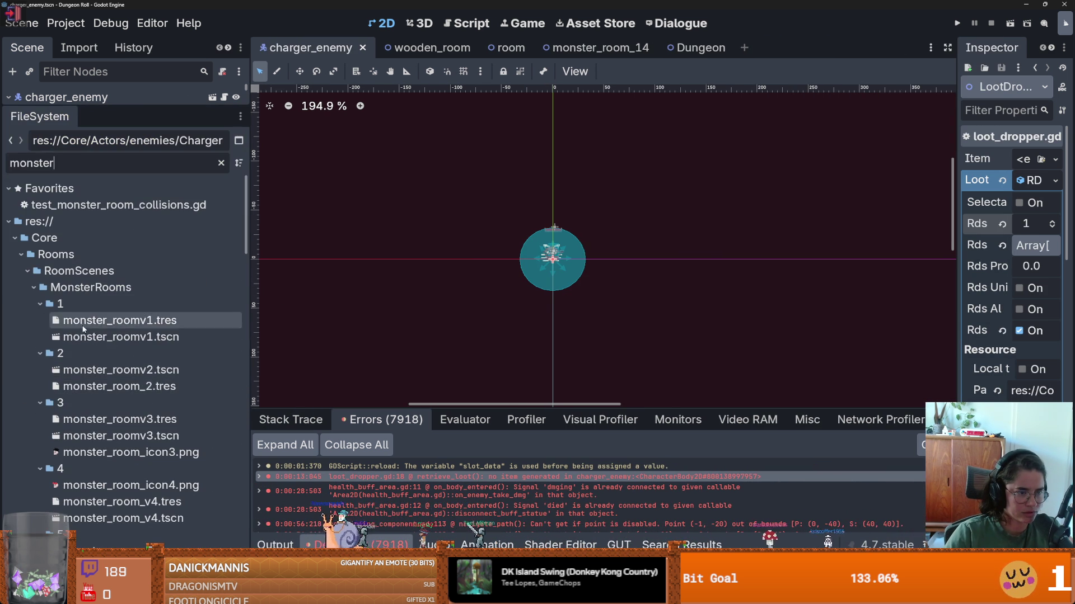
double_click(110, 337)
scroll(527, 291, up, 1)
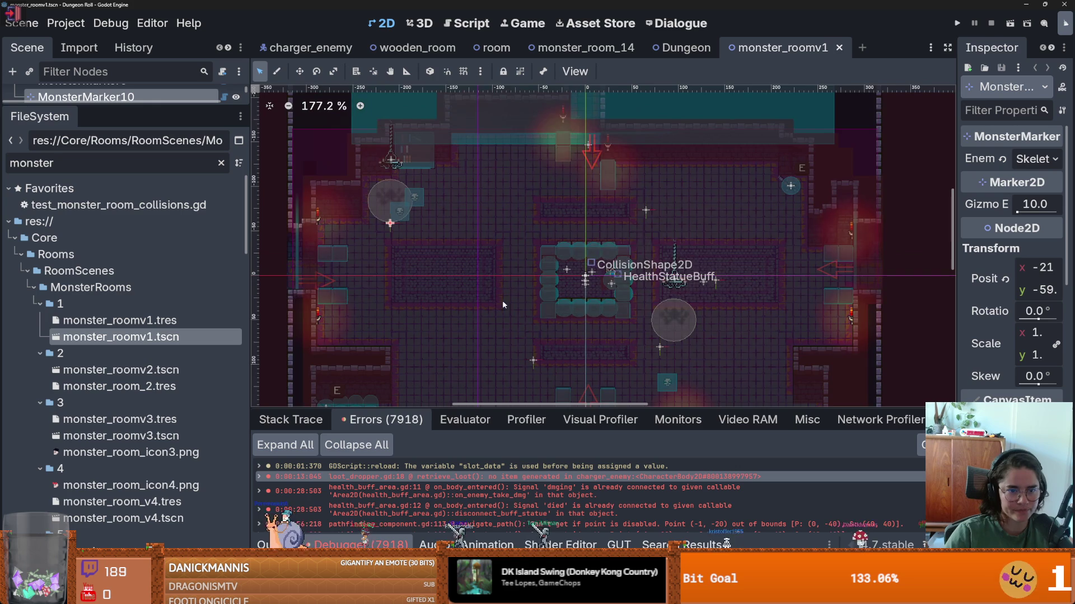
scroll(498, 300, down, 5)
scroll(486, 285, up, 3)
scroll(485, 285, down, 4)
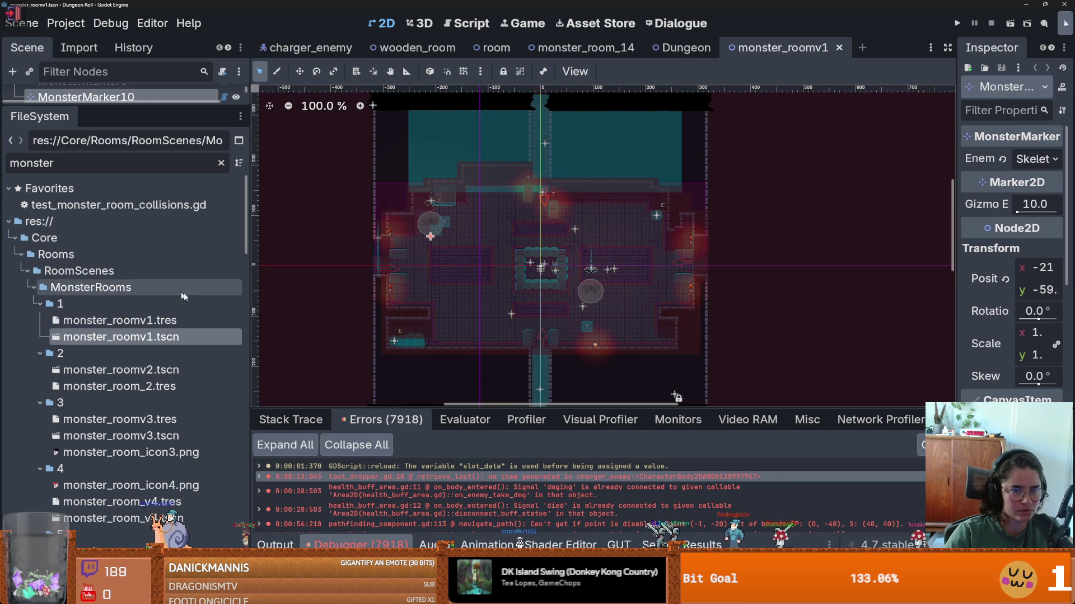
scroll(417, 277, up, 2)
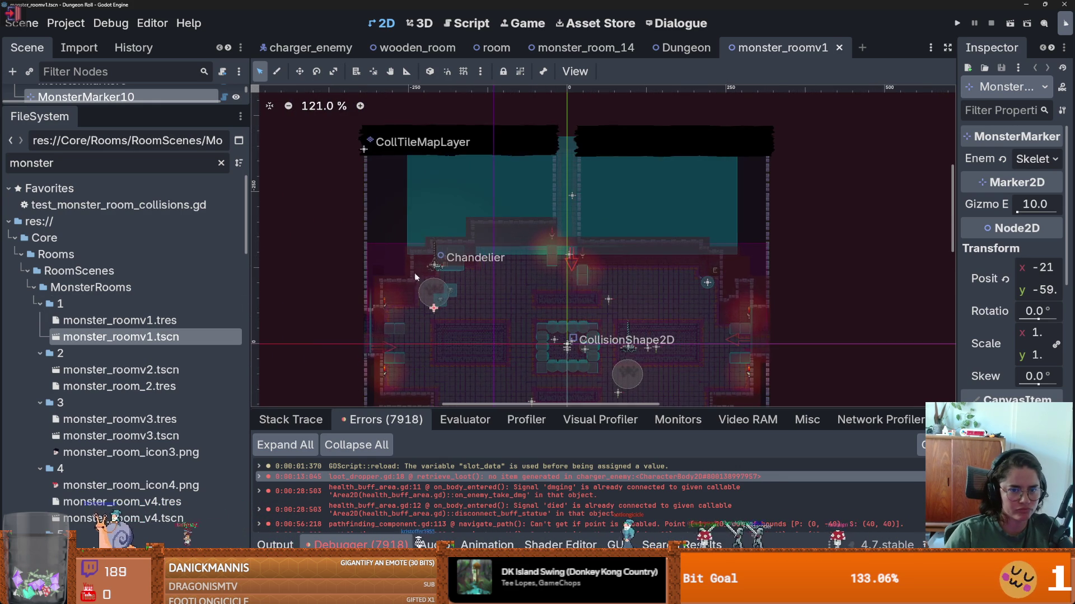
drag(422, 280, 348, 222)
scroll(466, 325, up, 1)
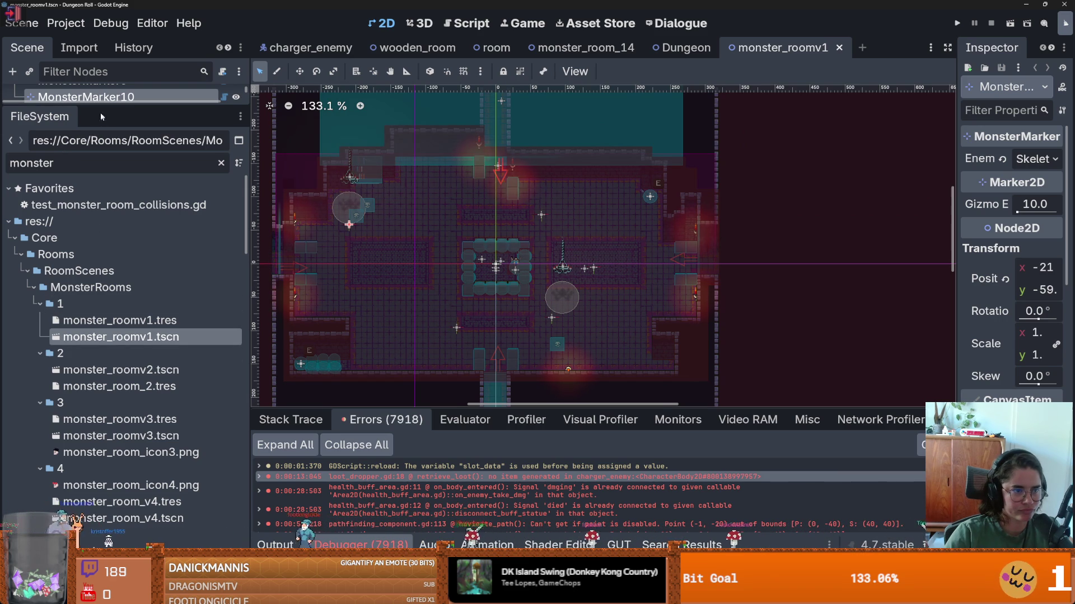
drag(103, 116, 103, 473)
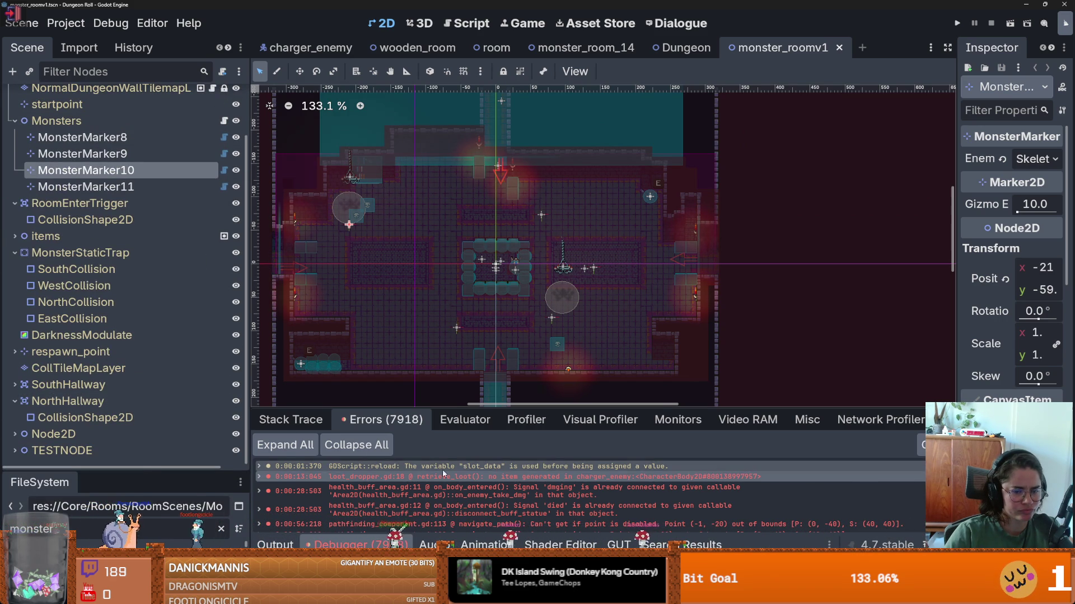
scroll(440, 500, down, 1)
scroll(440, 500, down, 2)
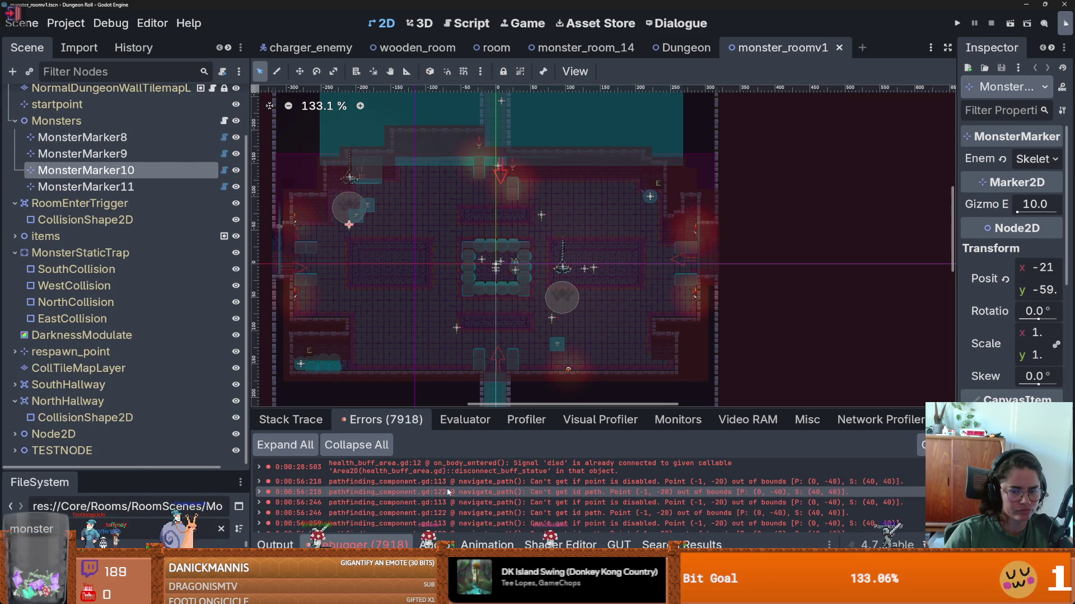
double_click(454, 482)
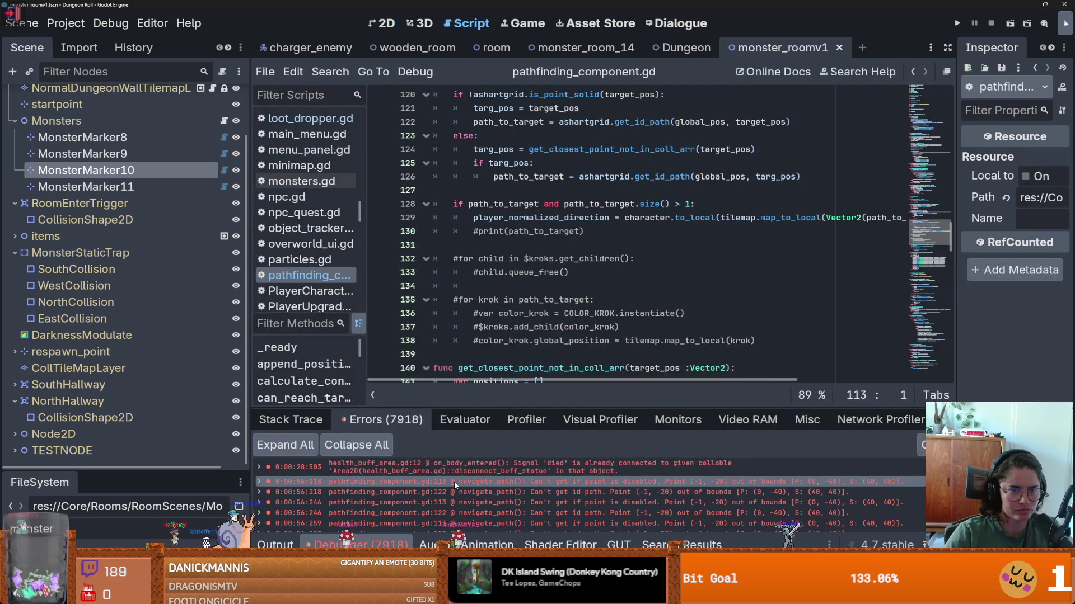
click(391, 23)
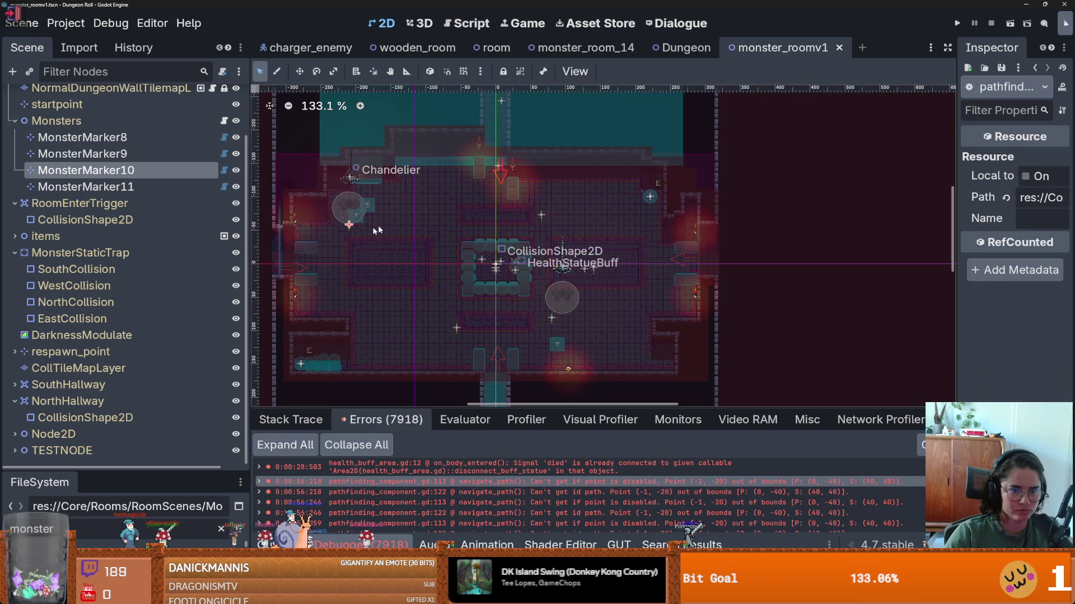
scroll(378, 225, up, 5)
scroll(405, 258, down, 4)
scroll(405, 257, down, 2)
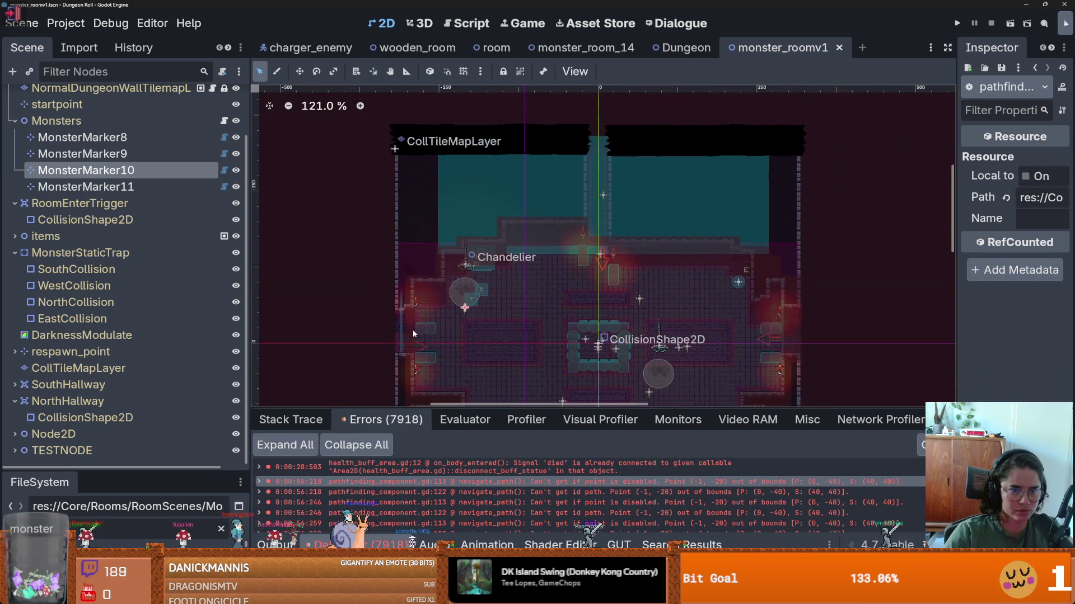
scroll(414, 326, up, 1)
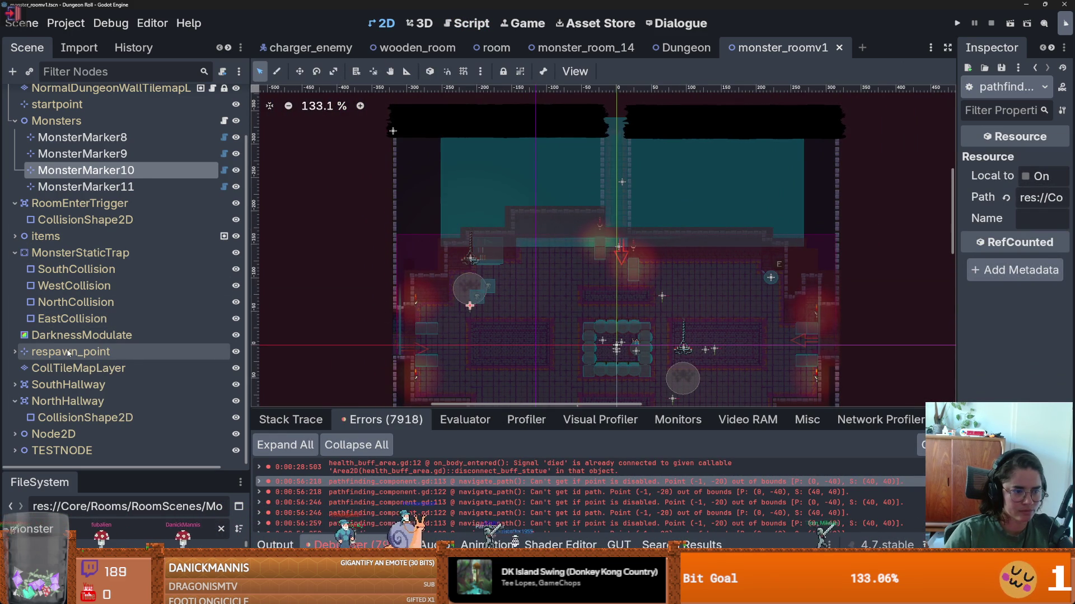
click(14, 352)
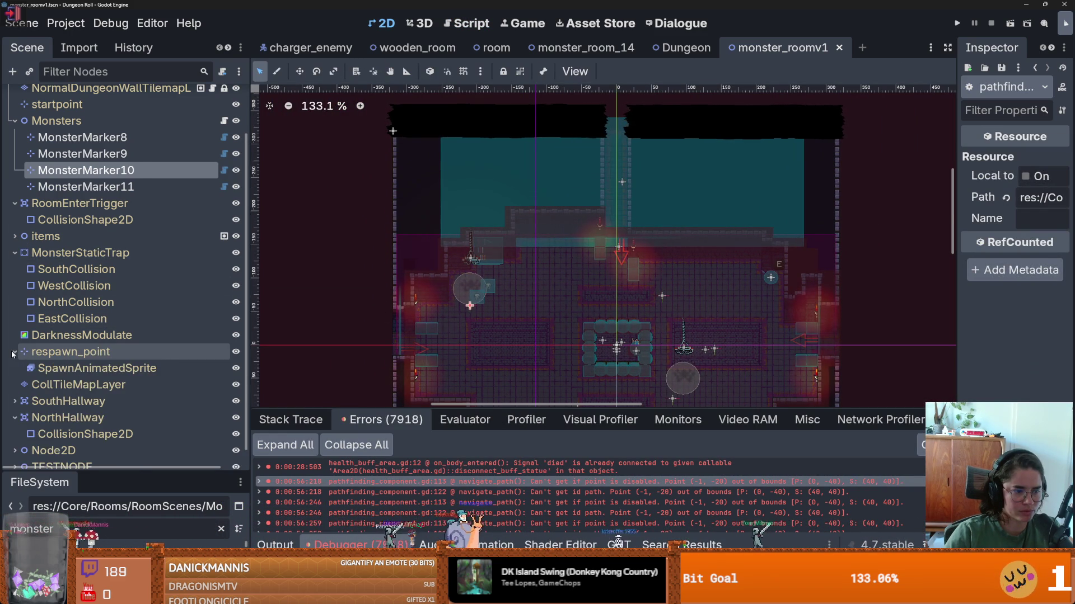
click(14, 352)
scroll(56, 252, up, 2)
click(71, 168)
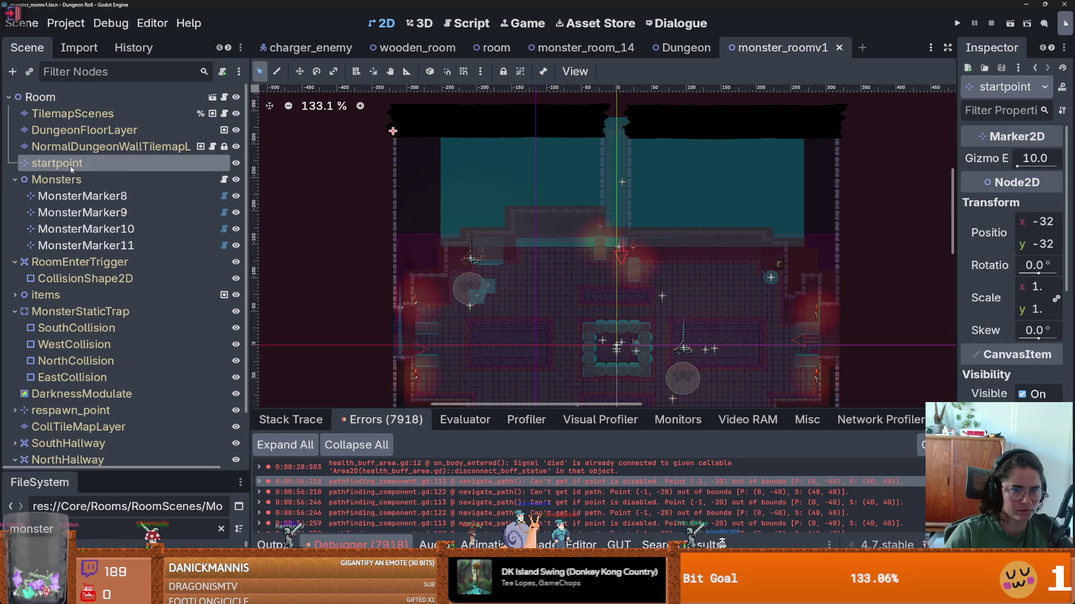
- Select the CollTileMapLayer node and zoom in on the monster room's left wall
scroll(483, 312, up, 1)
scroll(479, 245, down, 2)
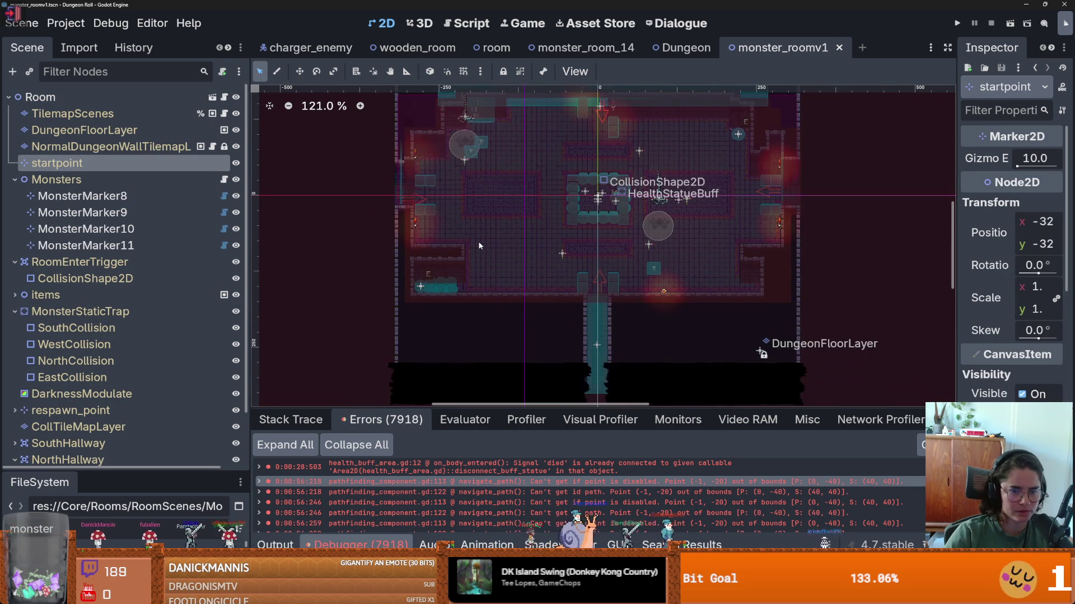
scroll(400, 248, up, 1)
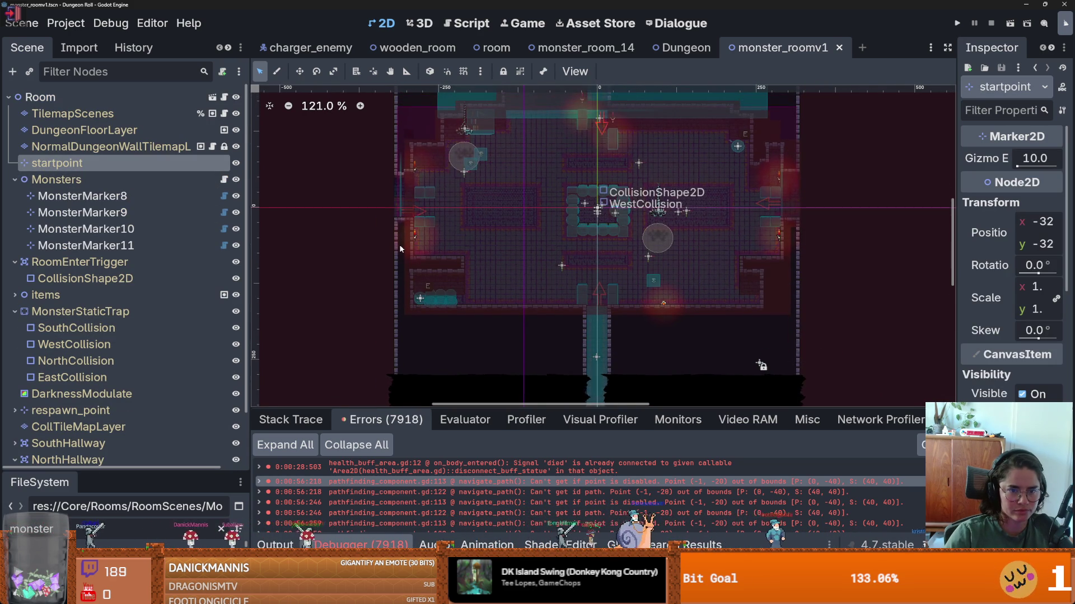
scroll(400, 248, up, 4)
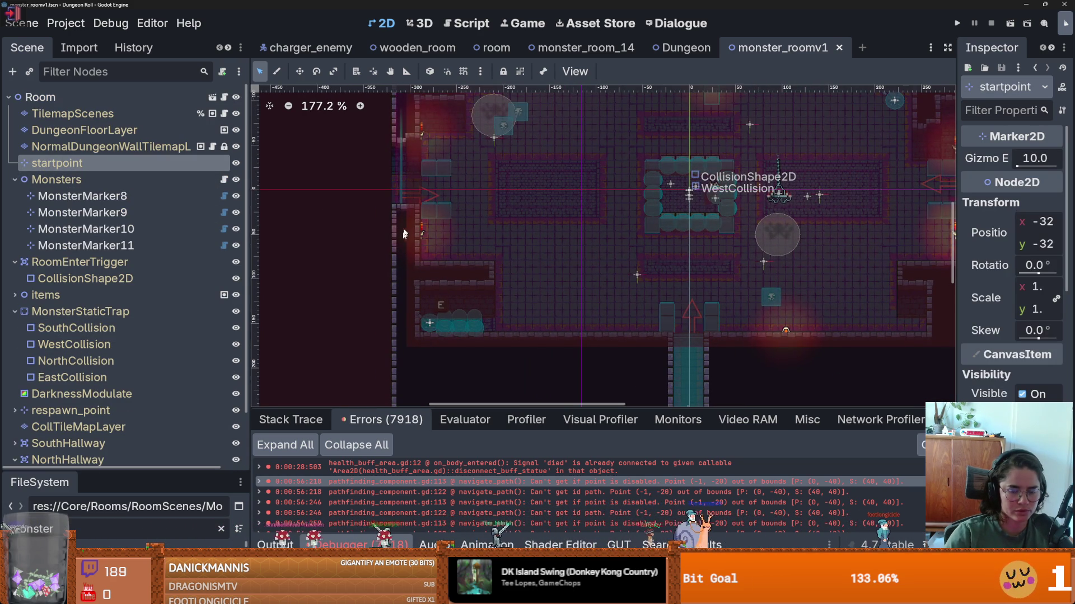
scroll(400, 248, up, 5)
scroll(421, 277, down, 4)
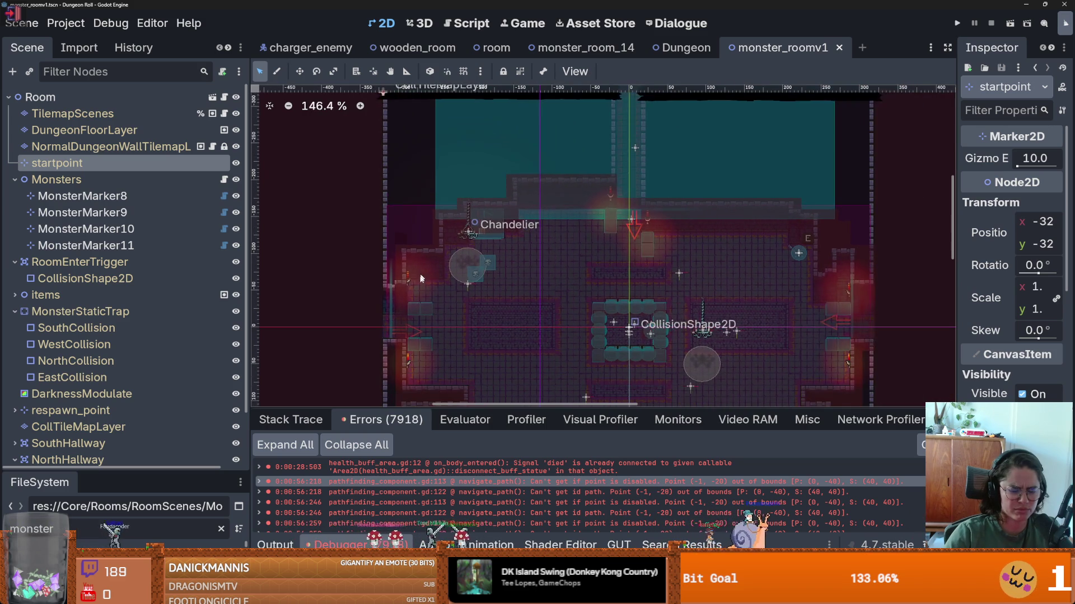
scroll(418, 280, down, 4)
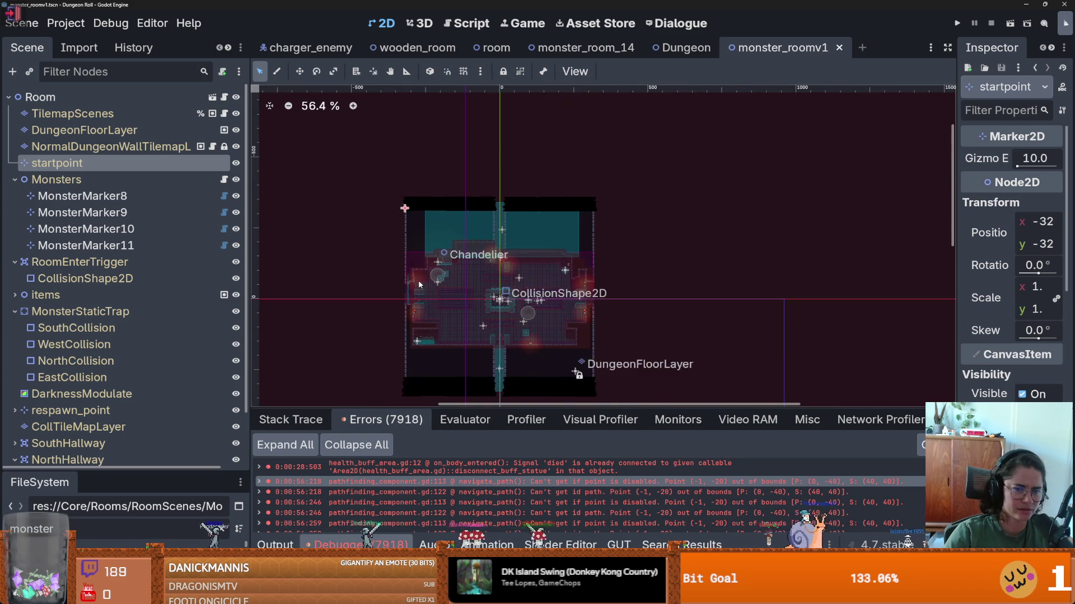
scroll(418, 280, up, 2)
scroll(418, 279, up, 2)
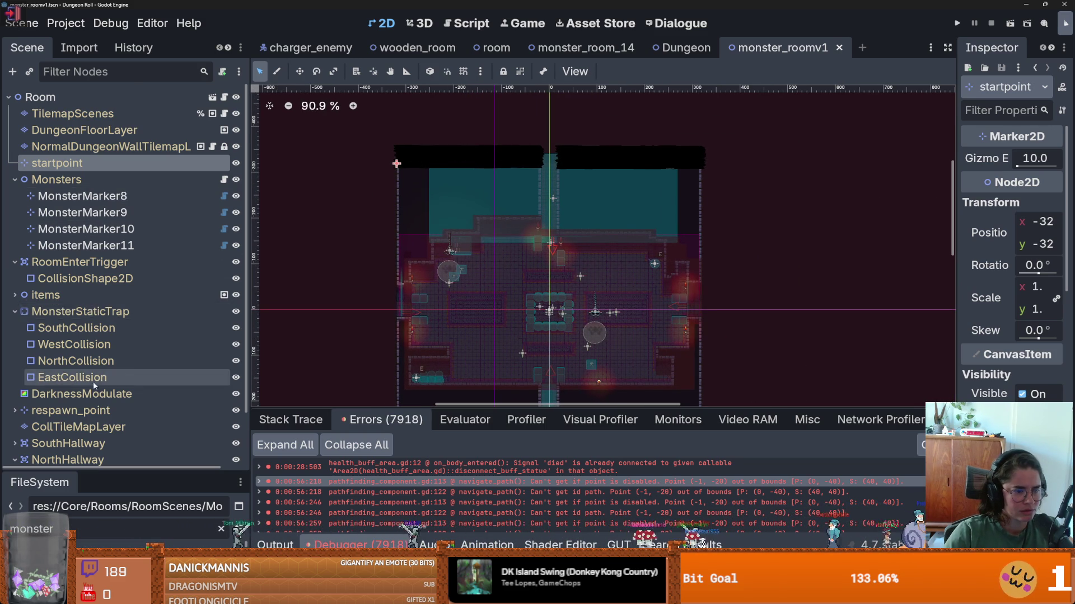
scroll(92, 375, down, 2)
click(78, 368)
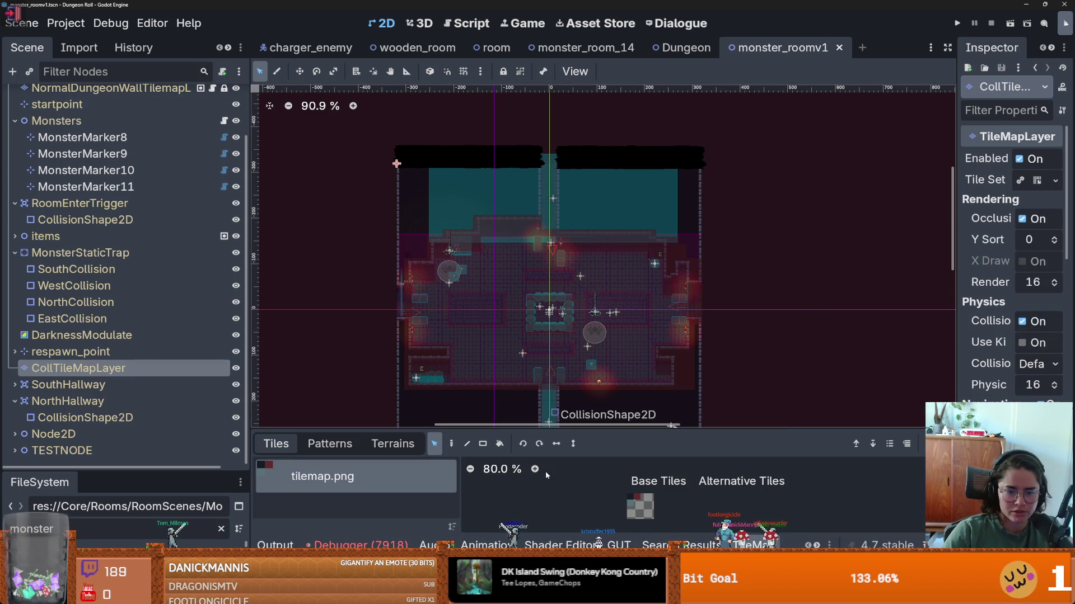
scroll(381, 304, up, 5)
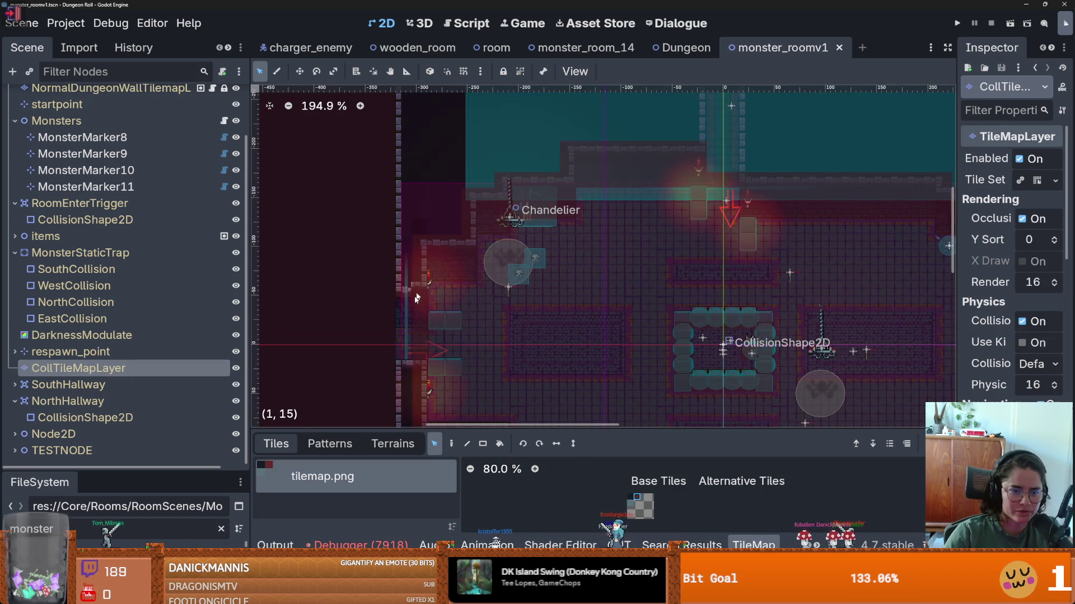
scroll(469, 344, up, 3)
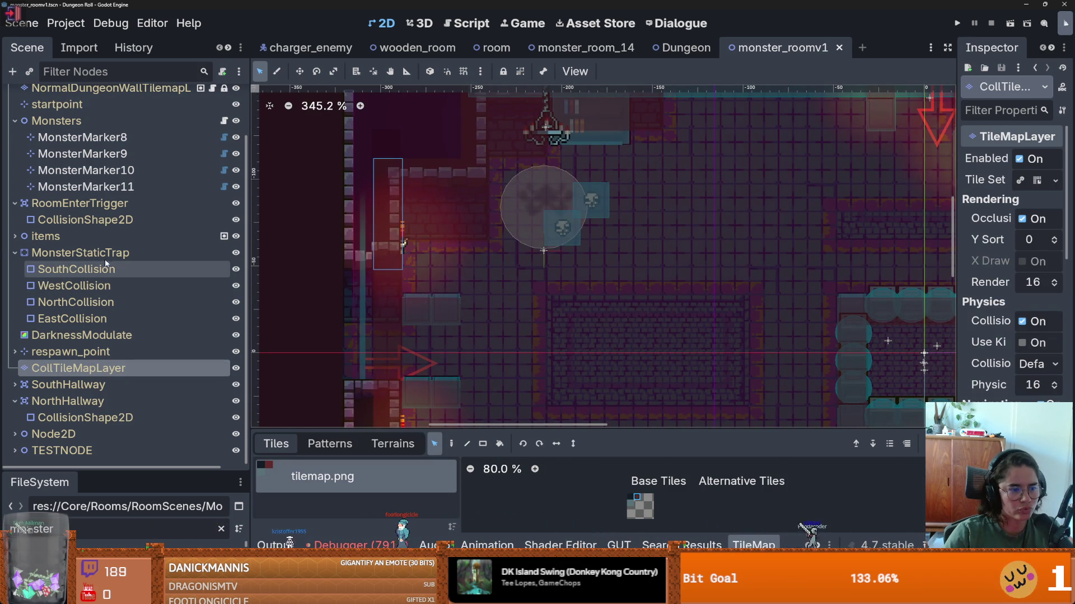
- Add the Enemy layer (6) to MonsterStaticTrap's collision mask alongside layer 2
click(412, 306)
scroll(411, 306, down, 3)
scroll(840, 358, down, 3)
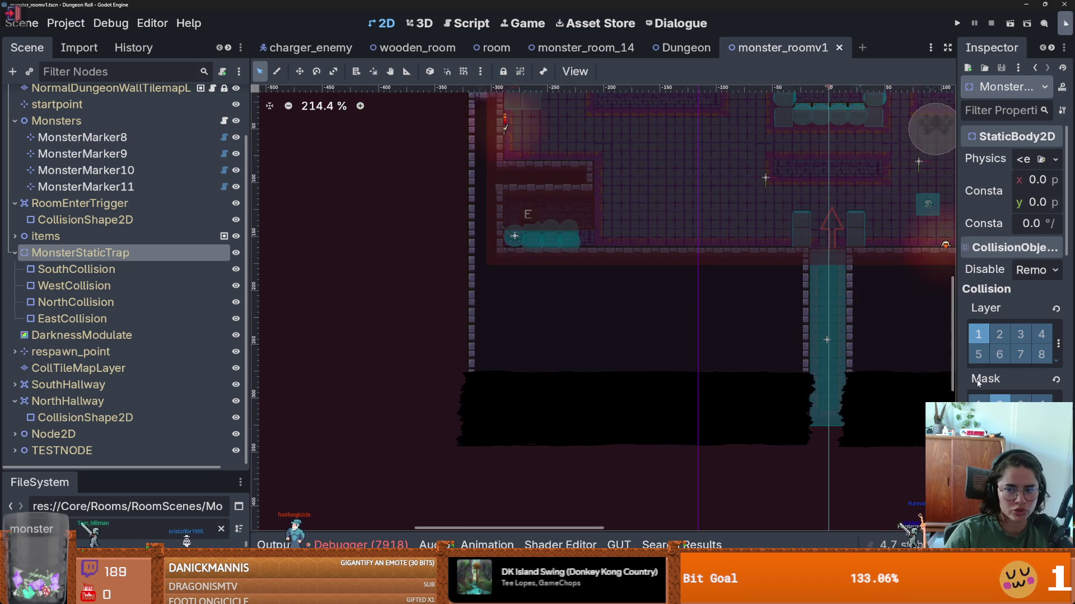
drag(956, 352, 701, 352)
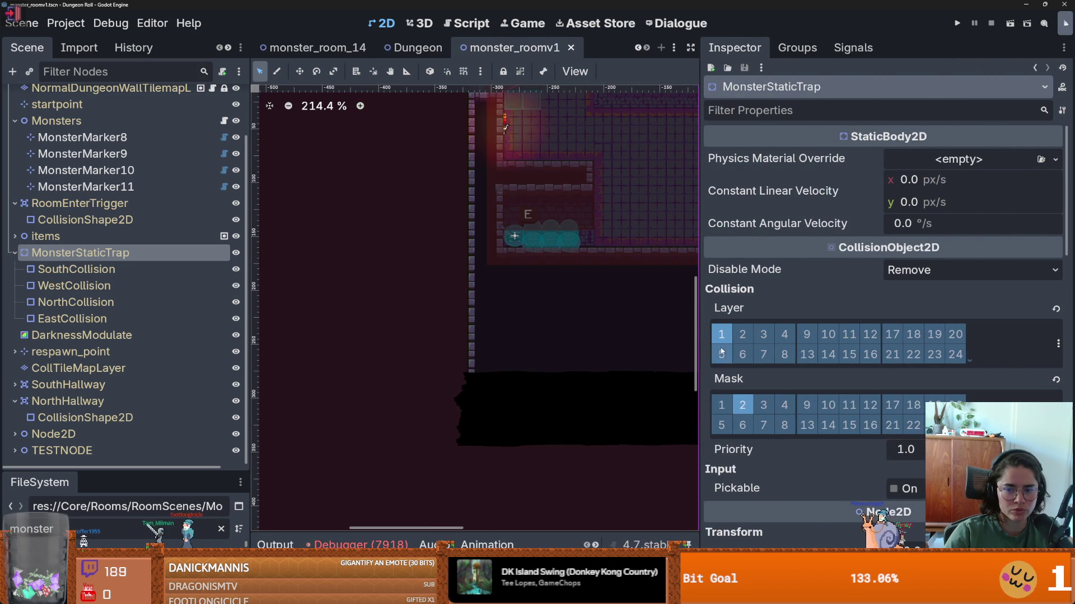
click(1058, 344)
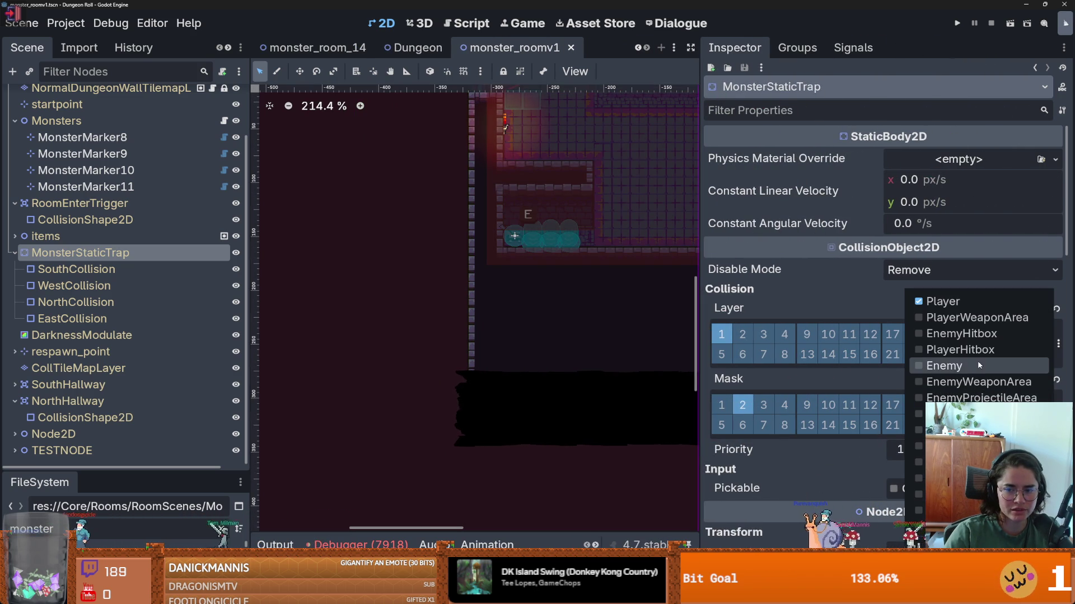
click(944, 366)
click(788, 372)
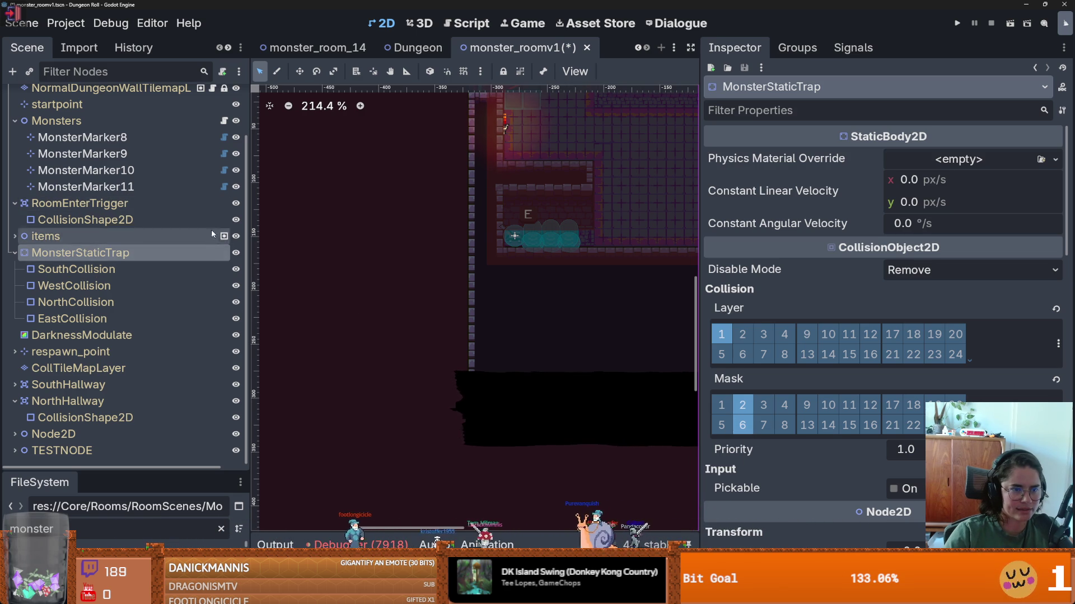
scroll(213, 234, up, 3)
- In monsters.gd, duplicate the mask-layer-2 line as a set_collision_mask_value(6, ...) line
click(223, 179)
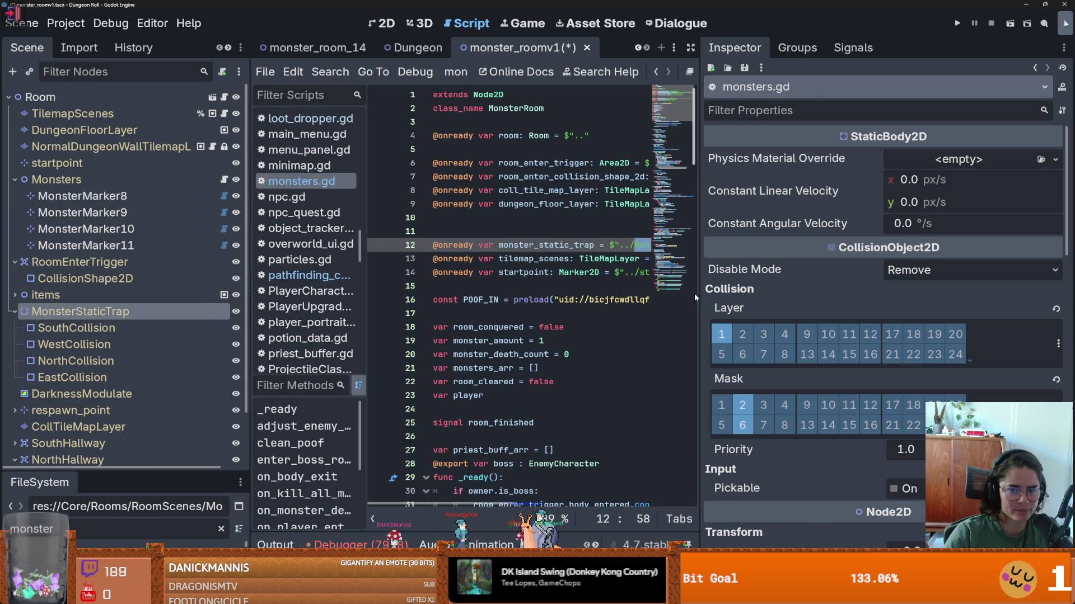
drag(700, 295, 971, 297)
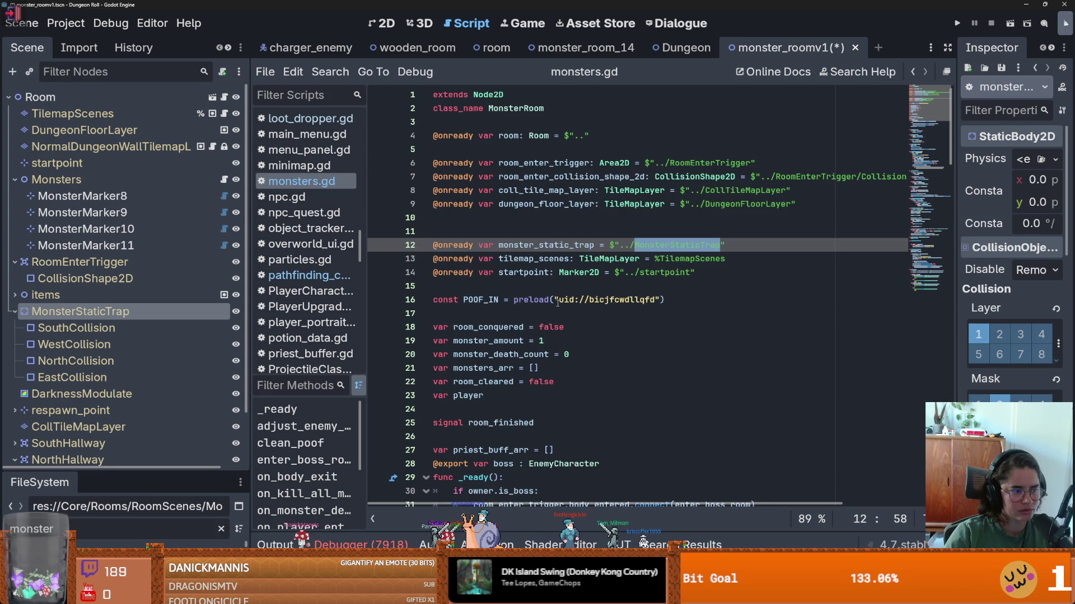
scroll(557, 302, down, 12)
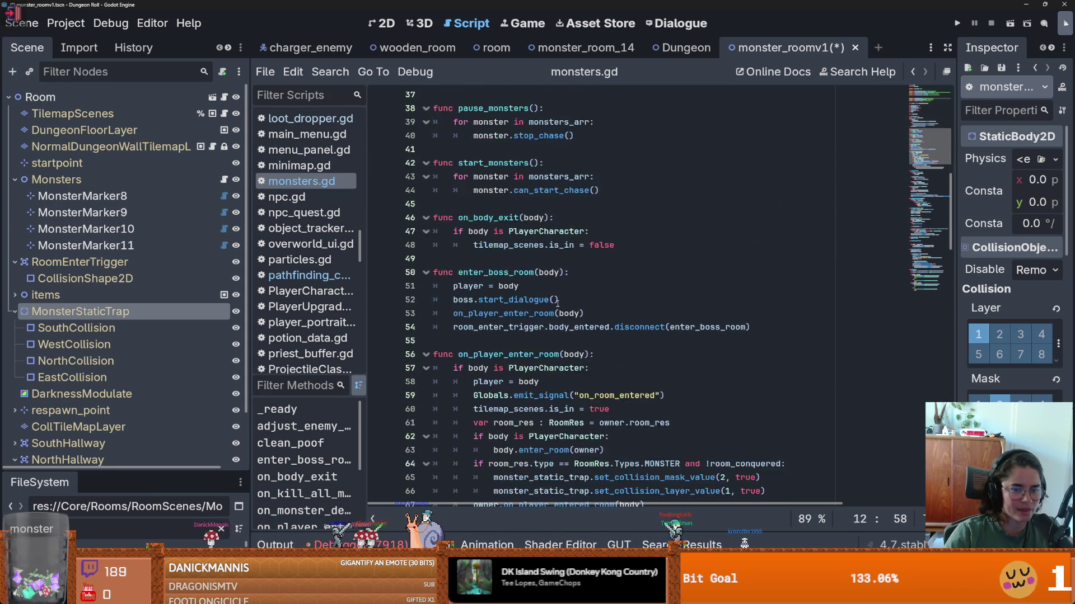
scroll(557, 303, down, 4)
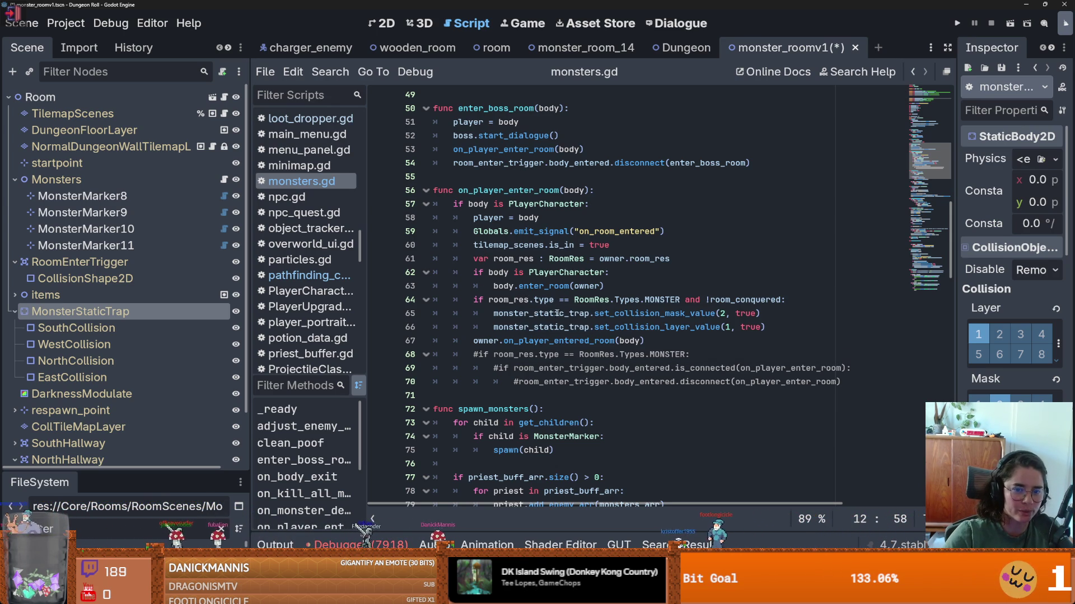
scroll(557, 313, down, 1)
drag(762, 273, 516, 273)
key(ctrl+c)
key(End)
key(Return)
key(ctrl+v)
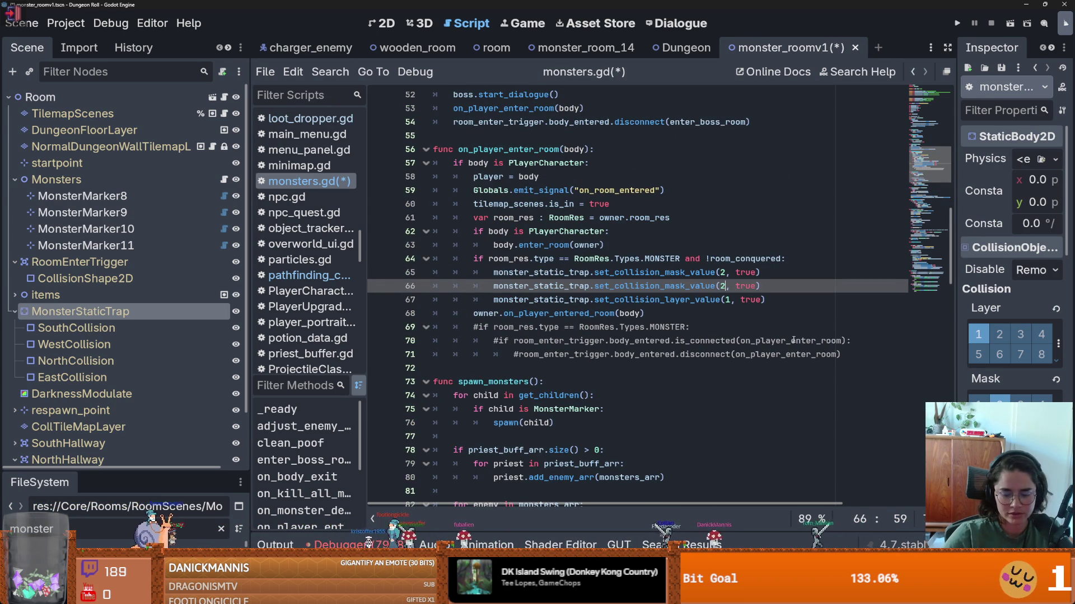
key(BackSpace)
text(6)
- Change line 152's set_collision_mask_value(6, true) to false and run the game
key(End)
key(shift+Home)
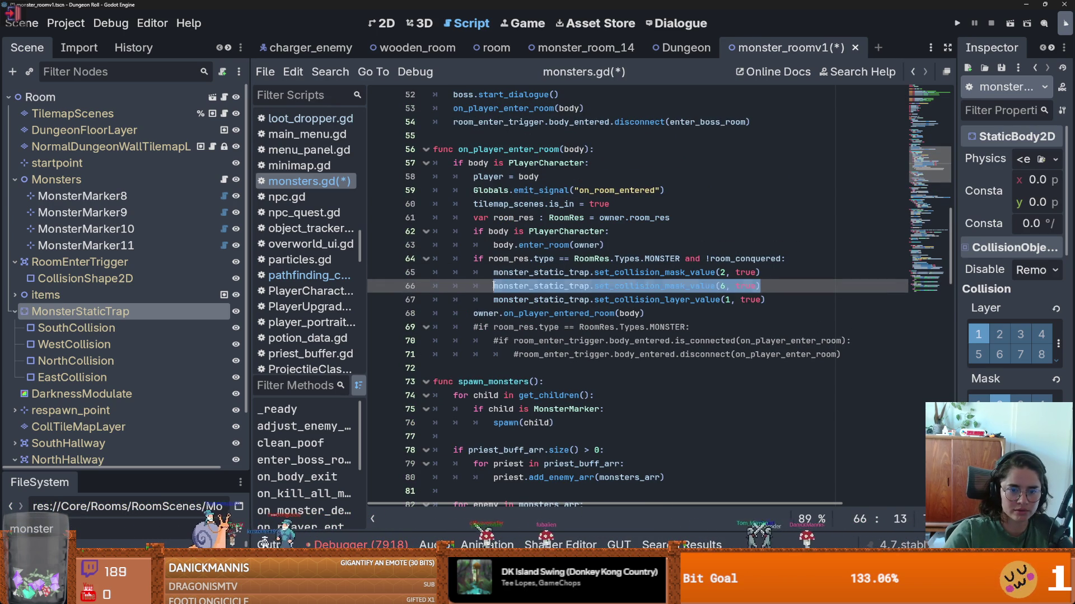
scroll(572, 384, down, 5)
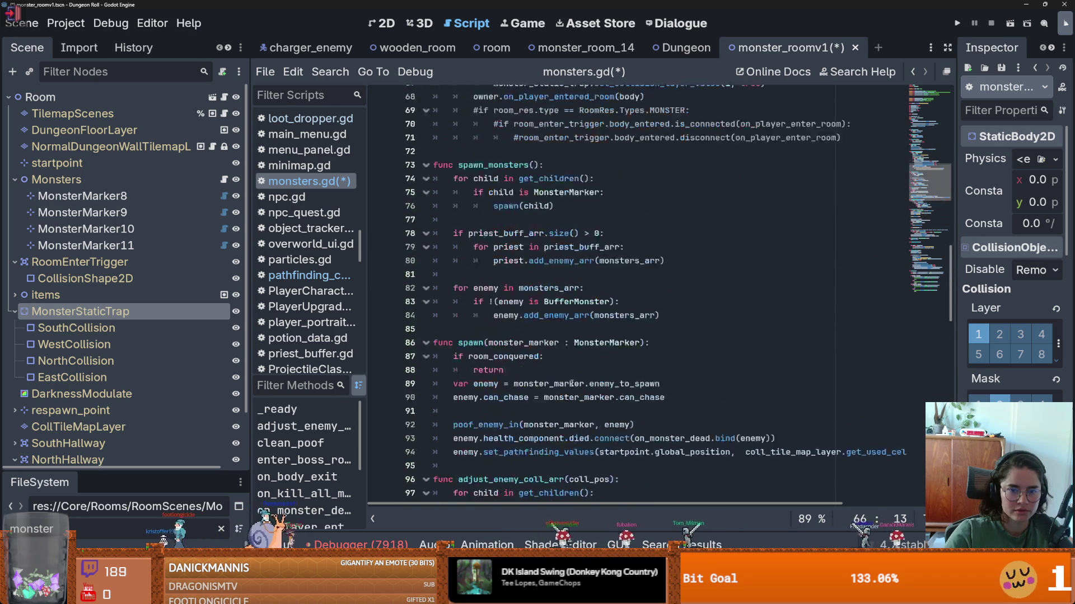
scroll(571, 384, up, 6)
double_click(665, 331)
key(ctrl+f)
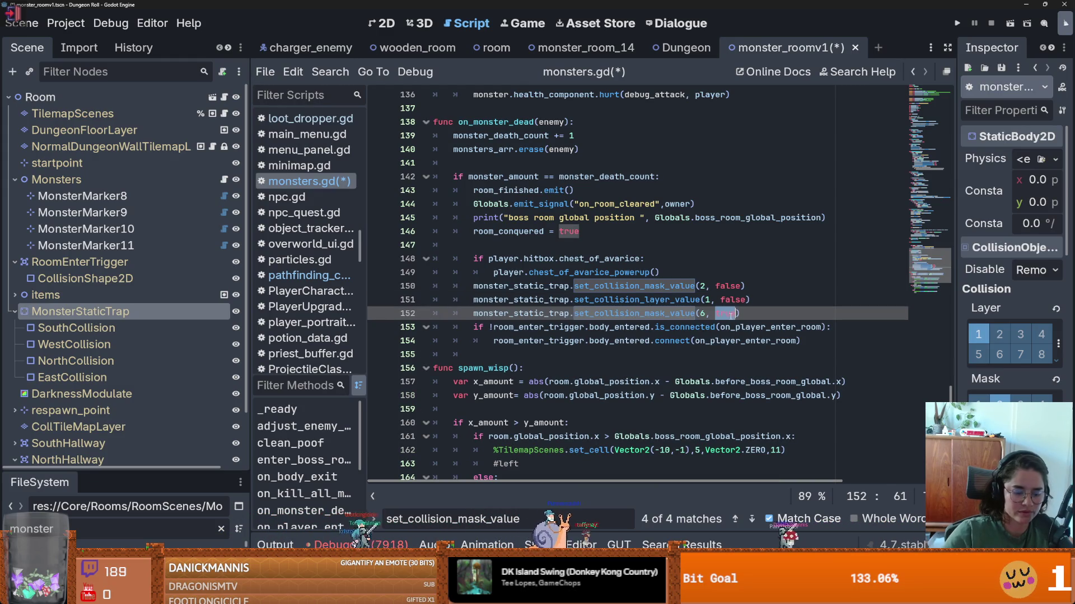
double_click(726, 313)
text(false)
key(F5)
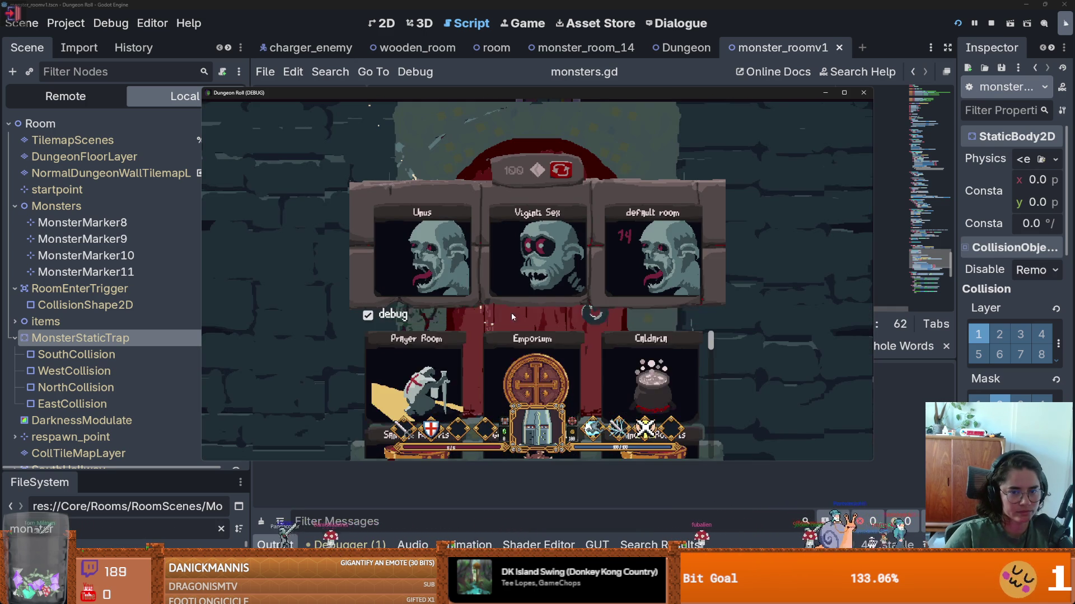
- Enter a room and fight the skeleton and rat with sword swings and lightning
click(434, 258)
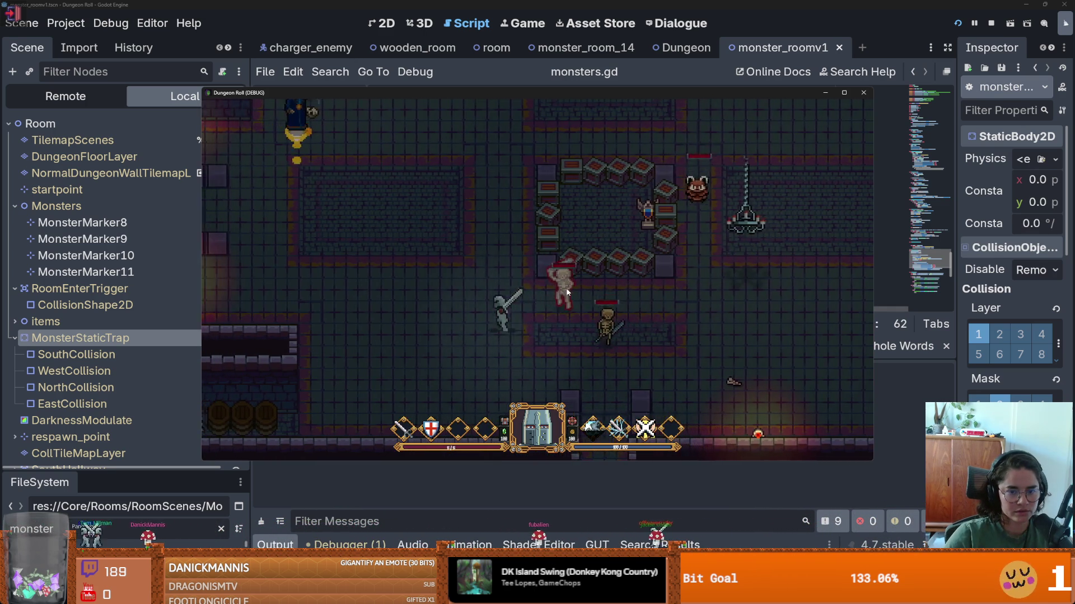
key(s)
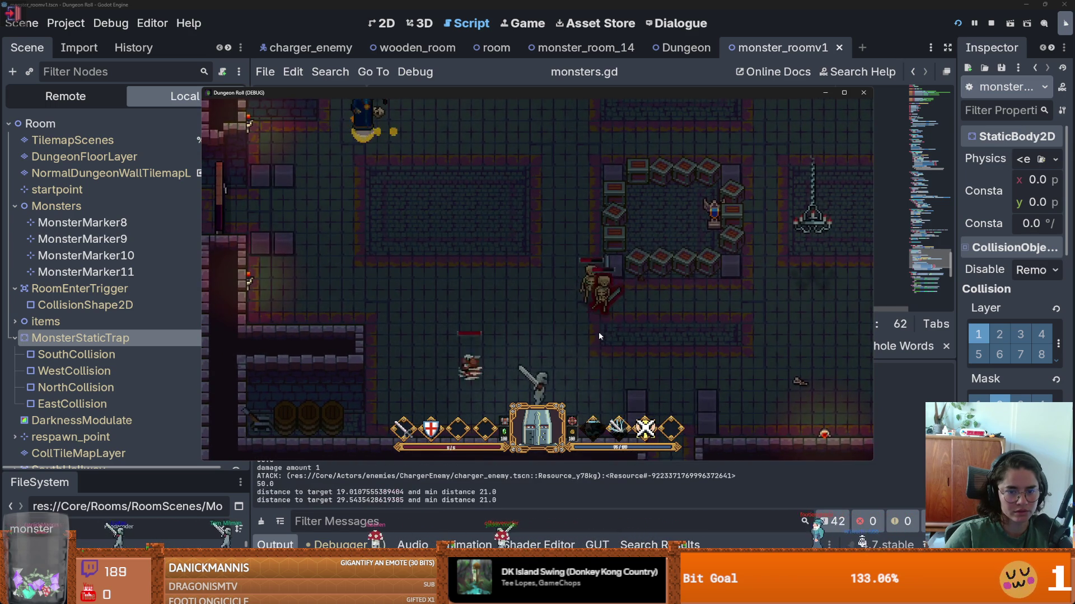
click(569, 344)
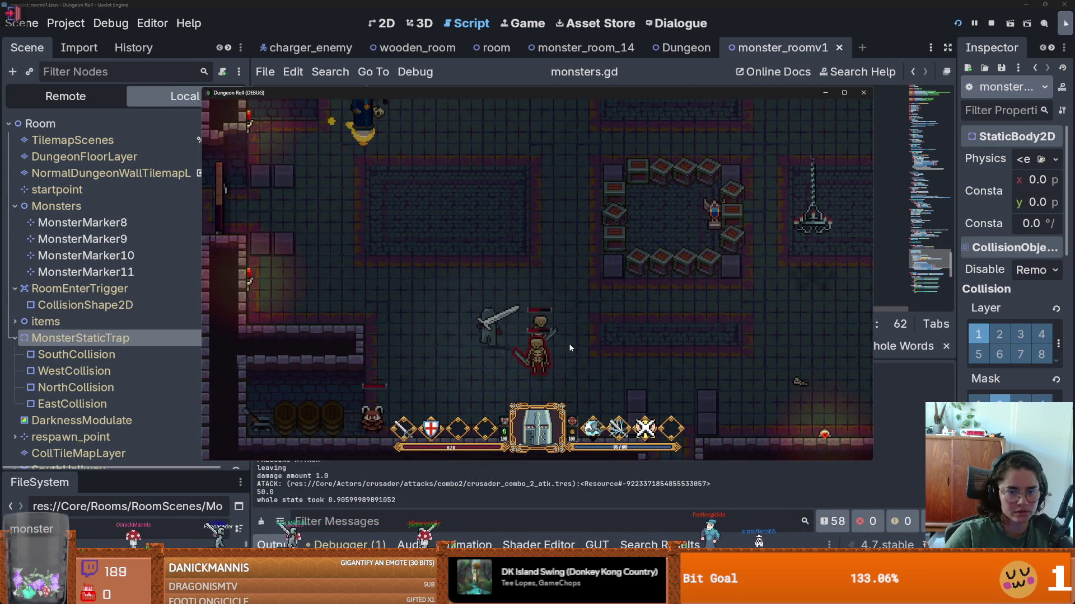
right_click(569, 346)
click(529, 374)
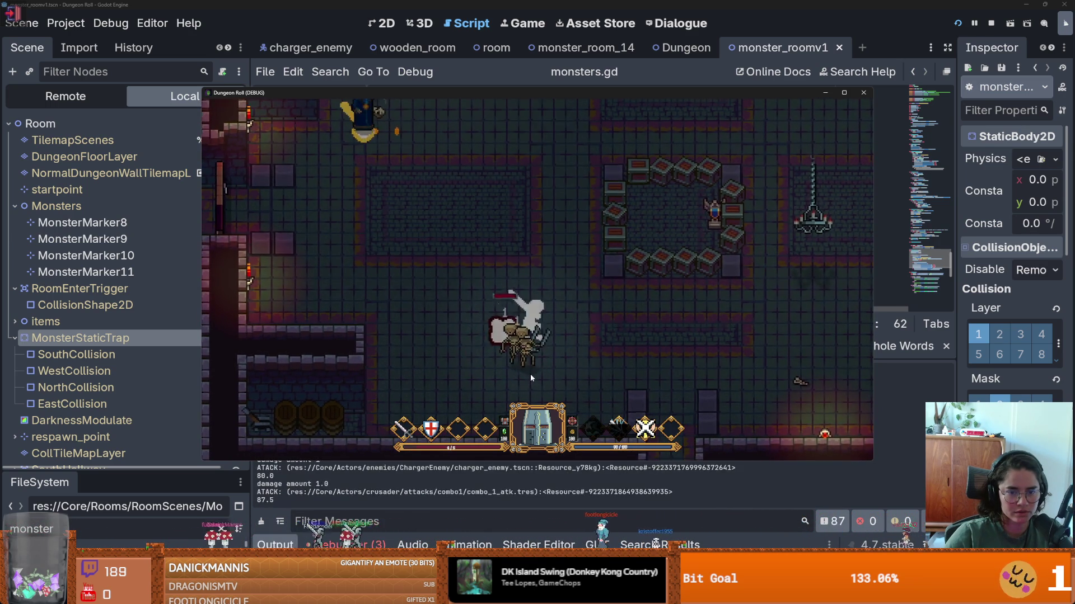
key(d)
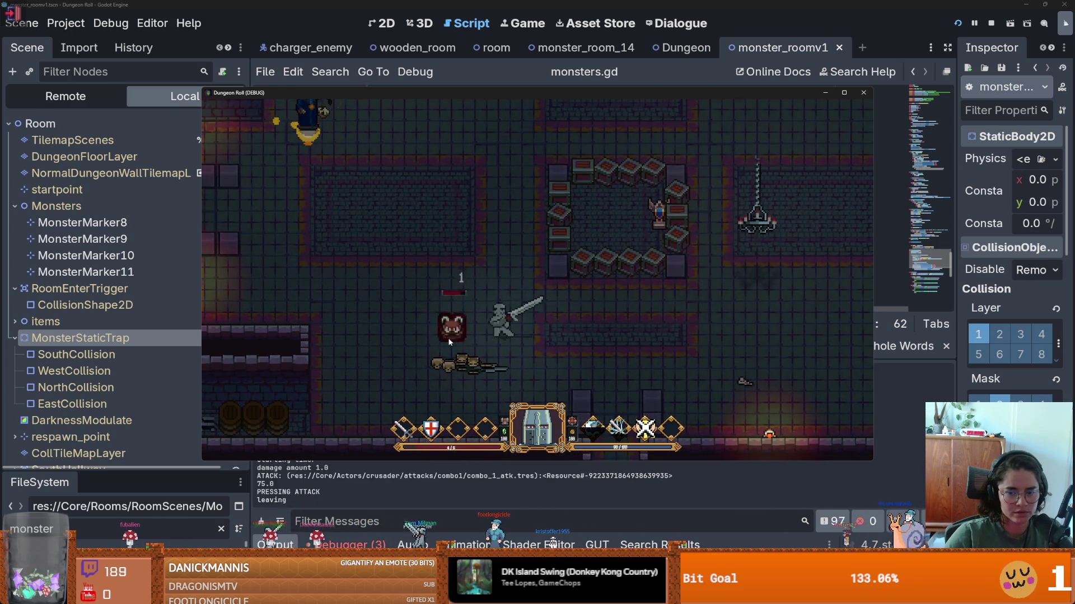
click(448, 338)
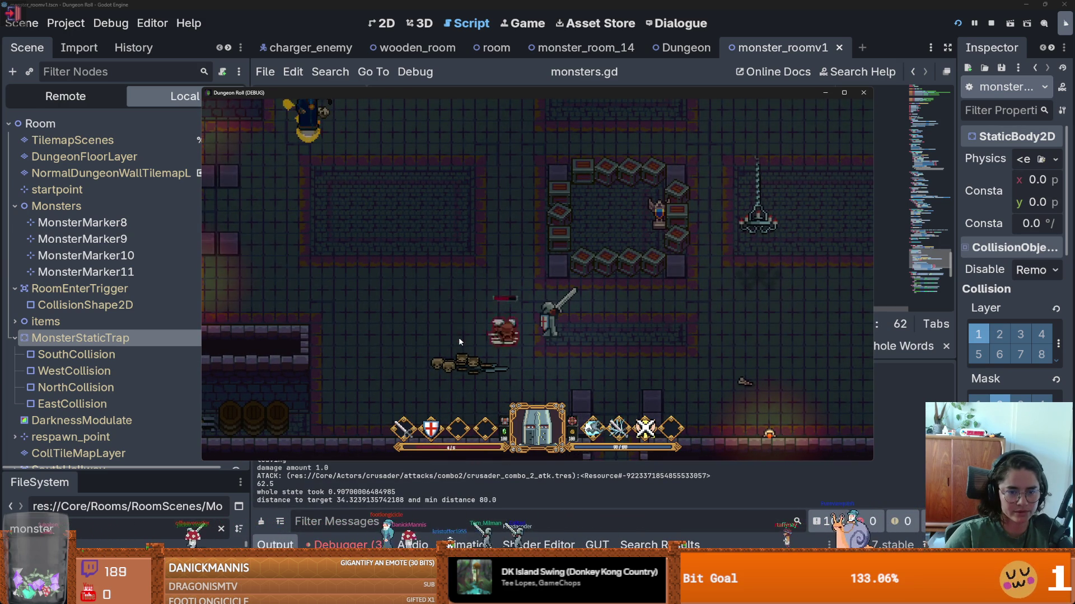
right_click(459, 337)
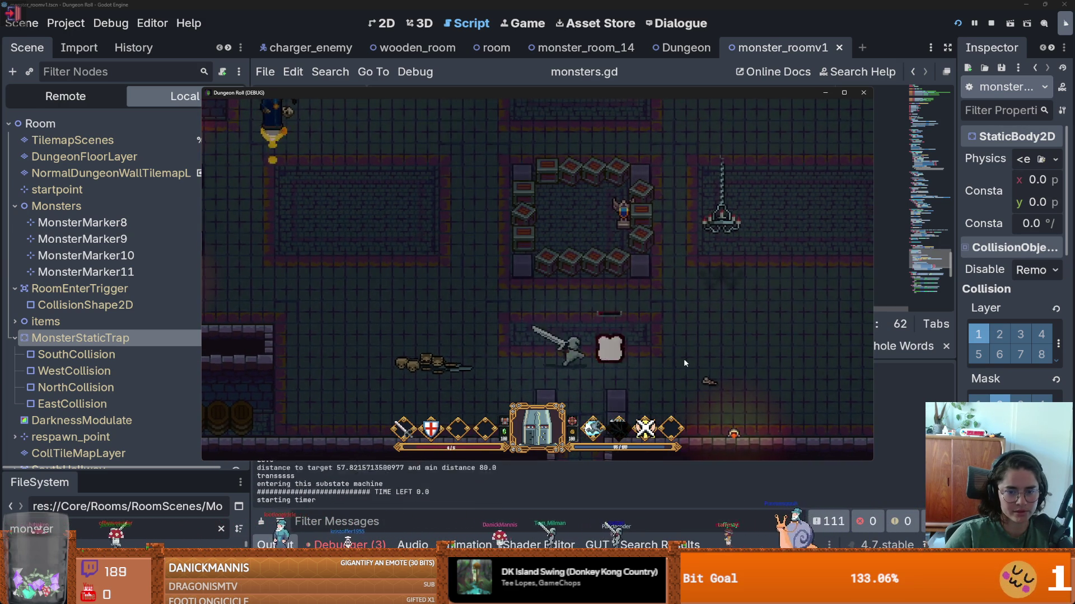
- Walk into another room, strike the wizard, then close the game window
click(683, 359)
key(w)
key(a)
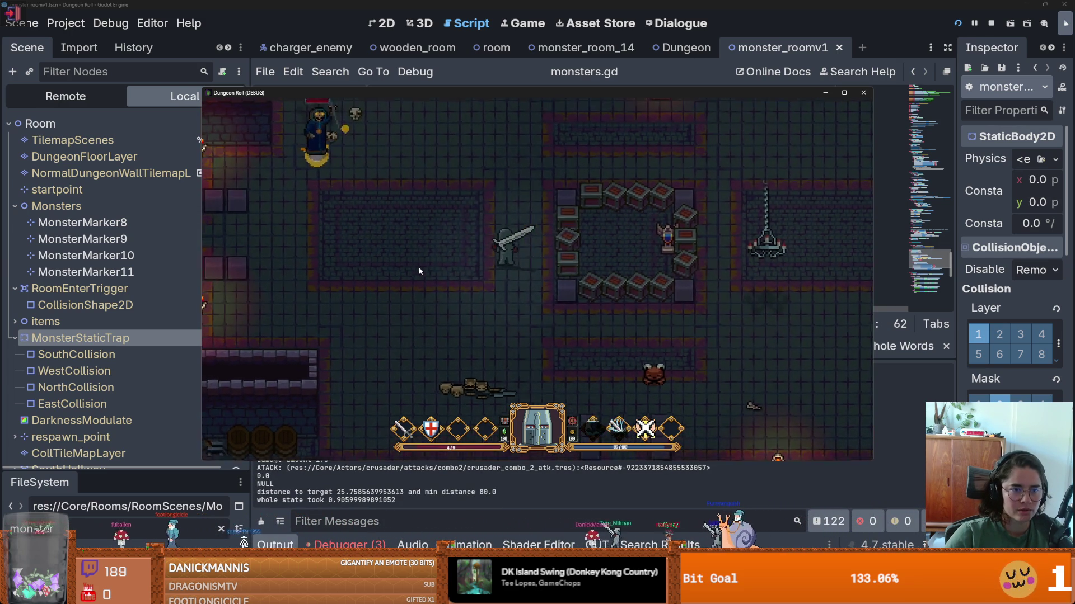
click(335, 254)
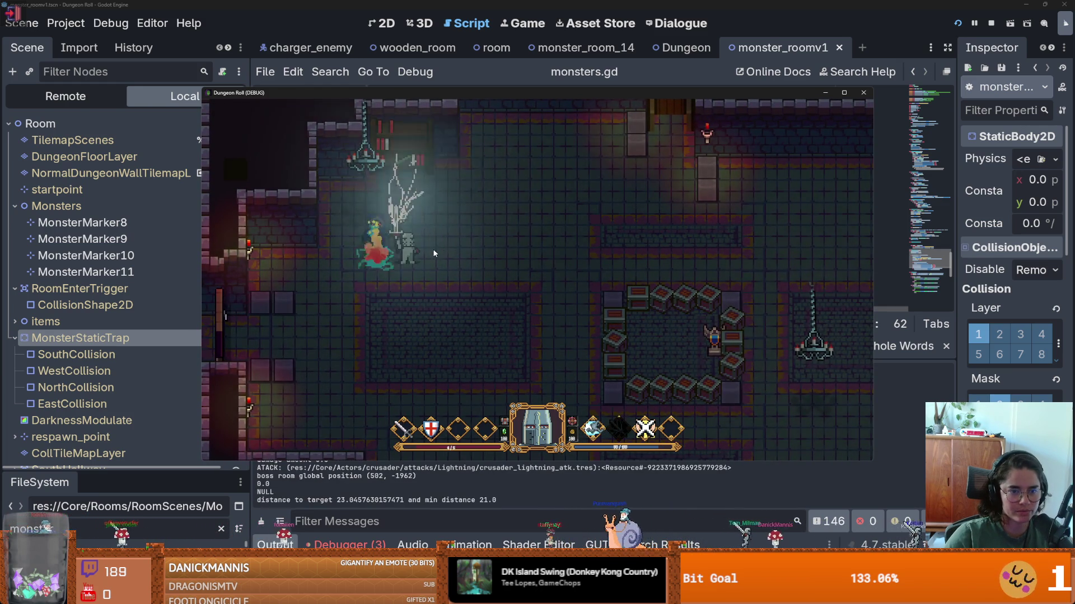
key(s)
key(d)
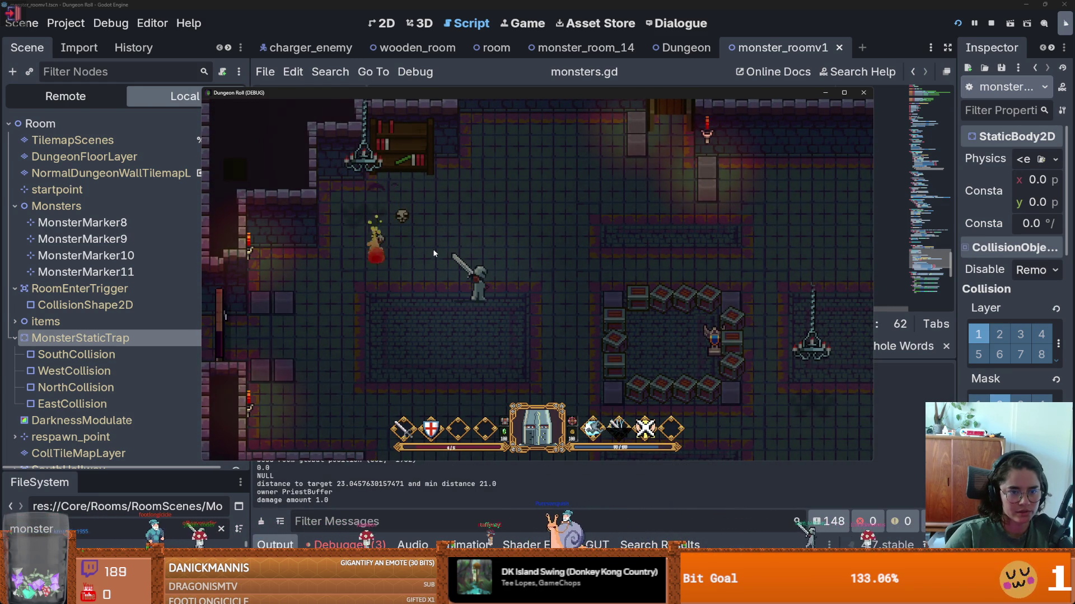
click(860, 95)
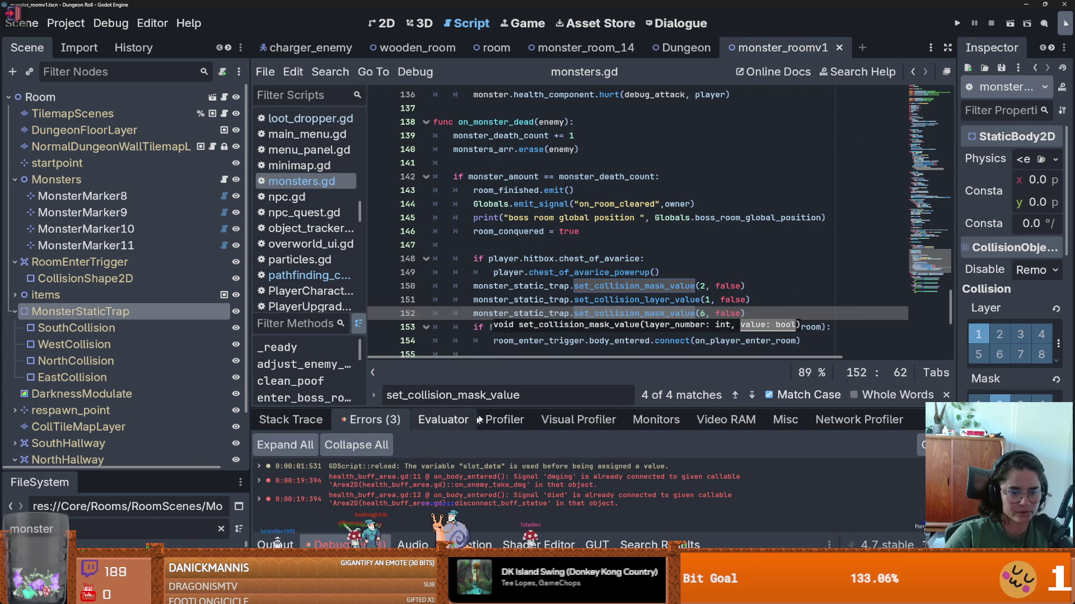
- Open the signal error's source in health_buff_area.gd and add a line below the EnemyCharacter check
drag(446, 413, 446, 248)
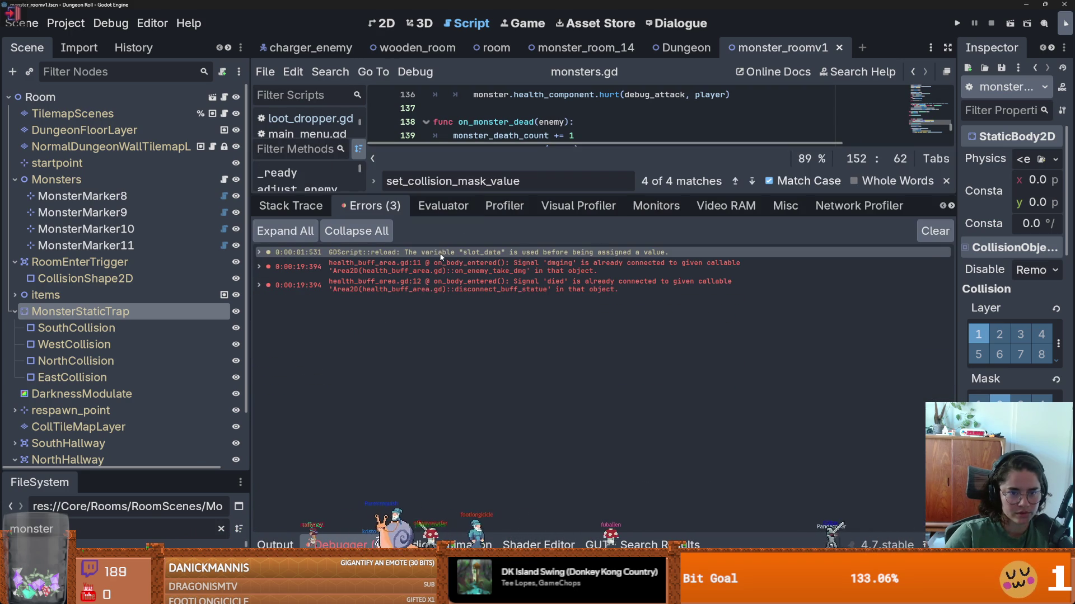
double_click(506, 265)
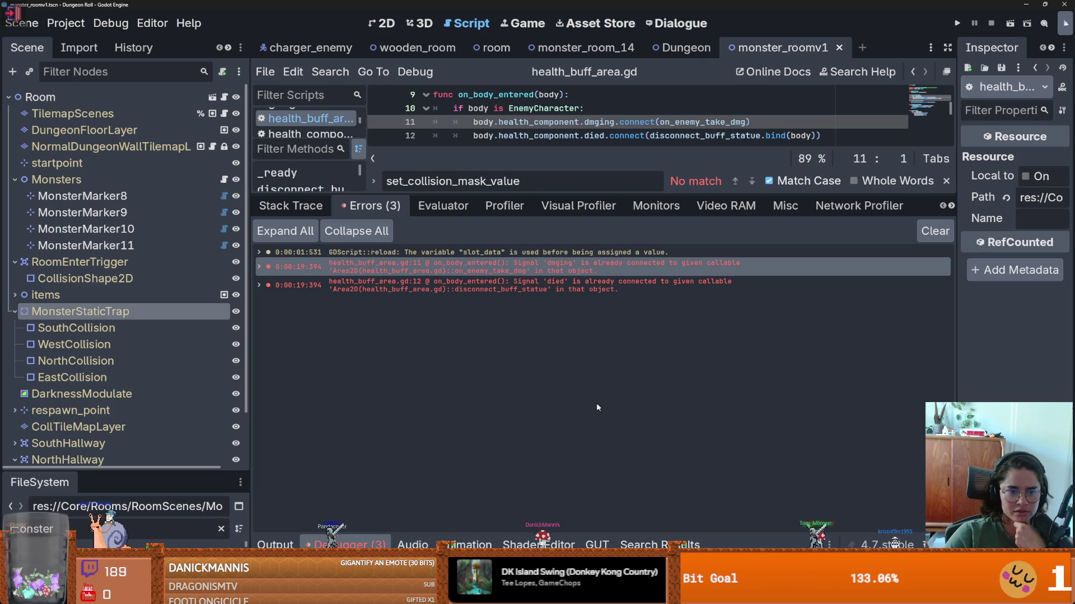
drag(586, 196, 586, 336)
click(592, 191)
key(Return)
key(BackSpace)
text(i)
key(Escape)
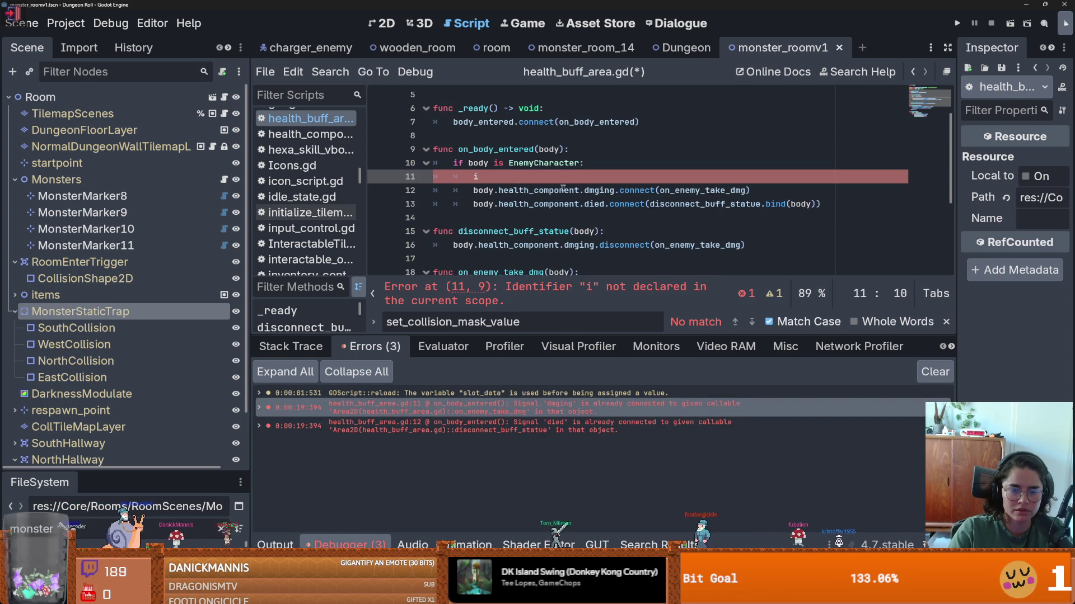
- Write a negated is_connected check for the dmging signal on line 11
drag(473, 190, 635, 193)
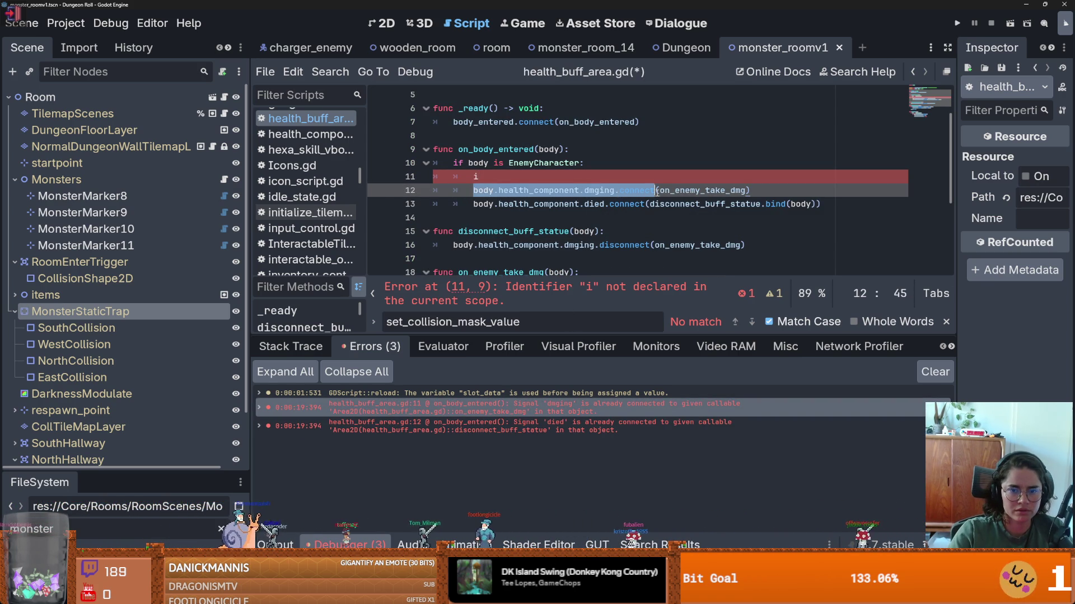
key(End)
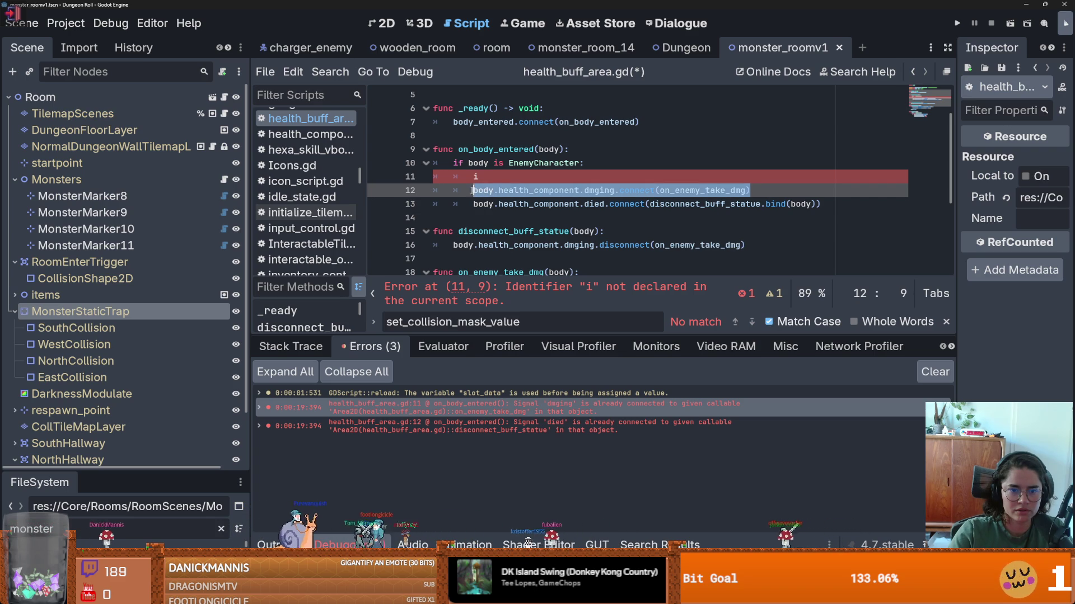
click(485, 177)
text(f body.health_component.dmging.connect(on_enemy_take_dmg))
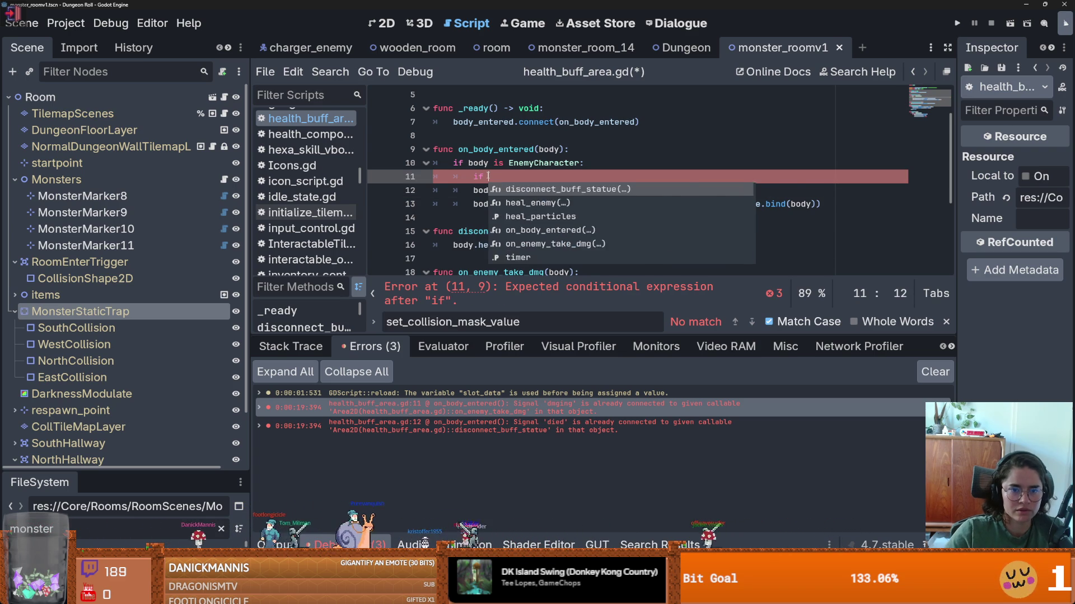
click(646, 177)
double_click(646, 178)
text(is(on_enemy_take_dmg)
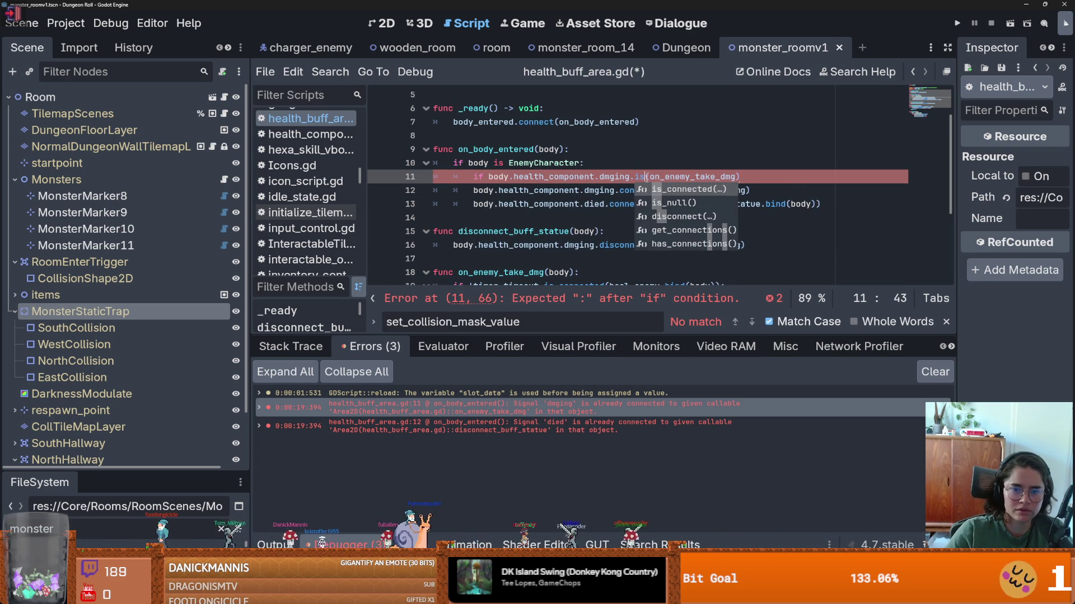
key(Return)
click(475, 177)
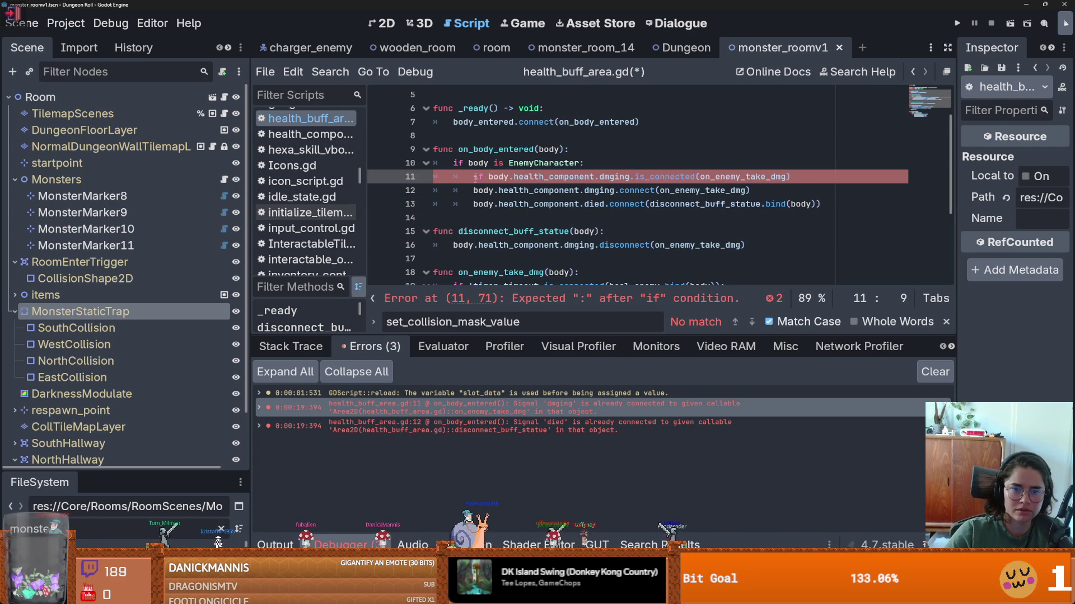
click(490, 176)
text(!)
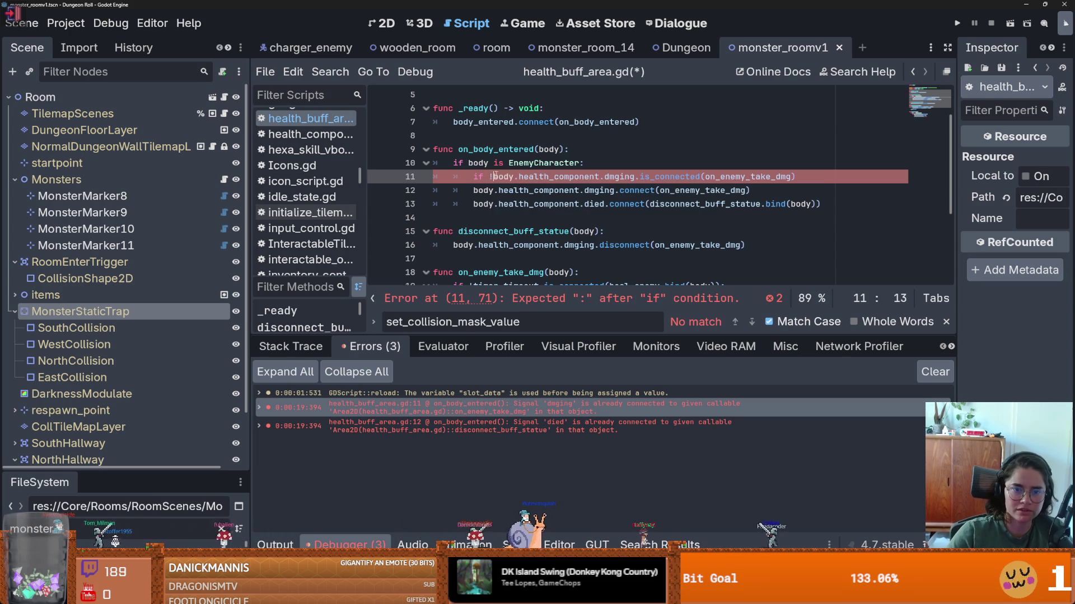
- Indent the dmging connect under the new check and start a second if line
click(816, 178)
text(:)
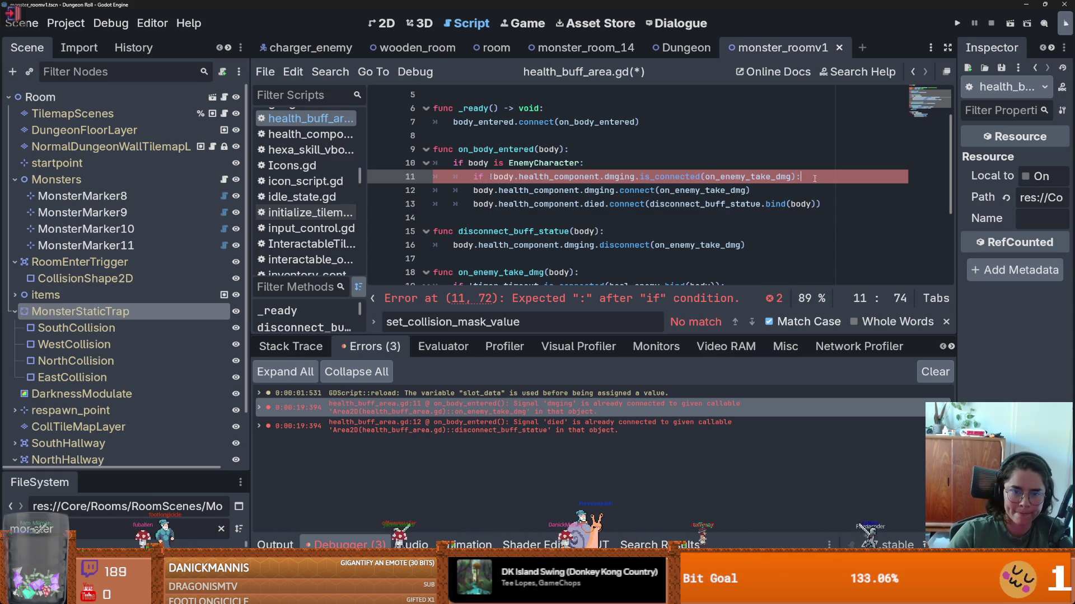
key(Down)
key(Home)
key(Tab)
key(End)
key(Return)
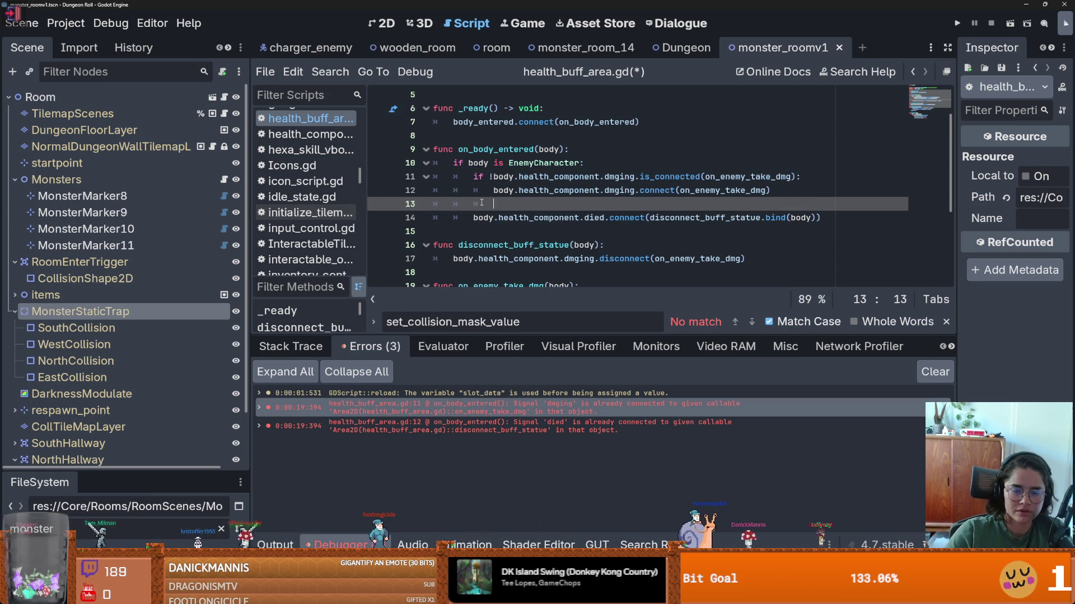
text(if)
- Build a negated is_connected check for the died signal on line 13 and save
drag(474, 217, 870, 222)
key(ctrl+c)
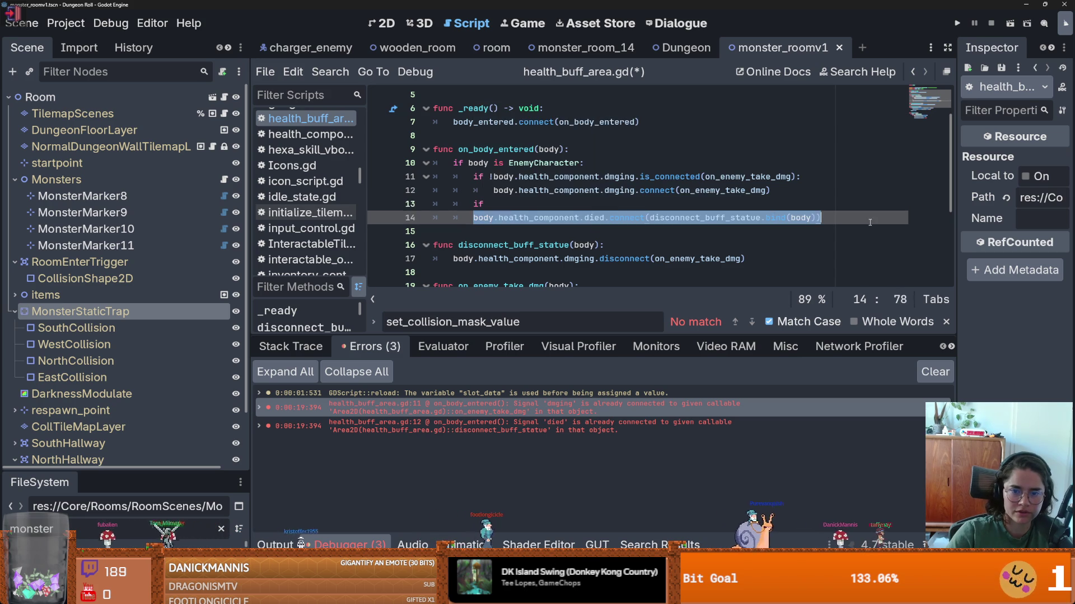
click(534, 206)
text(!)
key(ctrl+v)
double_click(643, 204)
text(is)
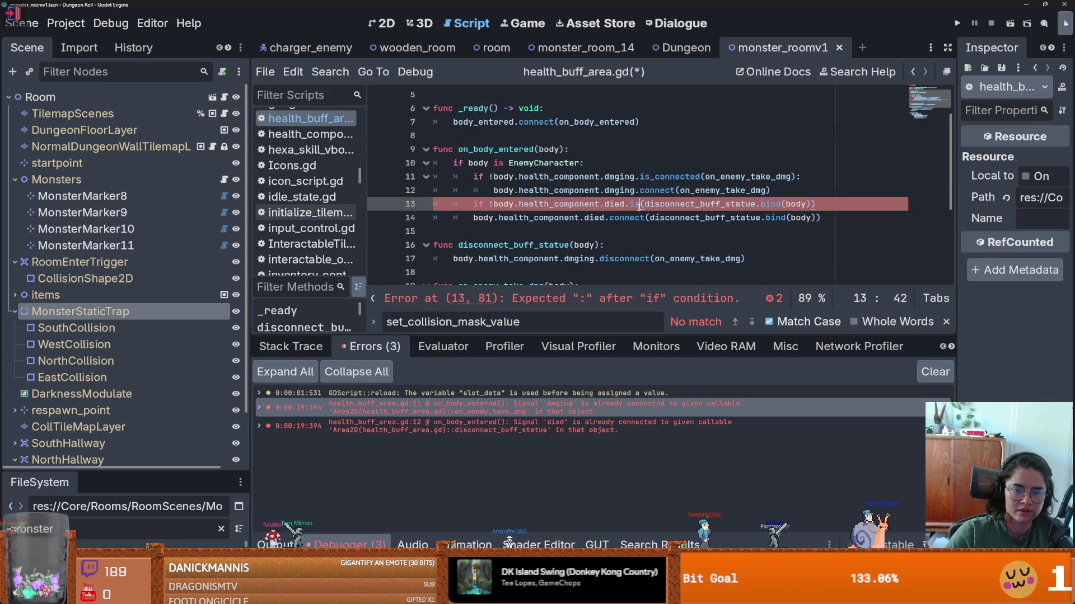
key(Return)
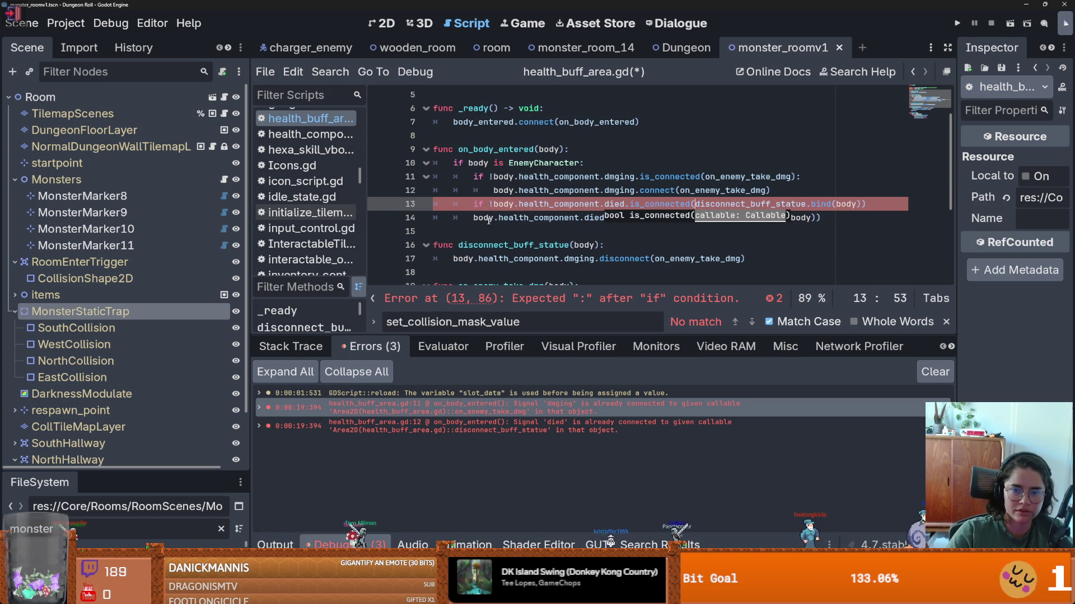
click(469, 220)
key(ctrl+s)
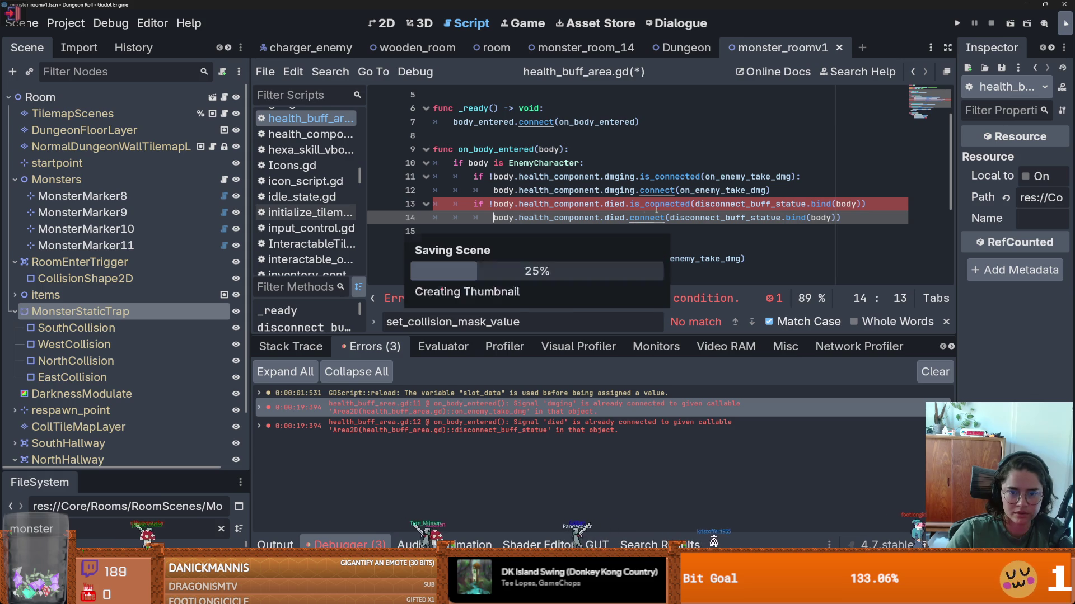
- Fix line 13's closing parenthesis and stray colon, save, then open inventory_data.gd's slot_data warning
click(882, 205)
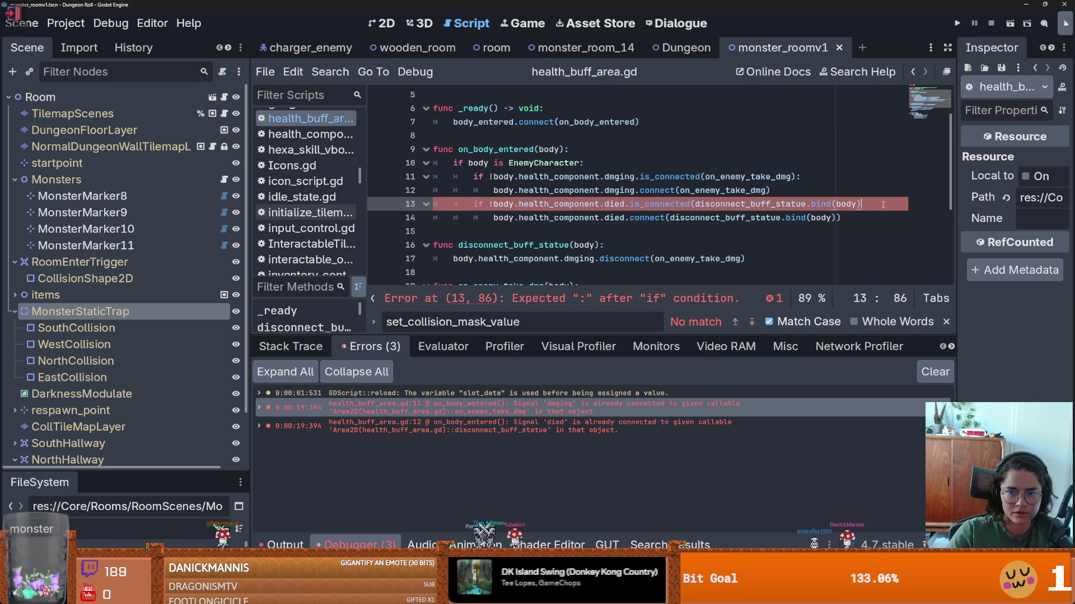
key(BackSpace)
click(624, 217)
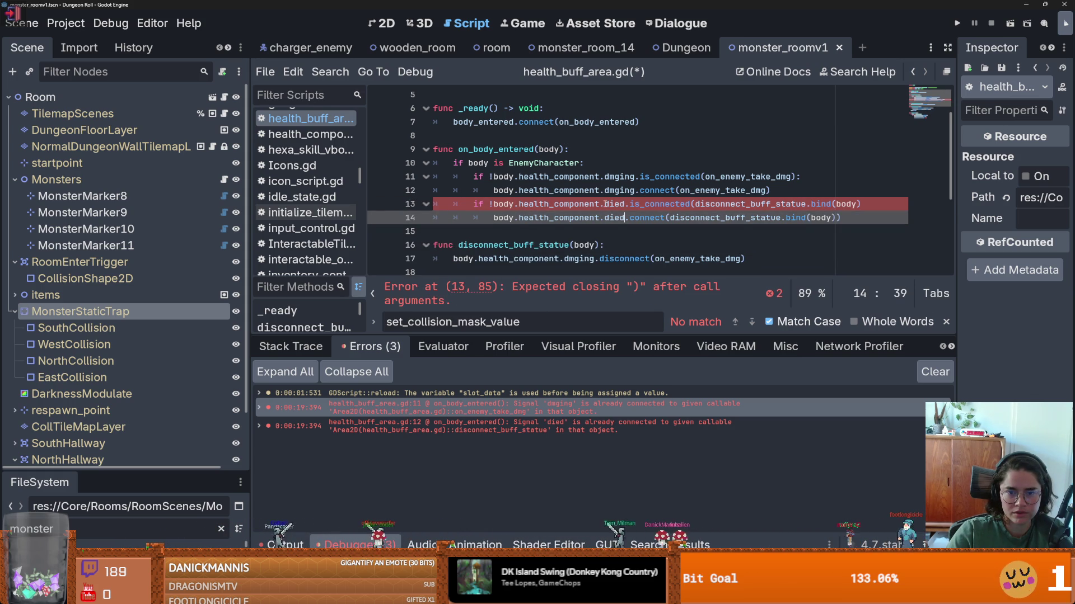
double_click(653, 205)
click(877, 203)
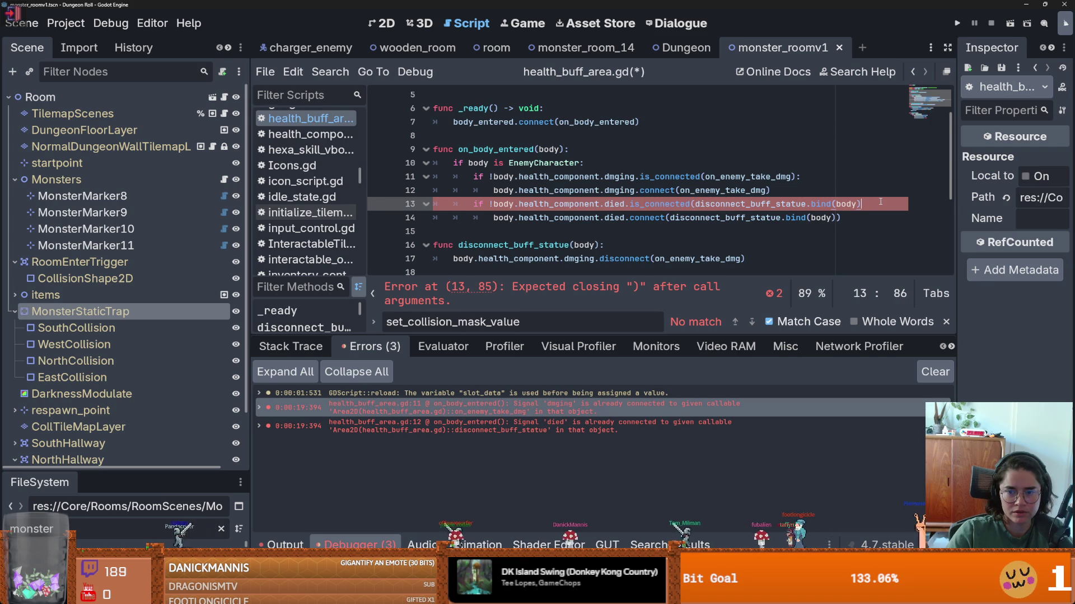
text())
key(BackSpace)
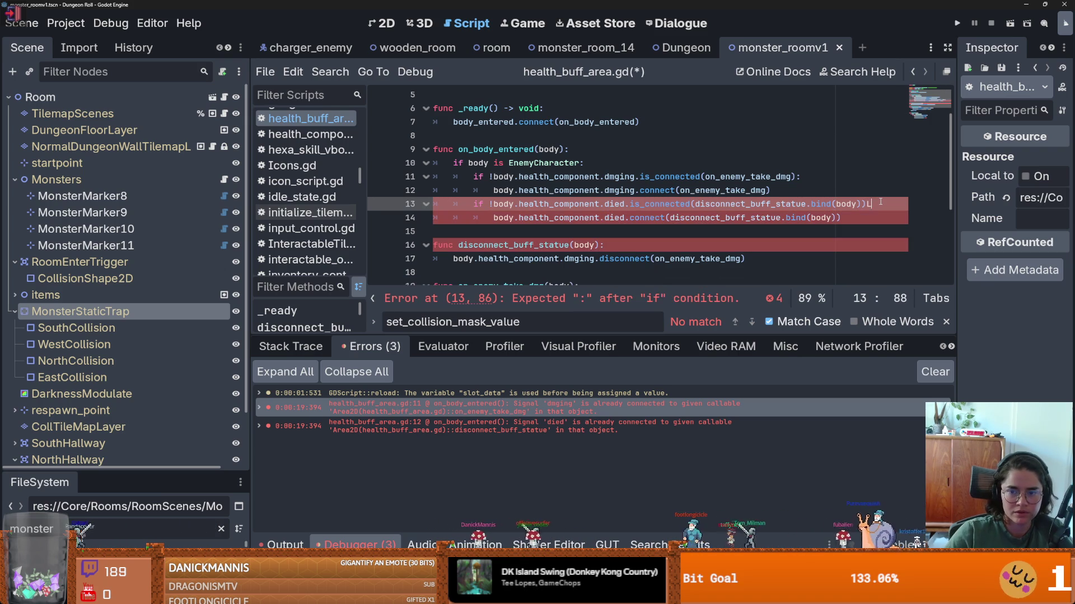
key(ctrl+s)
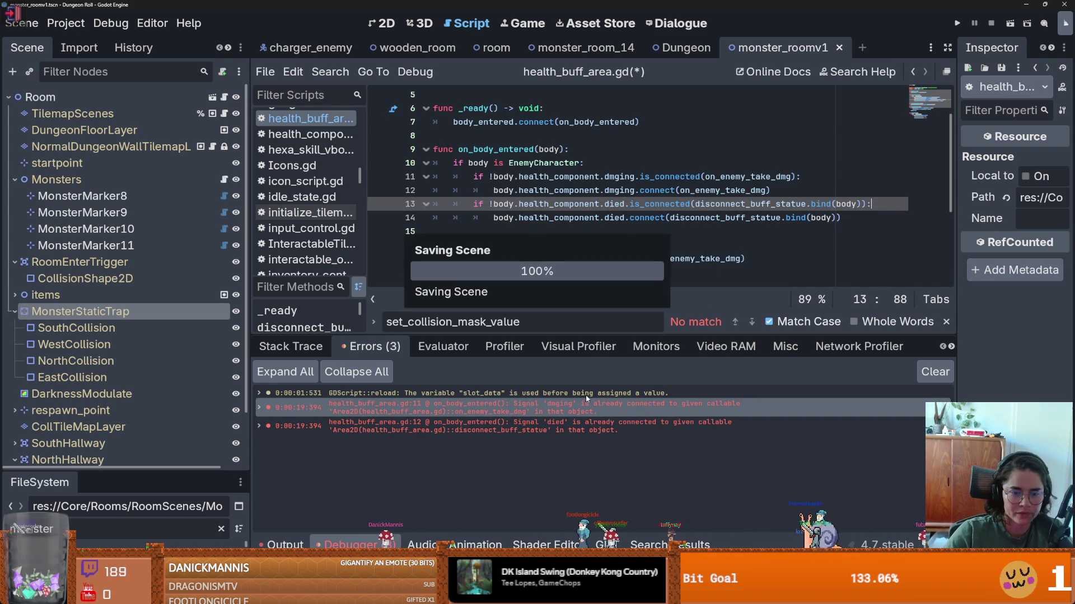
double_click(588, 393)
click(612, 191)
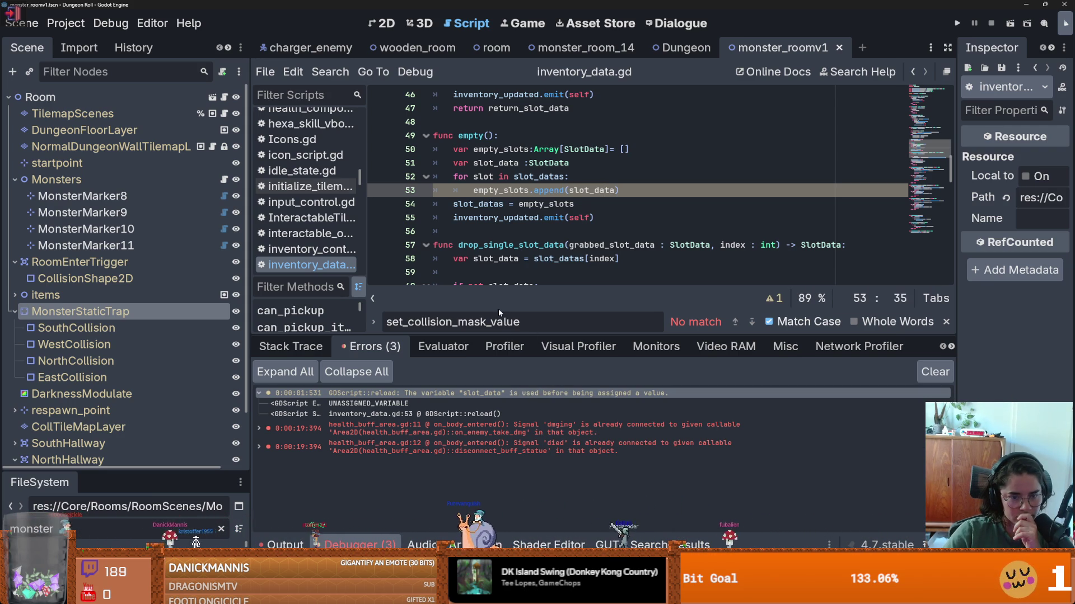
- Clear the logged debugger errors and rerun the GUT tests with Ctrl+Shift+R
key(F5)
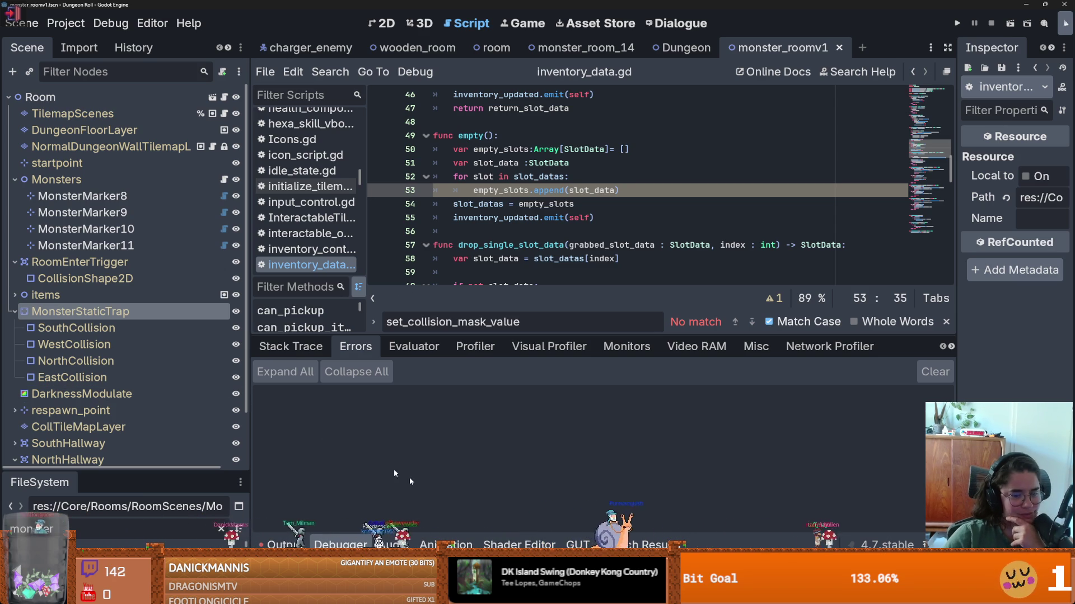
key(ctrl+shift+r)
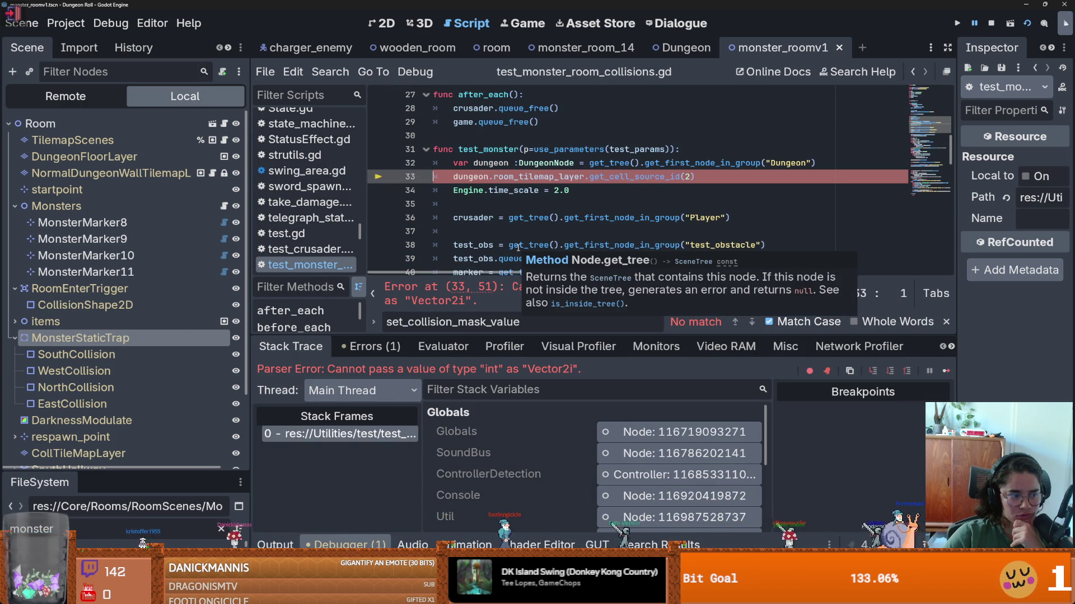
- Comment out line 33's get_cell_source_id(2) call in test_monster_room_collisions.gd with Ctrl+K
click(627, 192)
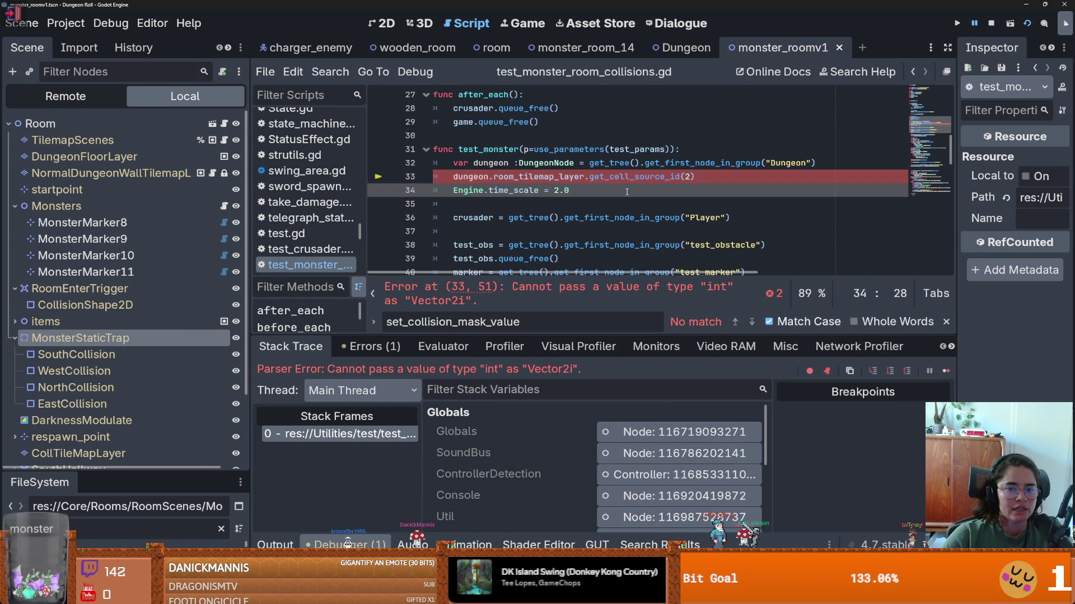
click(739, 178)
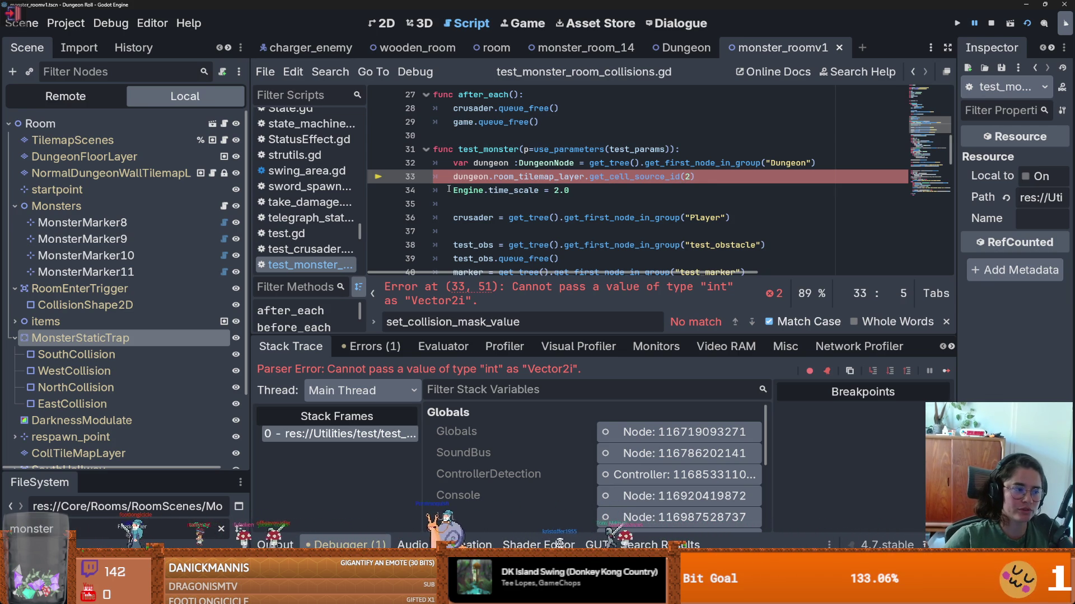
mouse_move(449, 189)
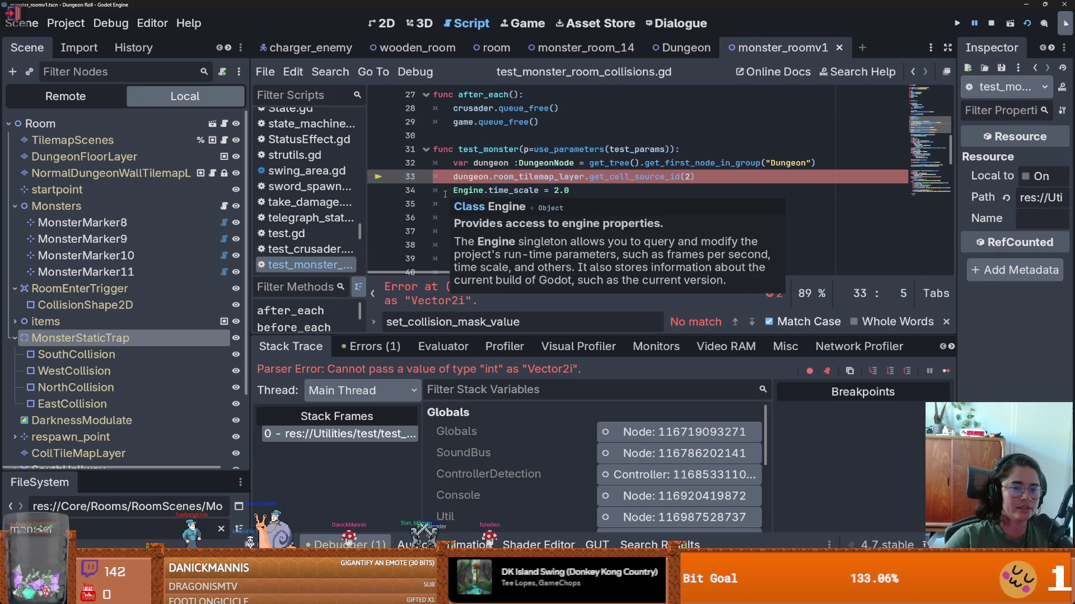
mouse_move(484, 191)
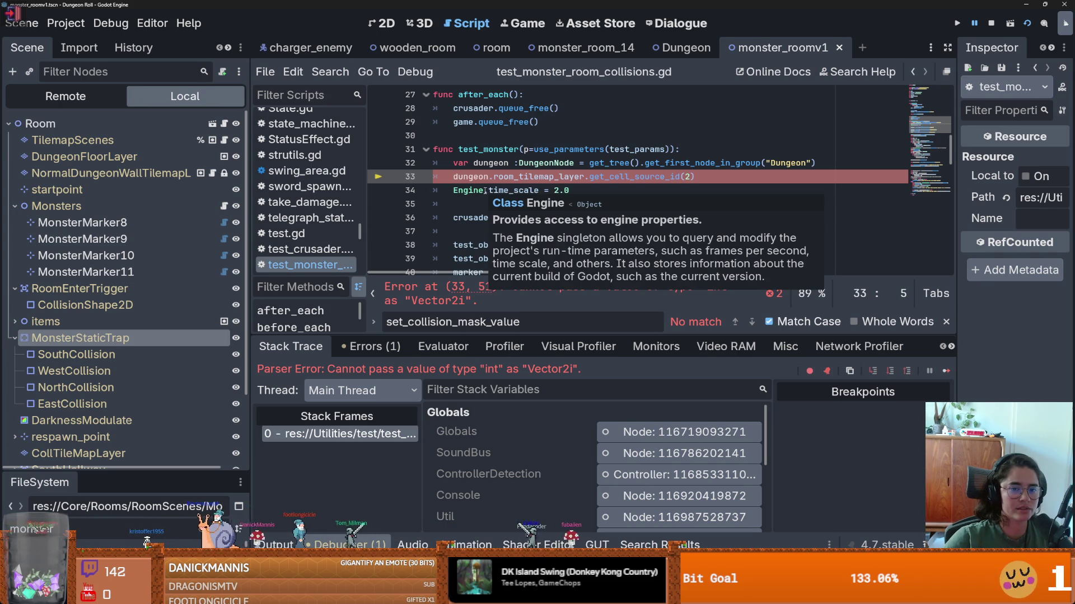
click(736, 172)
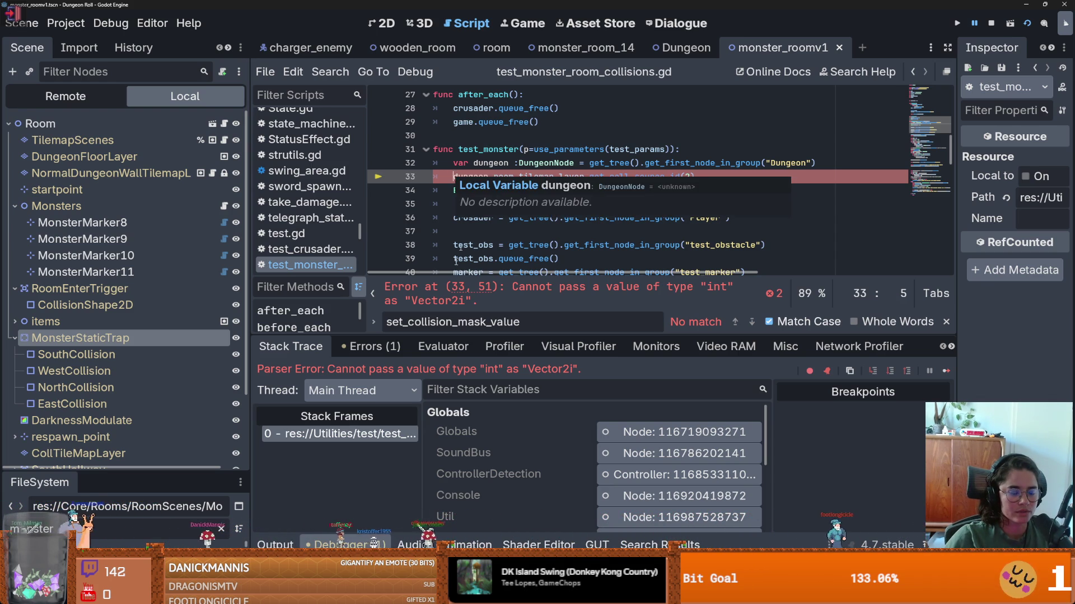
drag(253, 302, 160, 294)
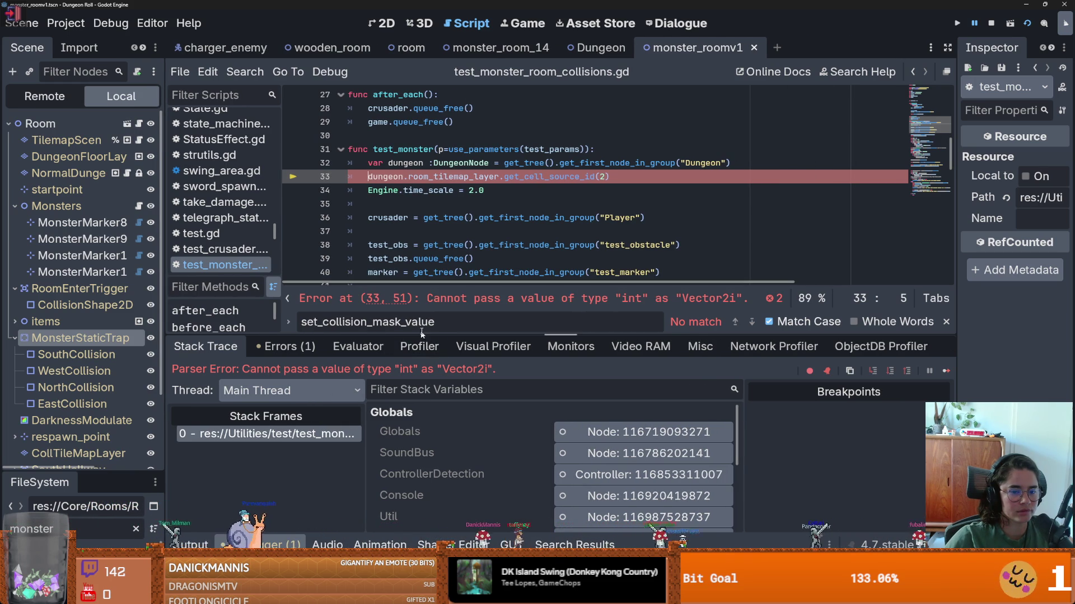
drag(422, 335, 422, 407)
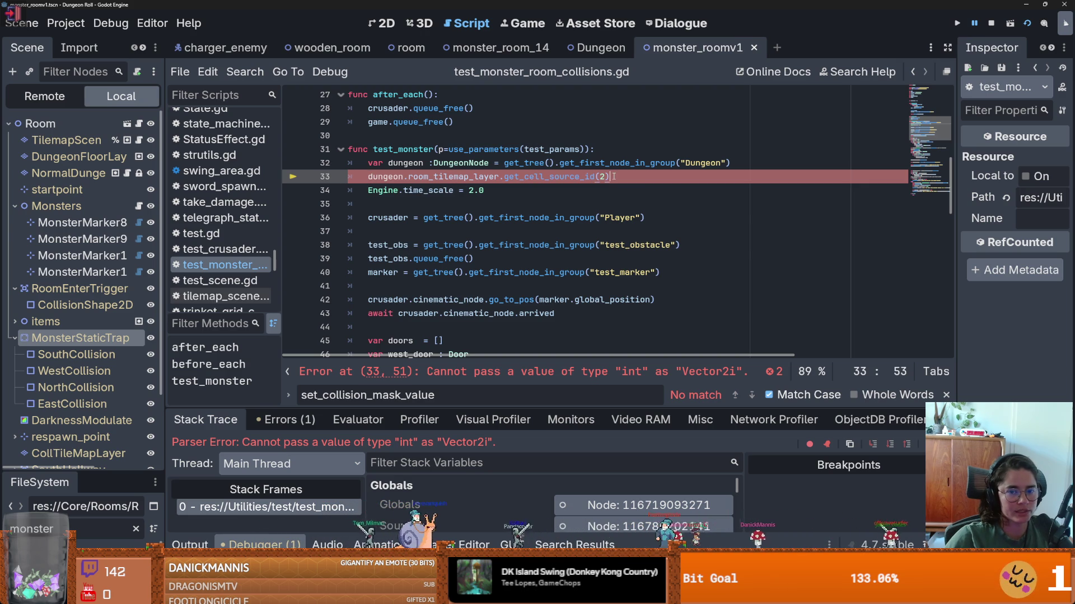
drag(613, 176, 433, 176)
key(ctrl+k)
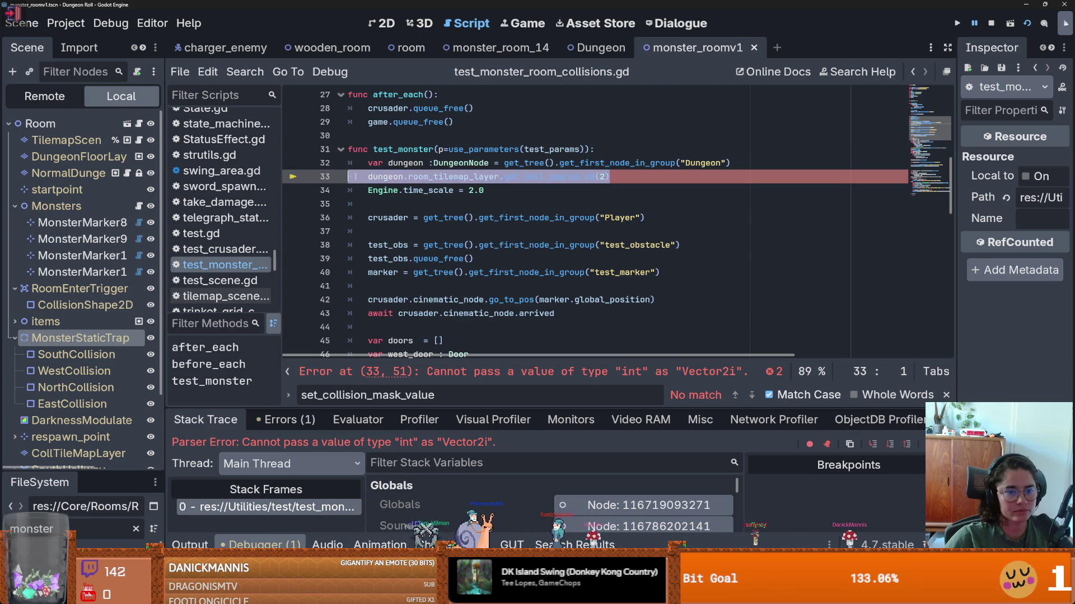
- Open and dismiss the TilemapScene node's context menu
right_click(89, 144)
key(Escape)
right_click(88, 144)
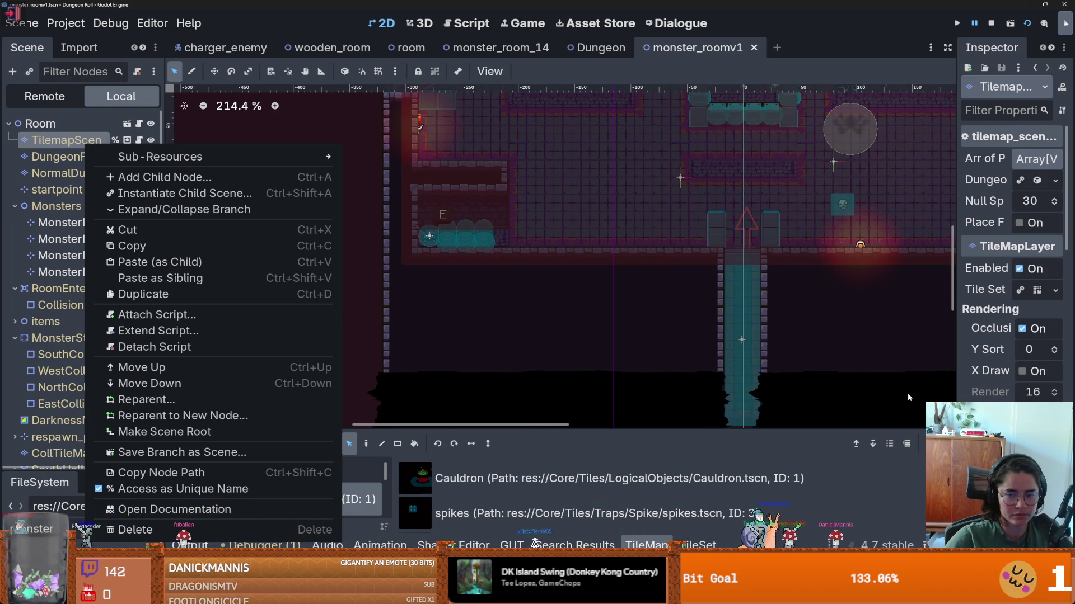
key(Escape)
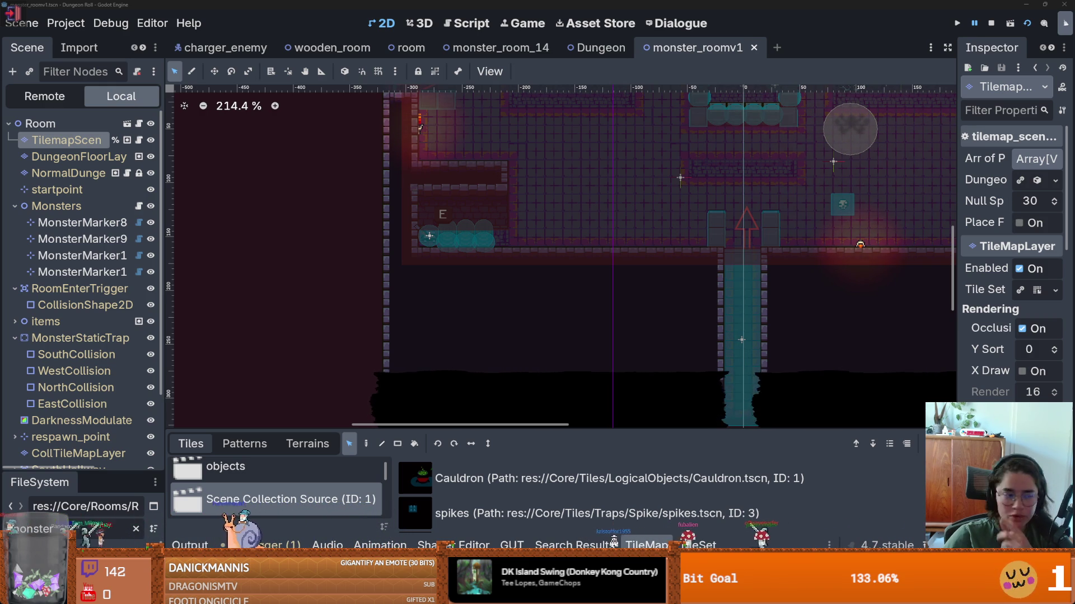
scroll(616, 314, up, 3)
scroll(806, 341, down, 2)
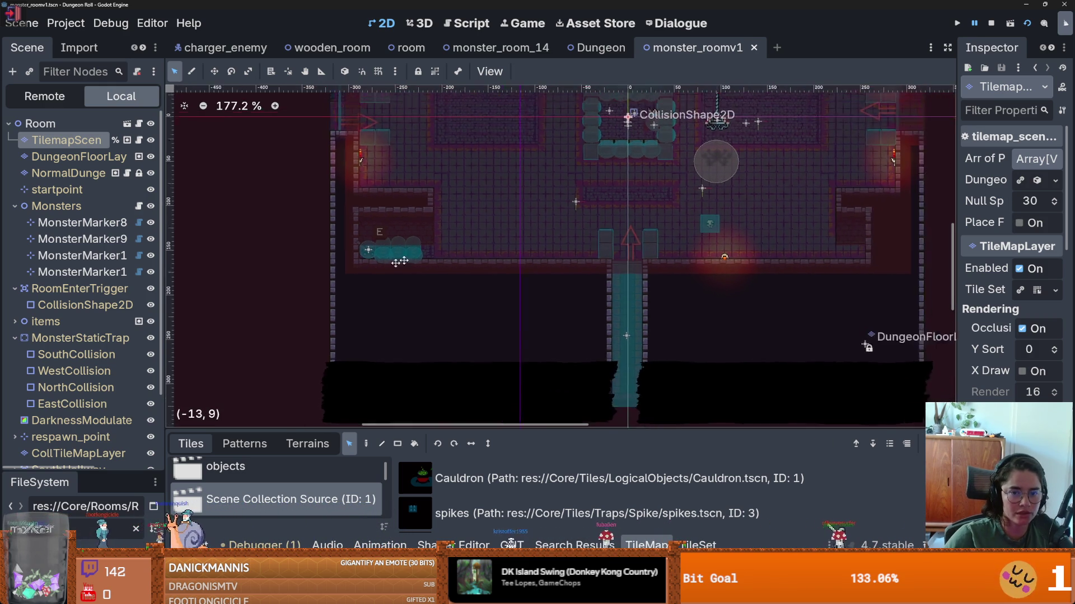
- Save the monster_roomv1 scene, collapsing the Monsters group in the scene tree
key(ctrl+s)
mouse_move(171, 280)
mouse_down()
mouse_move(258, 280)
mouse_move(140, 280)
mouse_up()
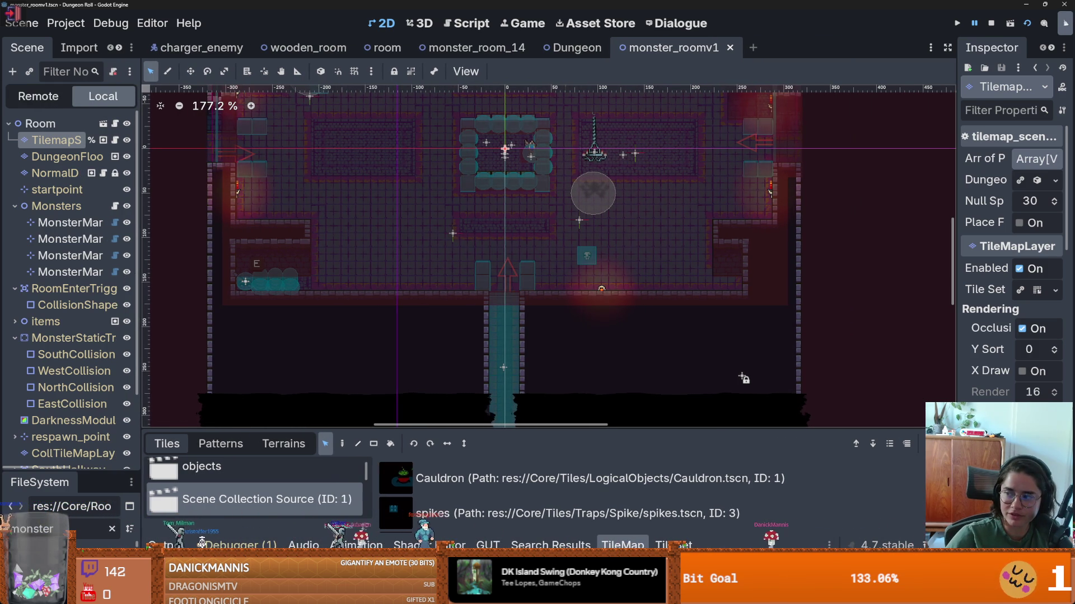
click(15, 206)
key(ctrl+s)
- Rerun the monster room collision test, then open TileMapLayer documentation from DungeonFloorLayer
drag(140, 273, 205, 274)
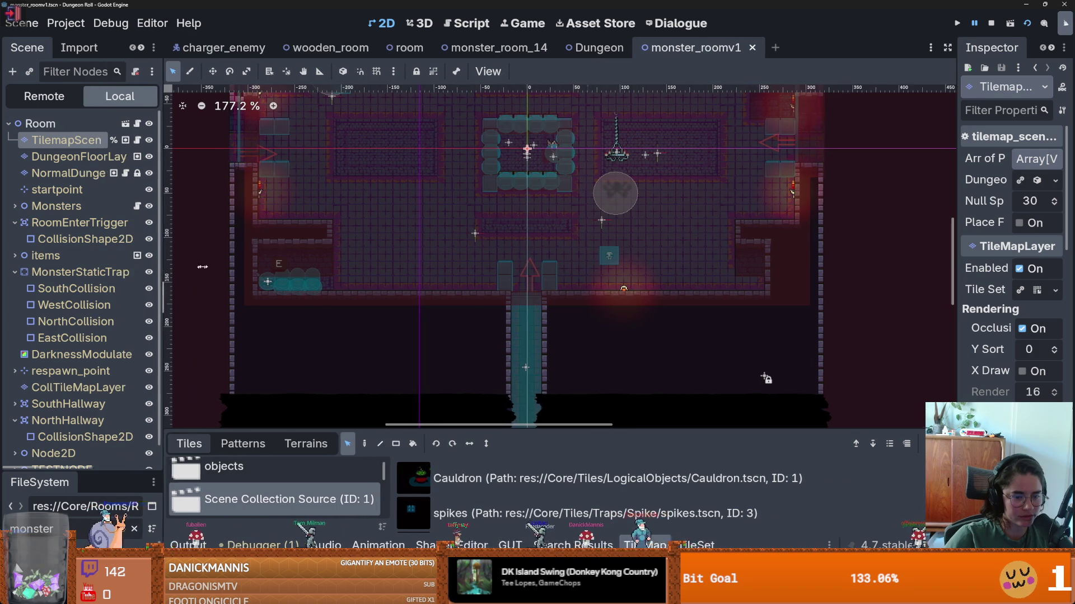
scroll(621, 311, up, 4)
scroll(549, 347, down, 5)
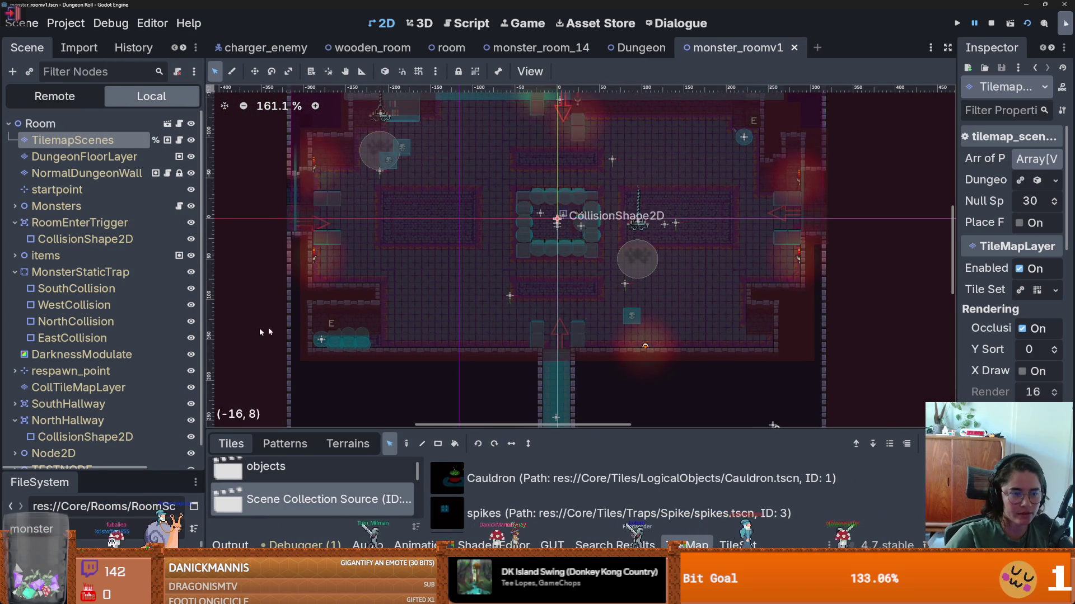
key(ctrl+shift+t)
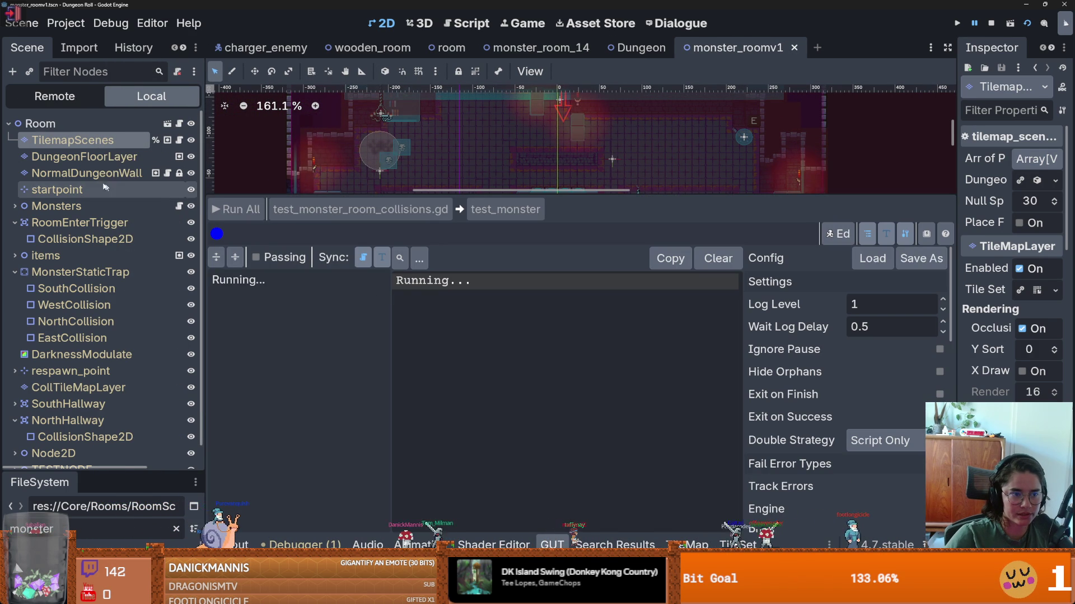
right_click(116, 158)
click(258, 497)
- Scroll through TileMapLayer's methods and properties, including tile_set and tile_map_data
scroll(457, 272, down, 6)
scroll(457, 272, down, 5)
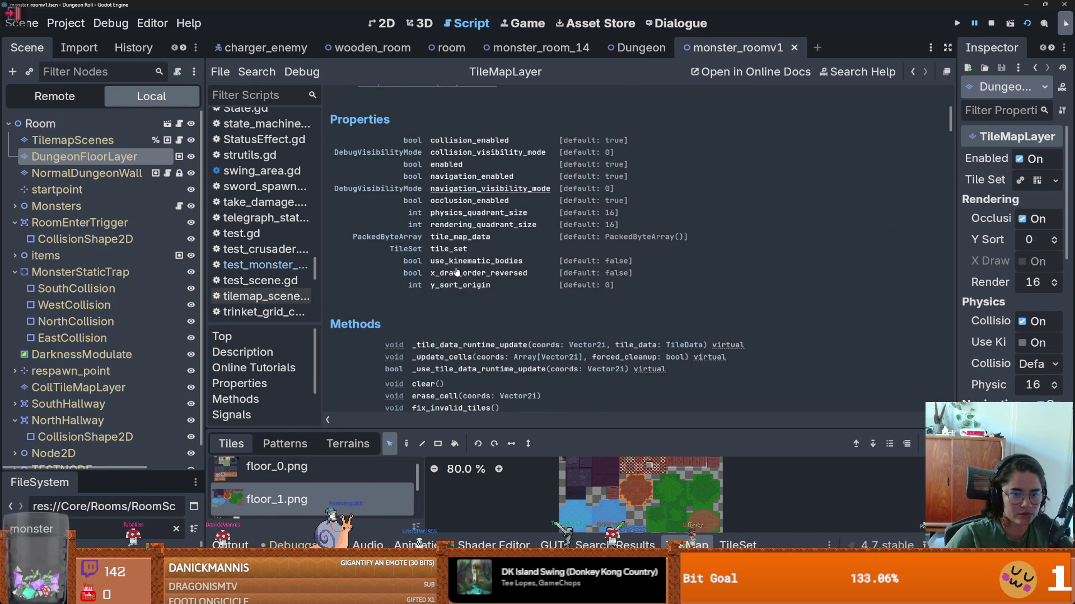
scroll(457, 272, down, 2)
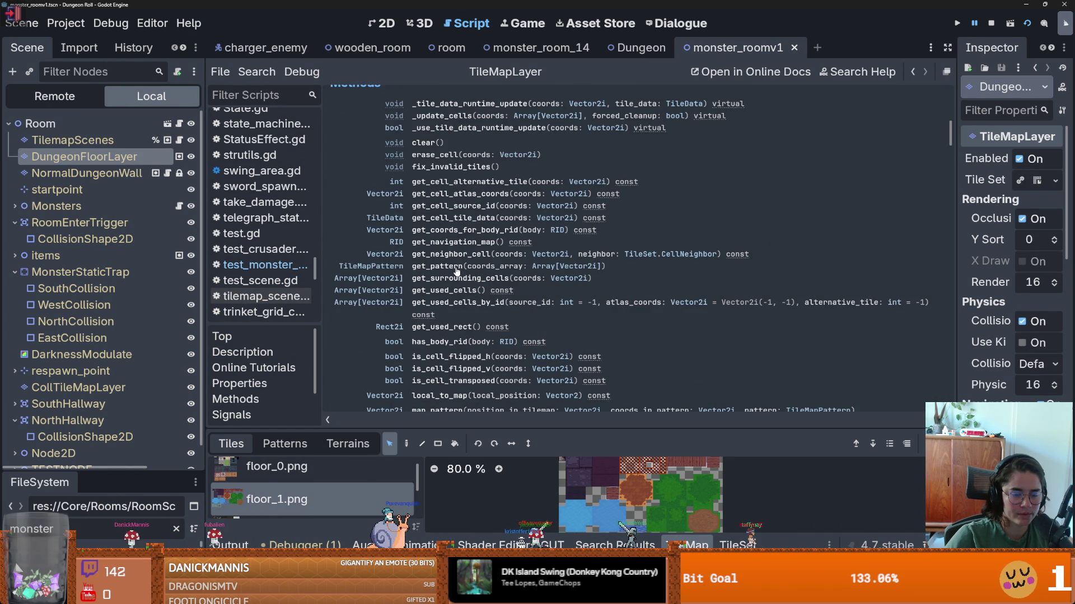
scroll(457, 272, down, 2)
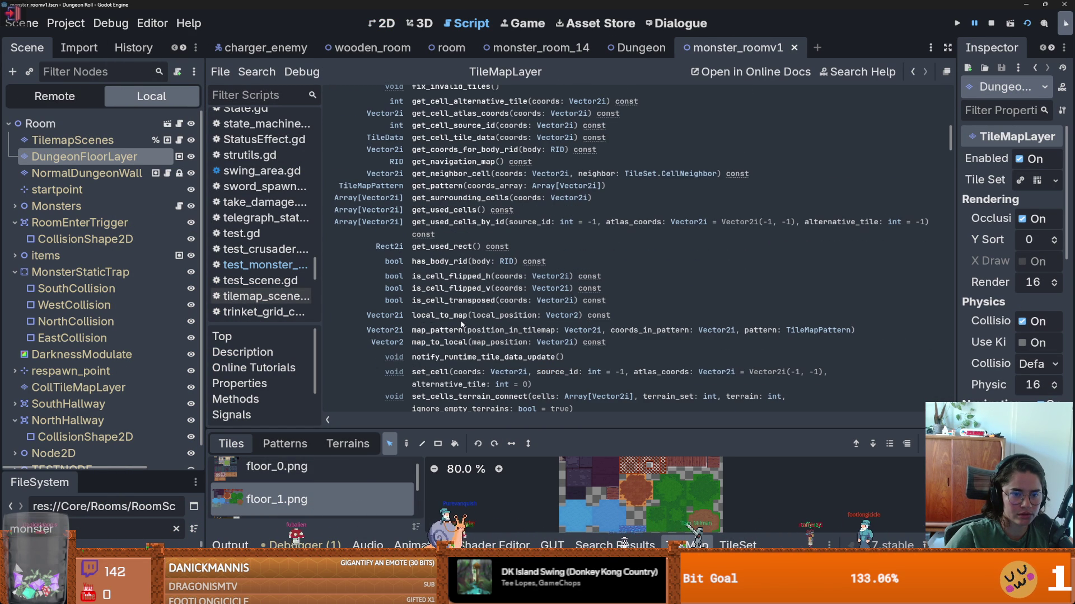
scroll(398, 257, up, 2)
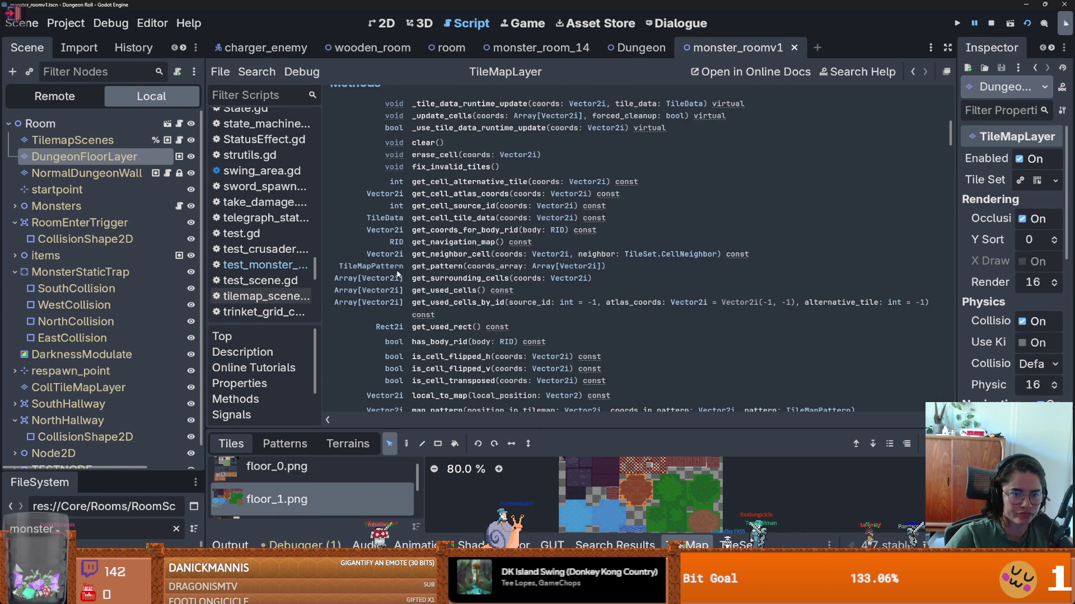
scroll(398, 275, up, 1)
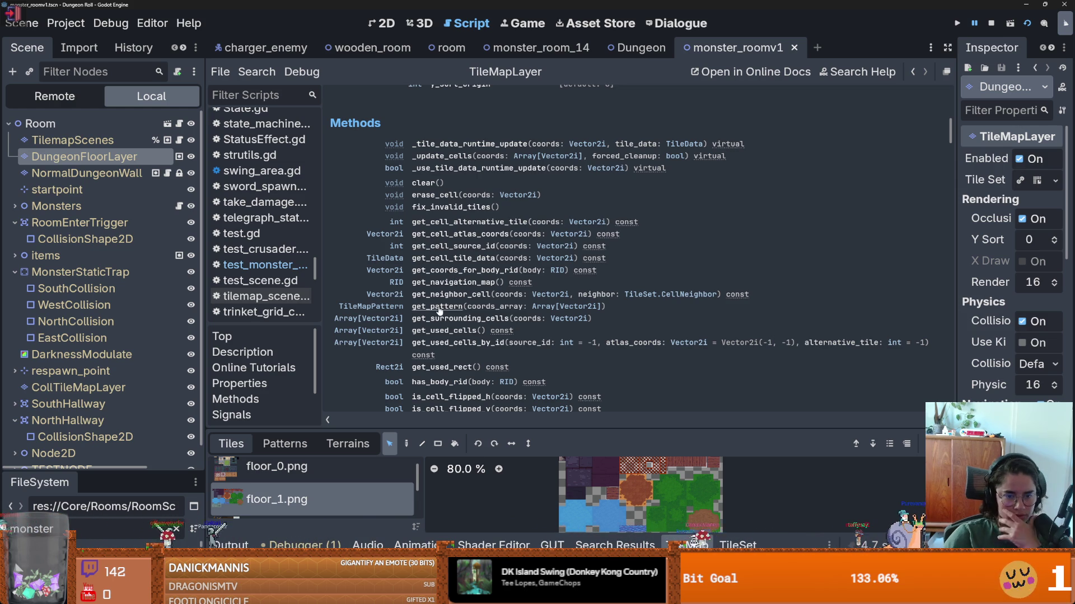
scroll(439, 313, down, 2)
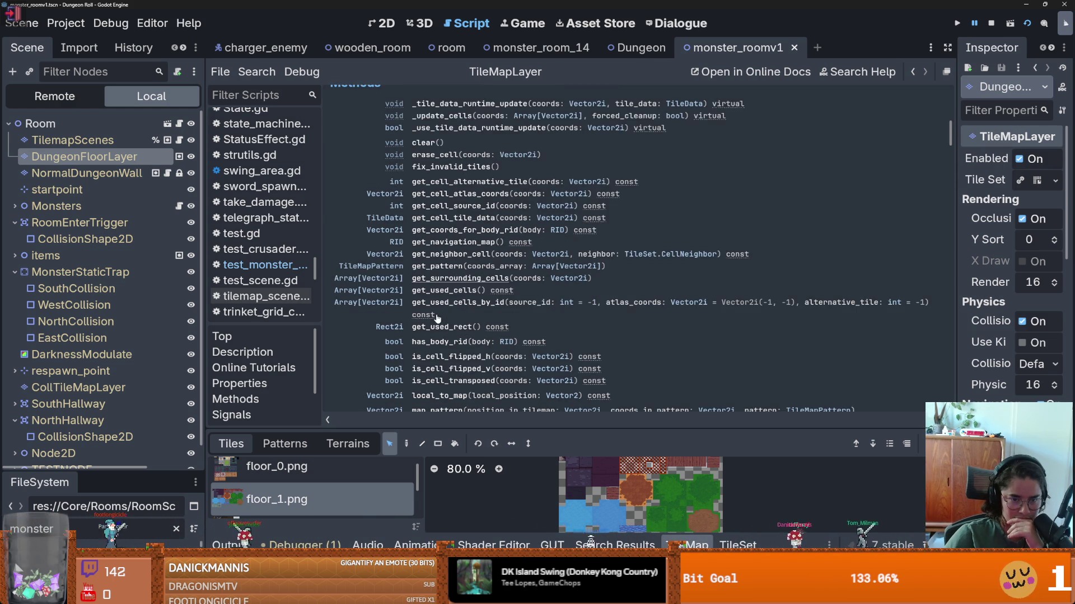
scroll(436, 325, down, 2)
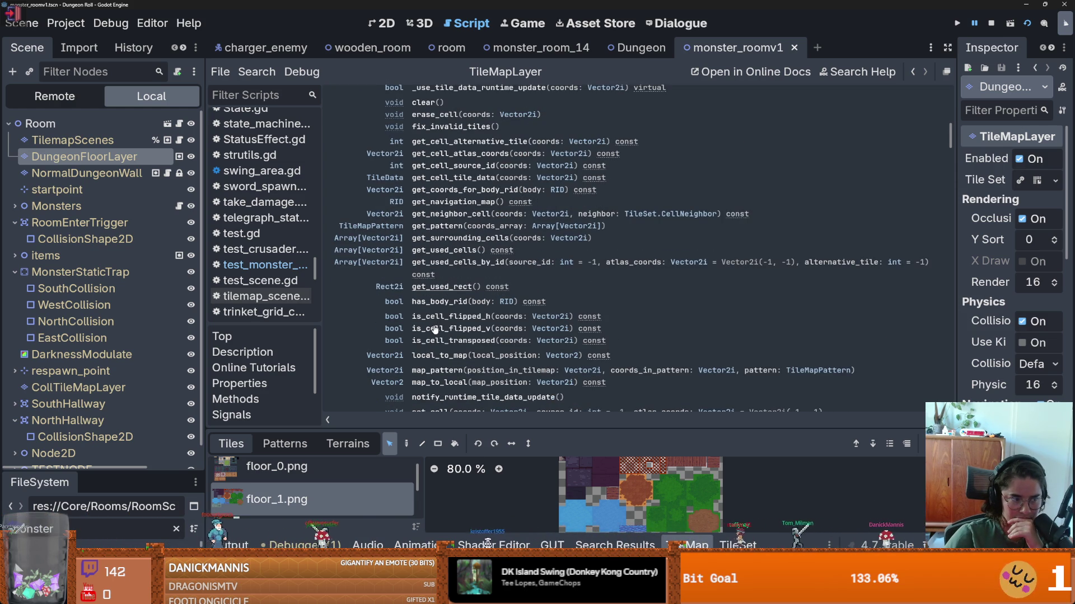
scroll(435, 329, down, 6)
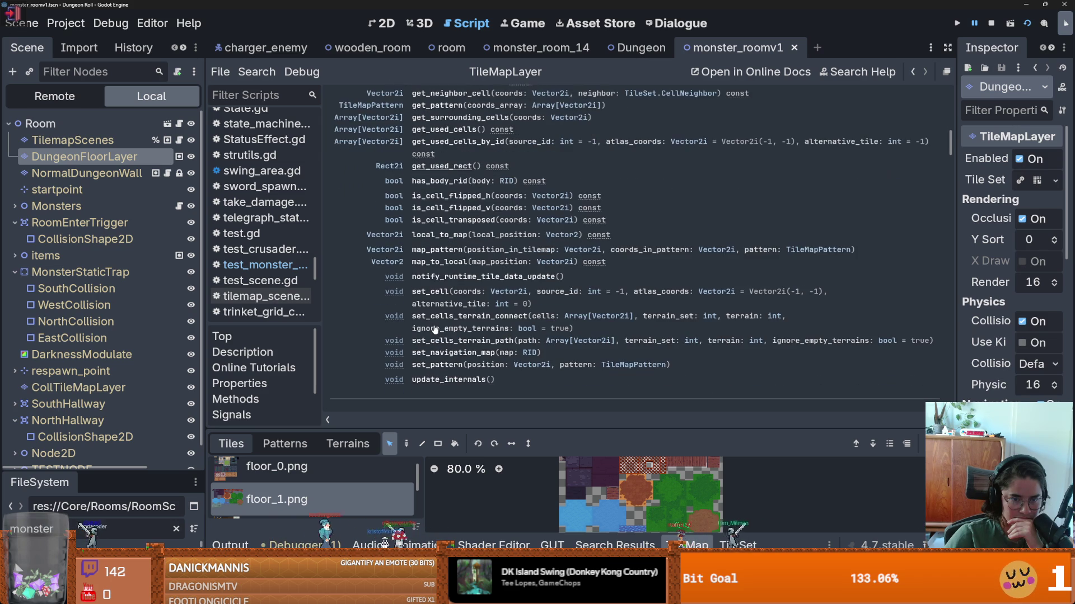
scroll(435, 329, up, 8)
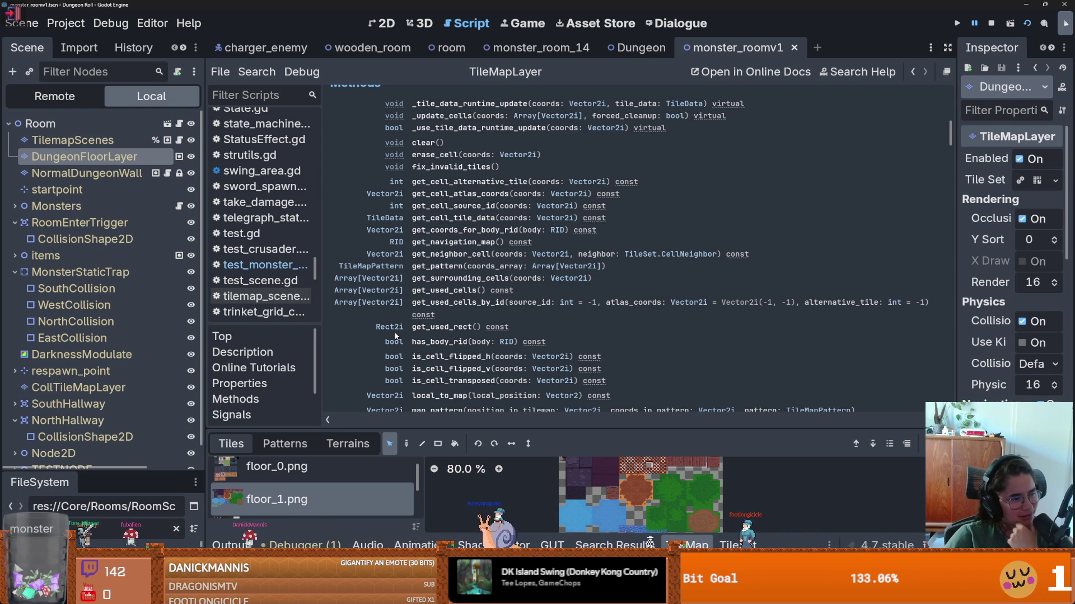
scroll(395, 336, up, 4)
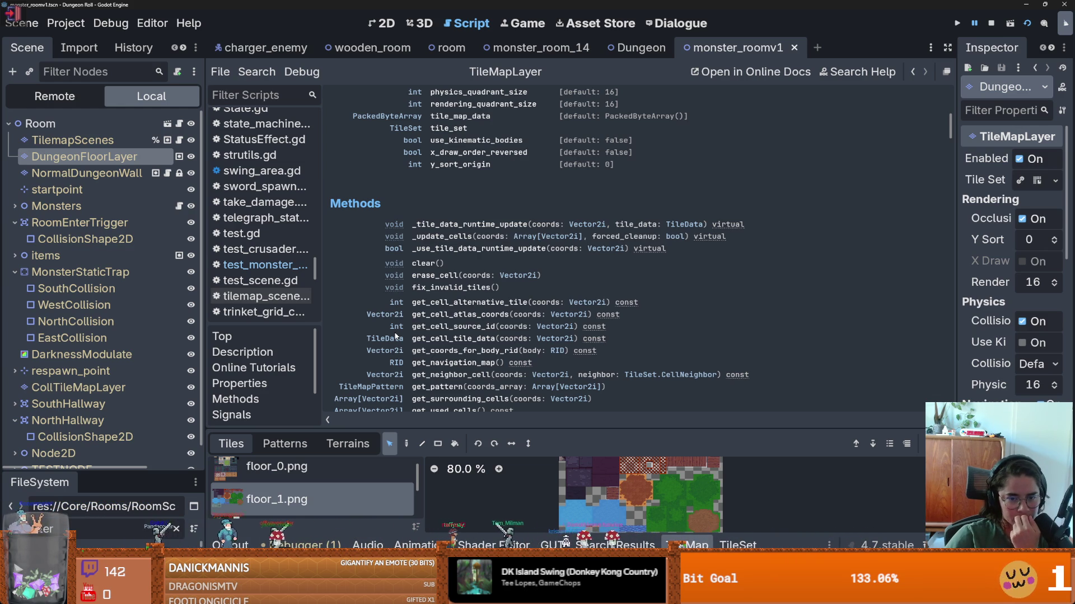
scroll(395, 336, down, 1)
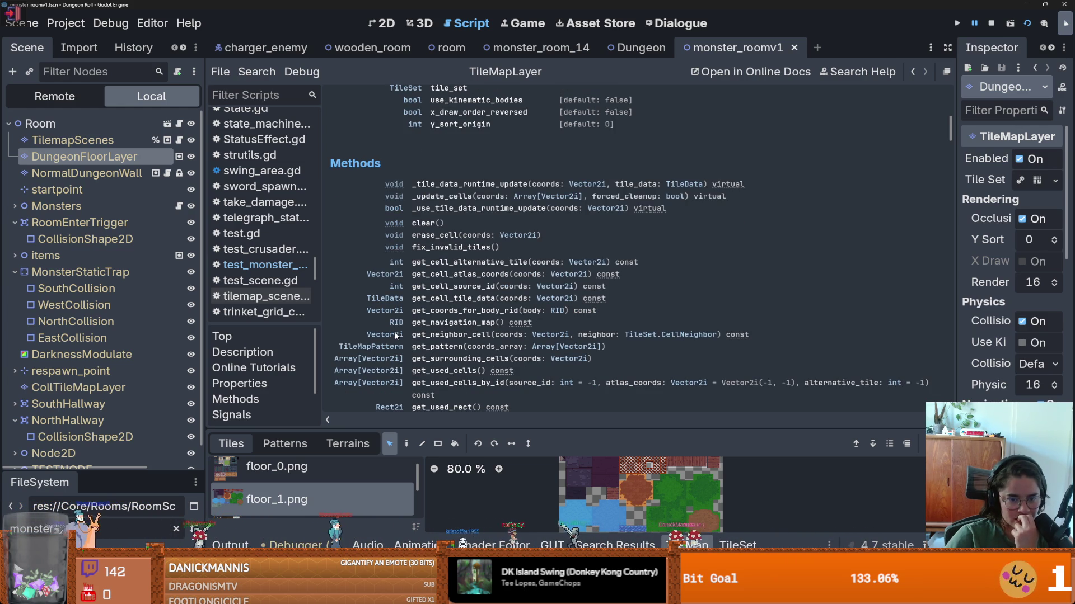
scroll(395, 336, down, 1)
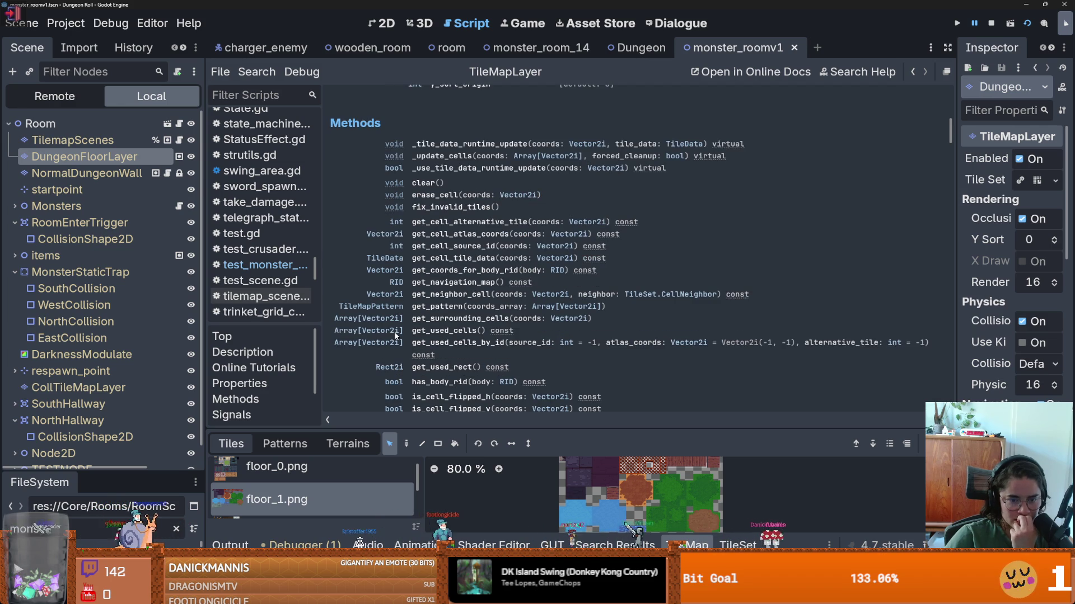
scroll(395, 336, down, 1)
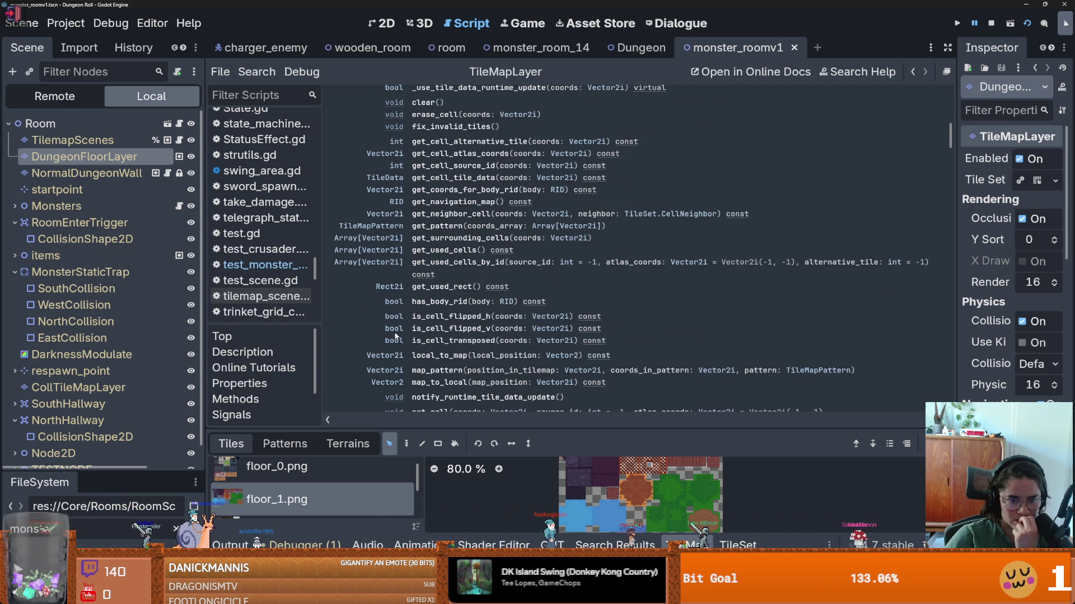
scroll(395, 336, down, 2)
scroll(395, 336, down, 2)
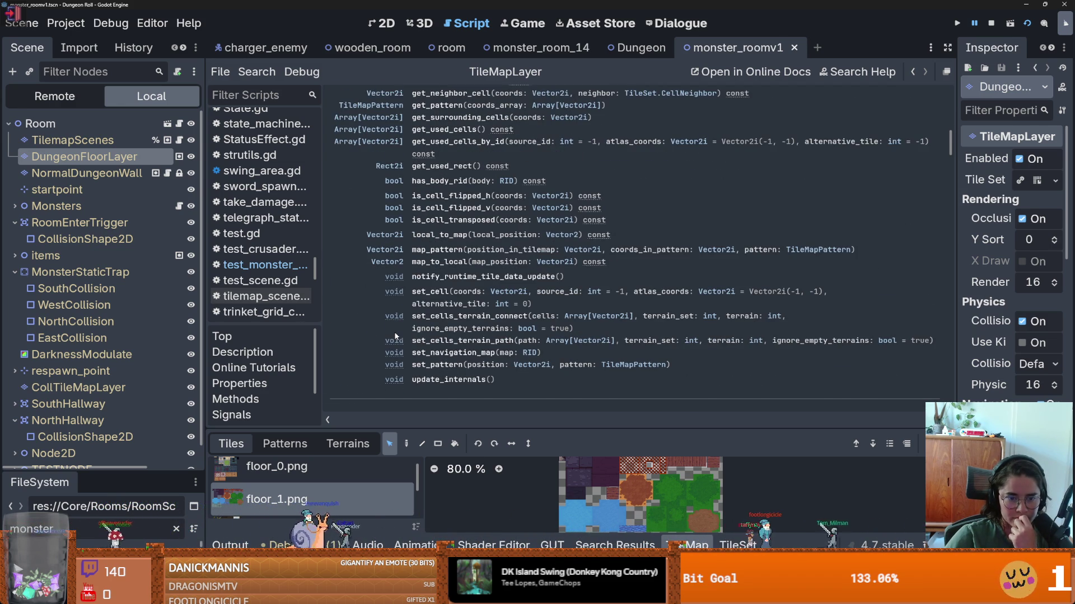
scroll(395, 336, down, 2)
scroll(403, 325, up, 20)
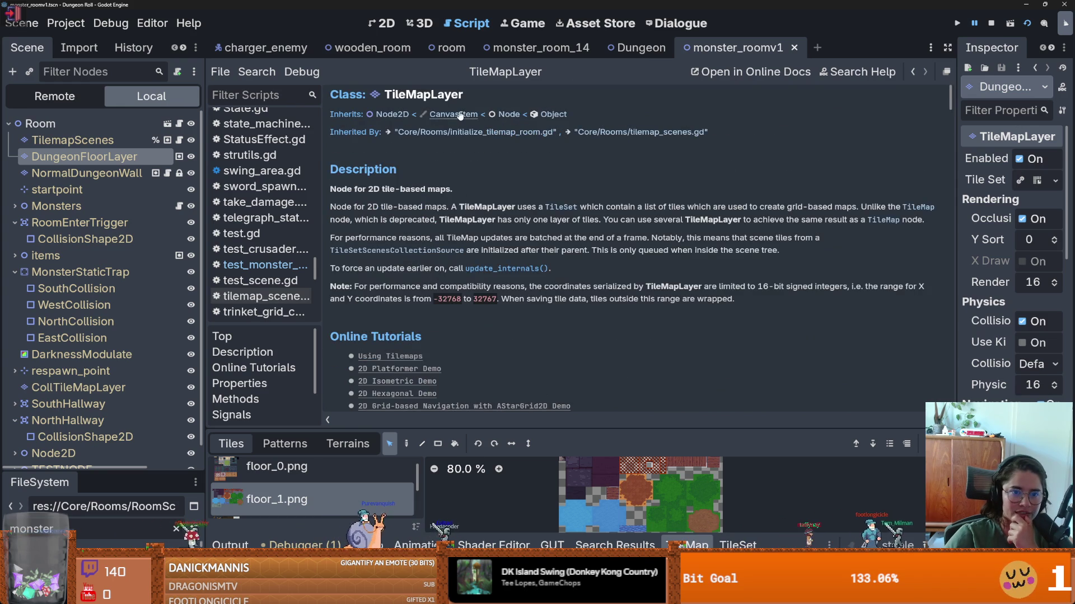
scroll(431, 246, down, 7)
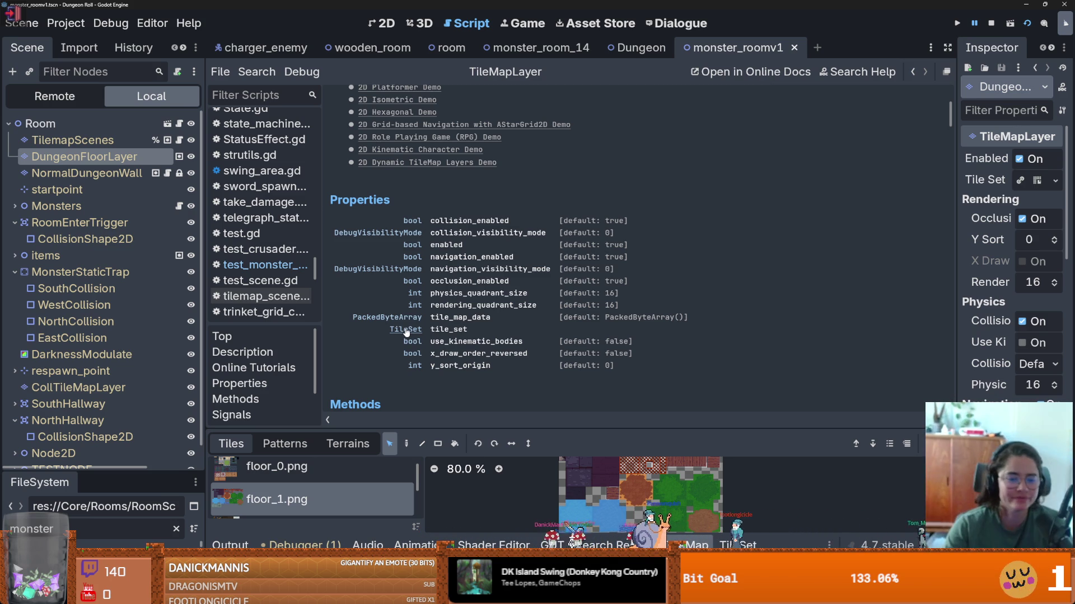
- Open the TileSet class reference and skim its contents
click(405, 330)
scroll(405, 295, down, 3)
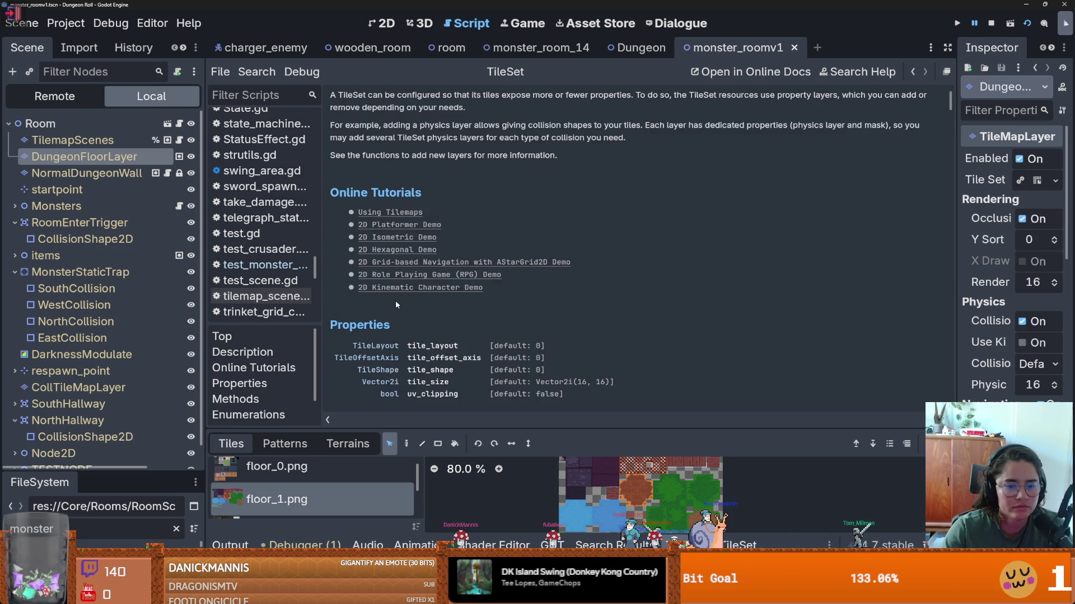
scroll(396, 300, down, 2)
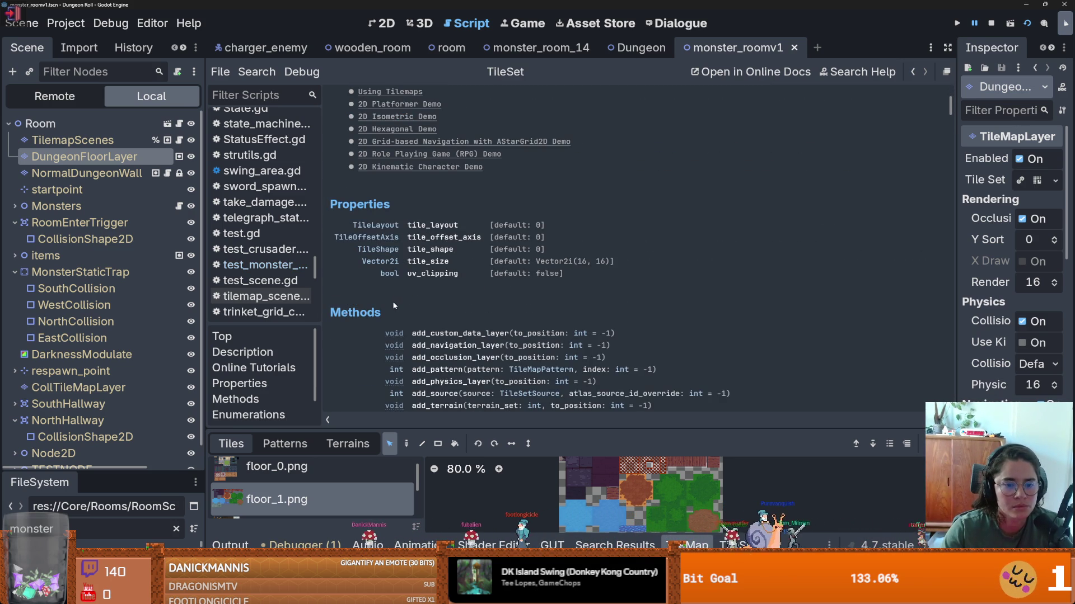
scroll(394, 303, down, 6)
scroll(391, 308, up, 1)
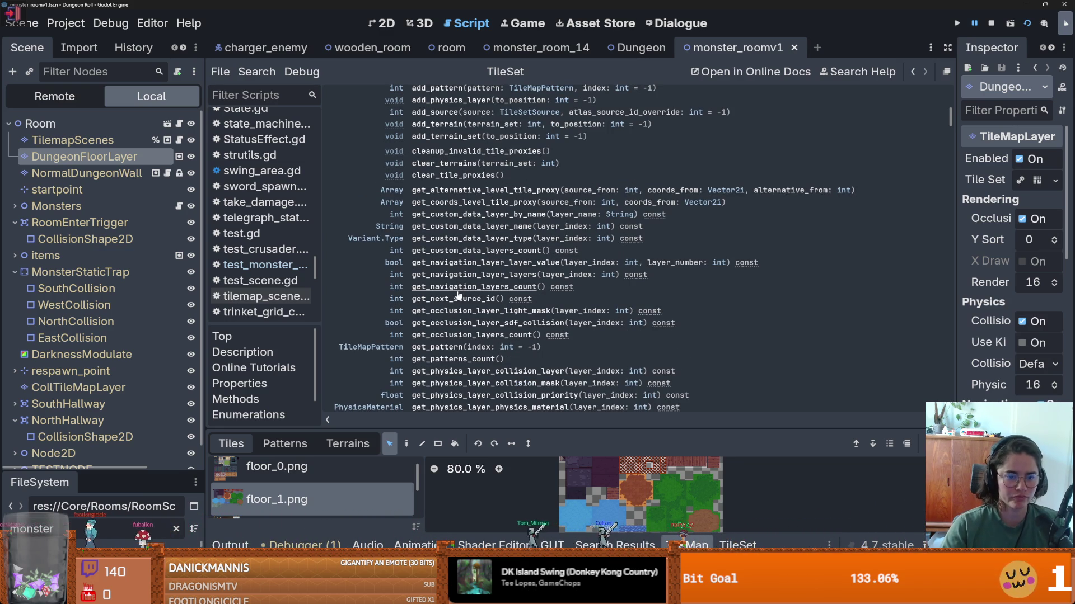
scroll(446, 309, down, 5)
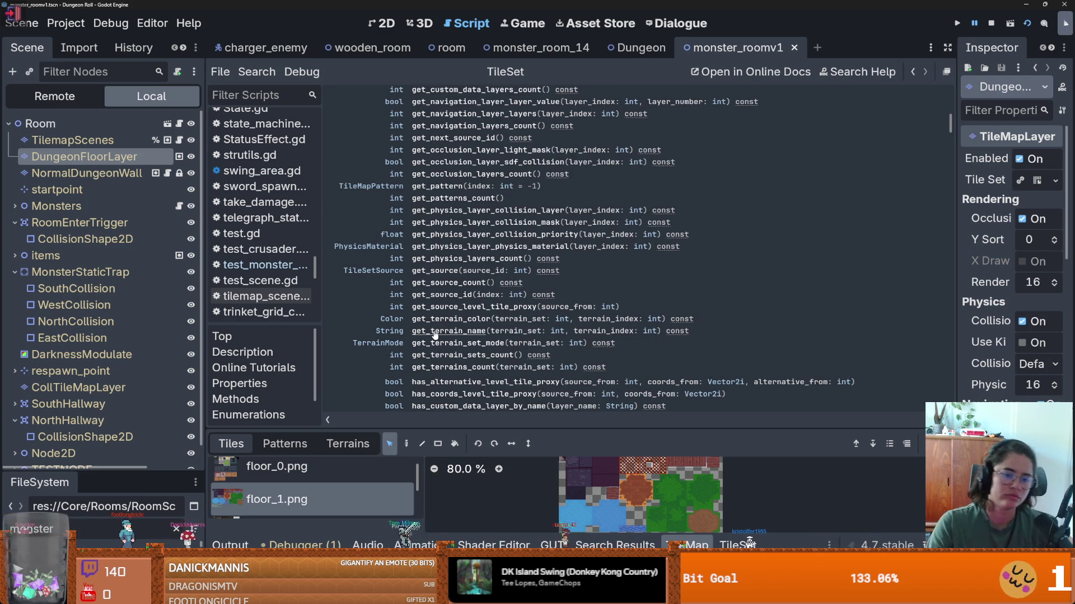
scroll(435, 334, down, 4)
scroll(435, 336, down, 10)
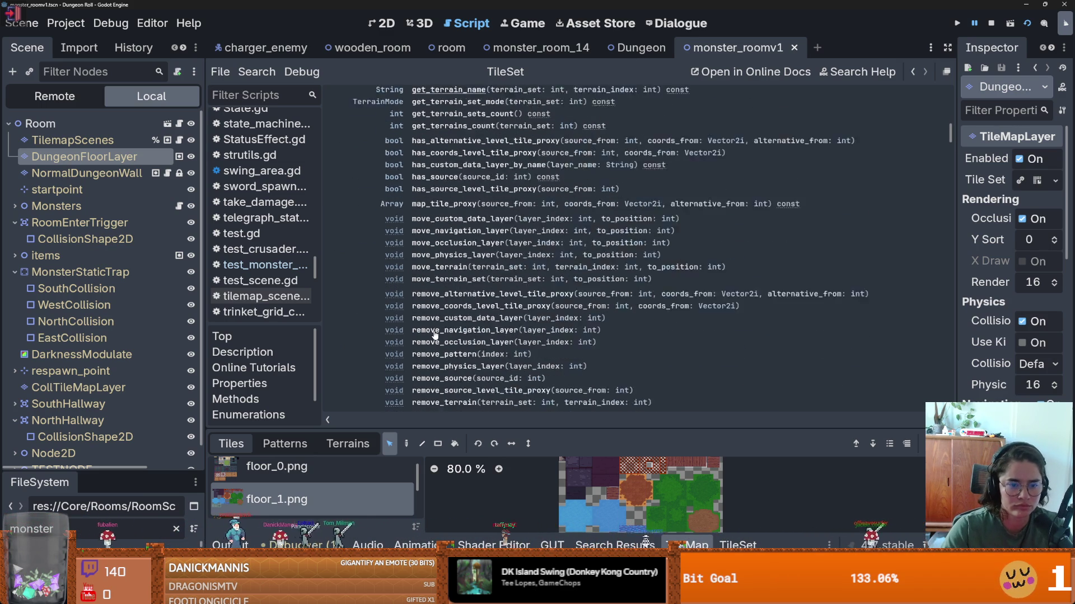
scroll(435, 334, up, 15)
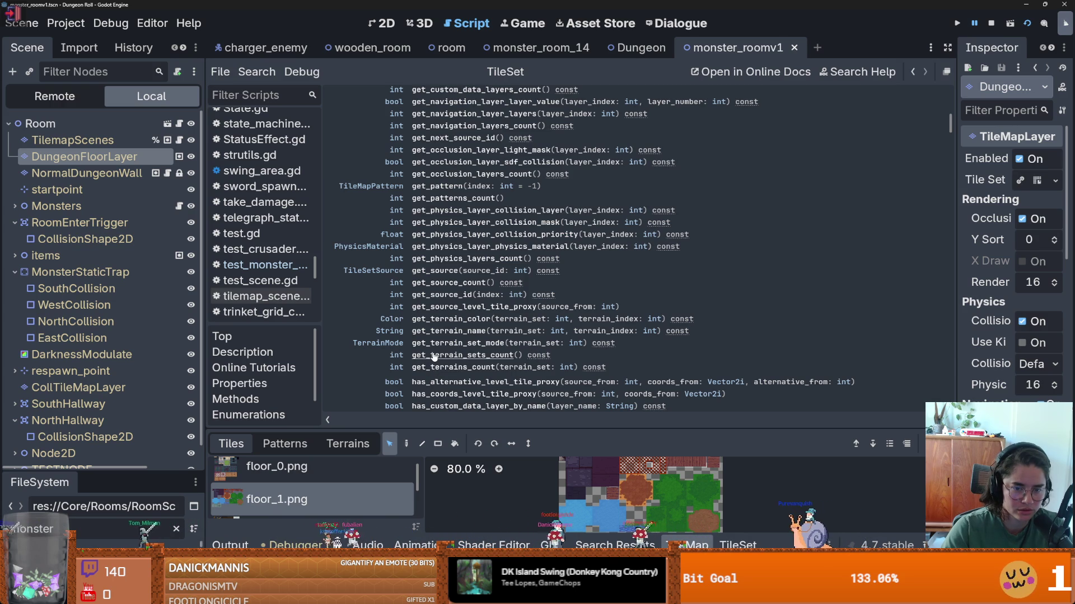
scroll(434, 357, up, 5)
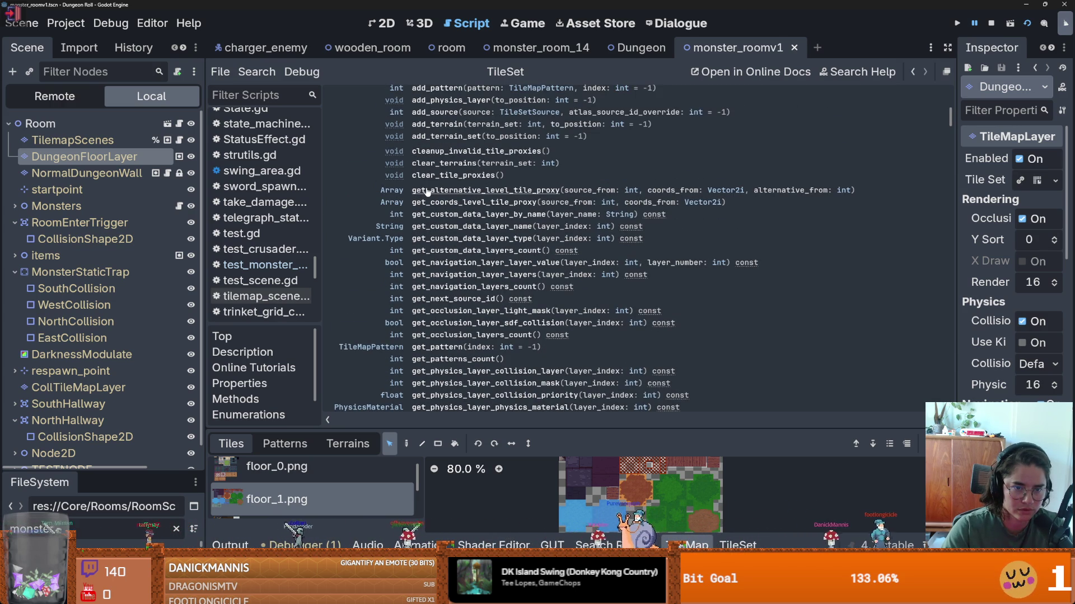
- Read the get_alternative_level_tile_proxy description and the surrounding TileSet methods
click(427, 191)
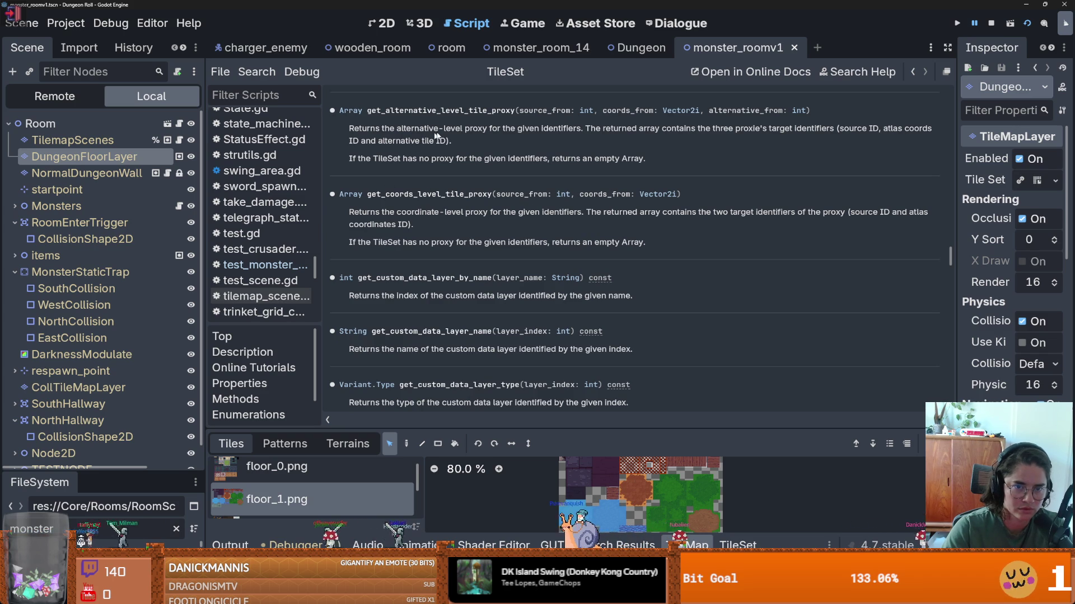
mouse_move(463, 427)
mouse_down()
mouse_move(416, 175)
mouse_move(419, 429)
mouse_up()
scroll(427, 384, up, 10)
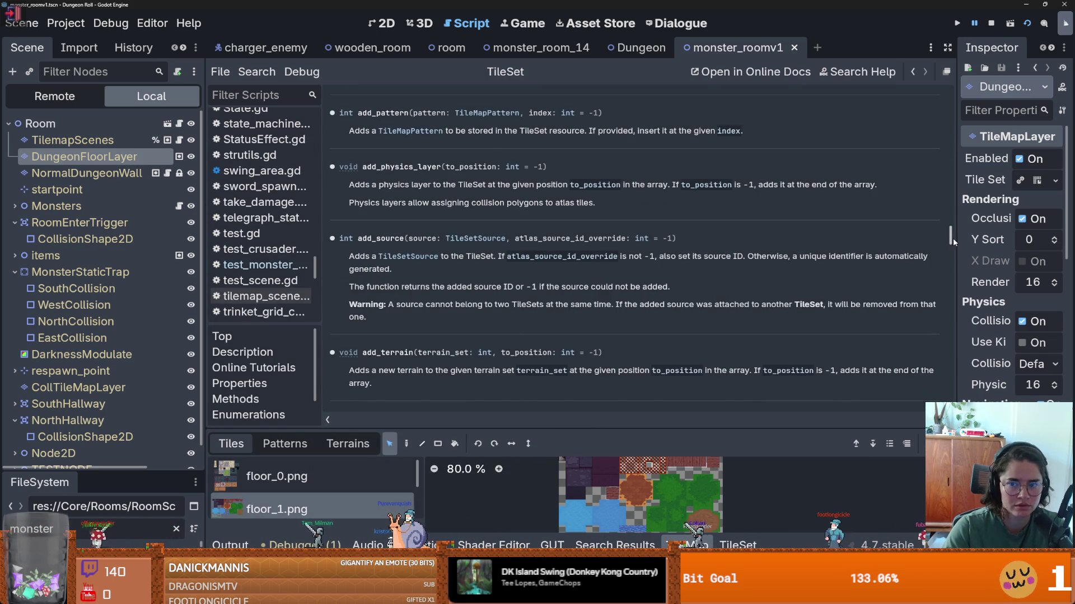
scroll(754, 168, up, 15)
scroll(422, 254, down, 5)
scroll(423, 259, down, 5)
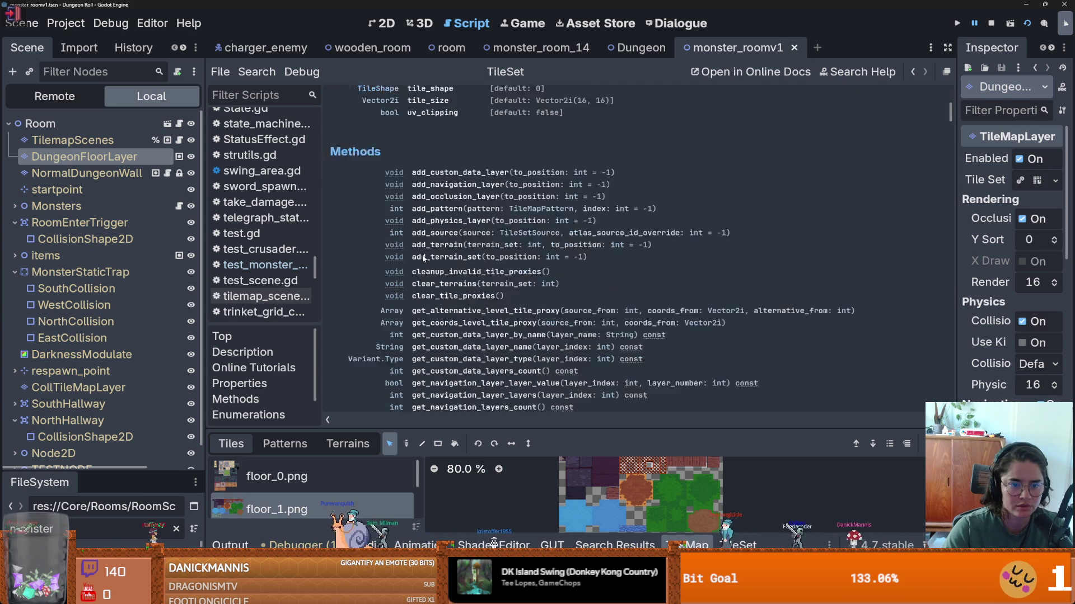
scroll(423, 260, up, 2)
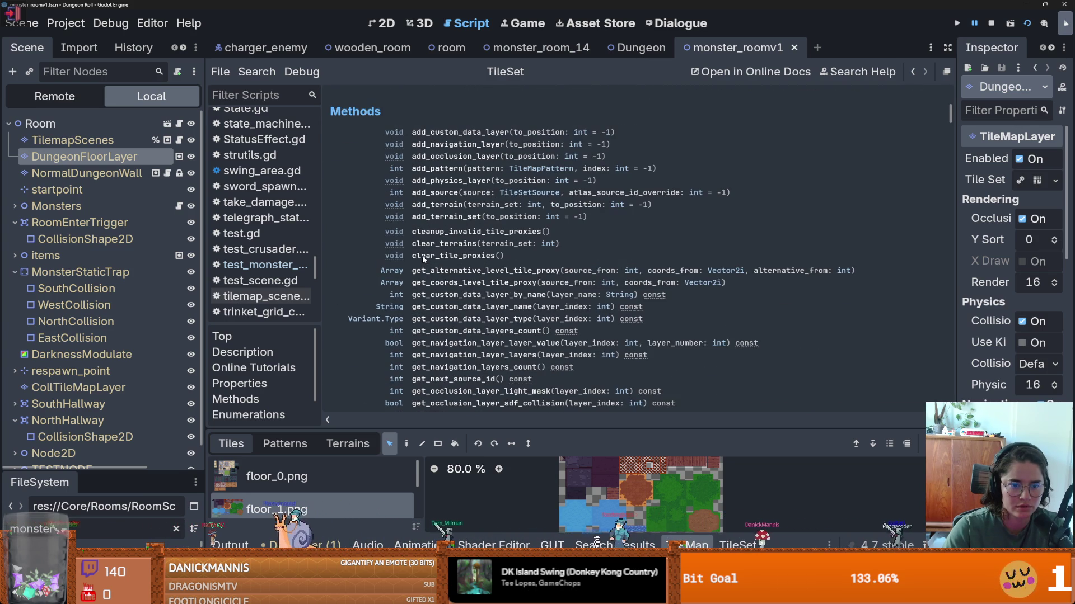
scroll(423, 260, down, 20)
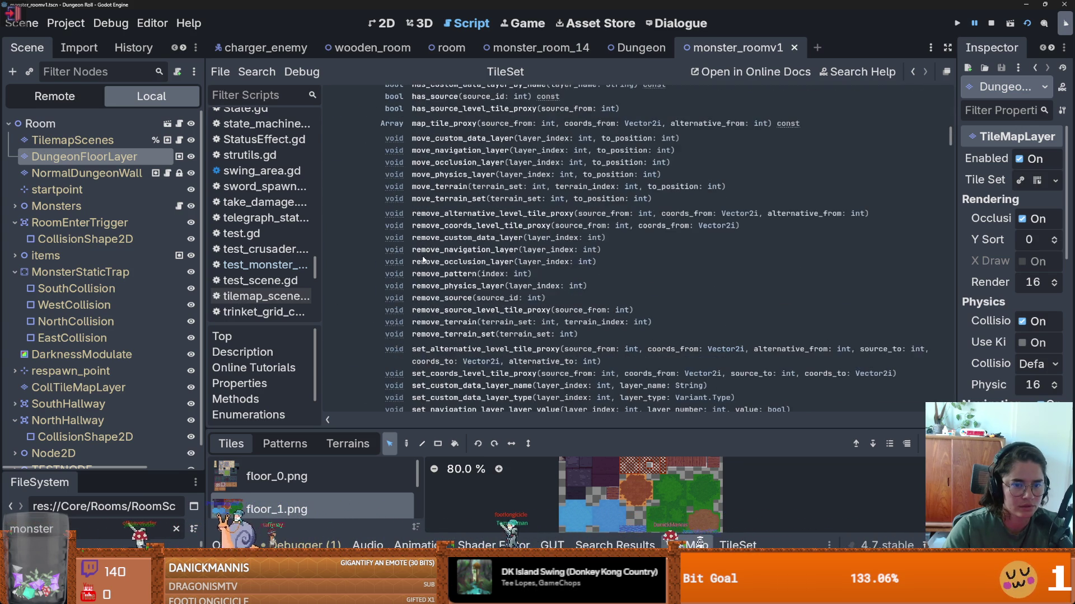
scroll(423, 260, down, 2)
scroll(485, 293, up, 8)
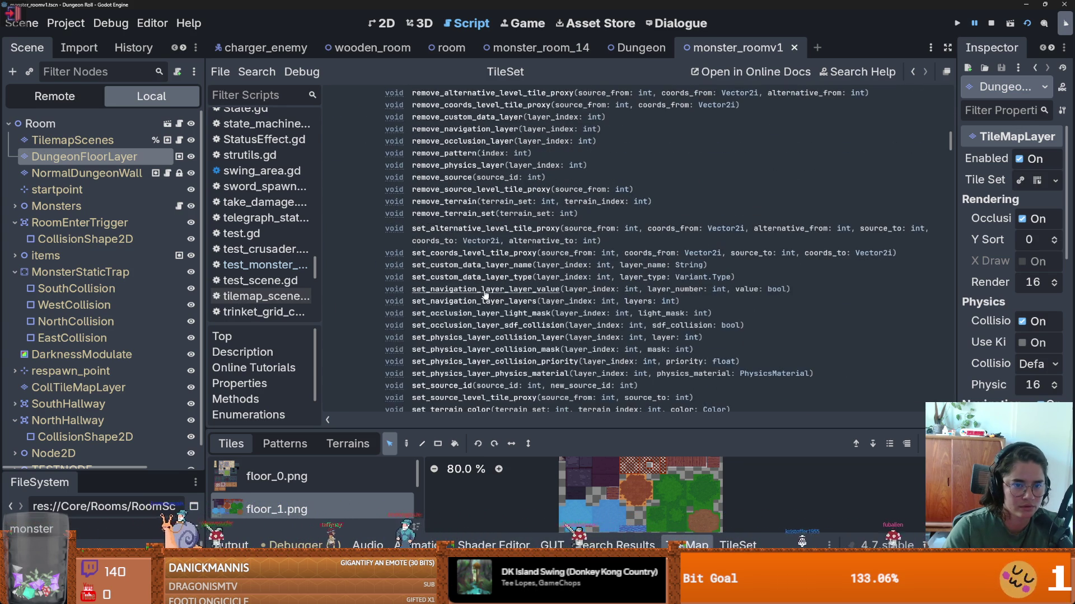
scroll(484, 295, up, 5)
scroll(475, 302, up, 5)
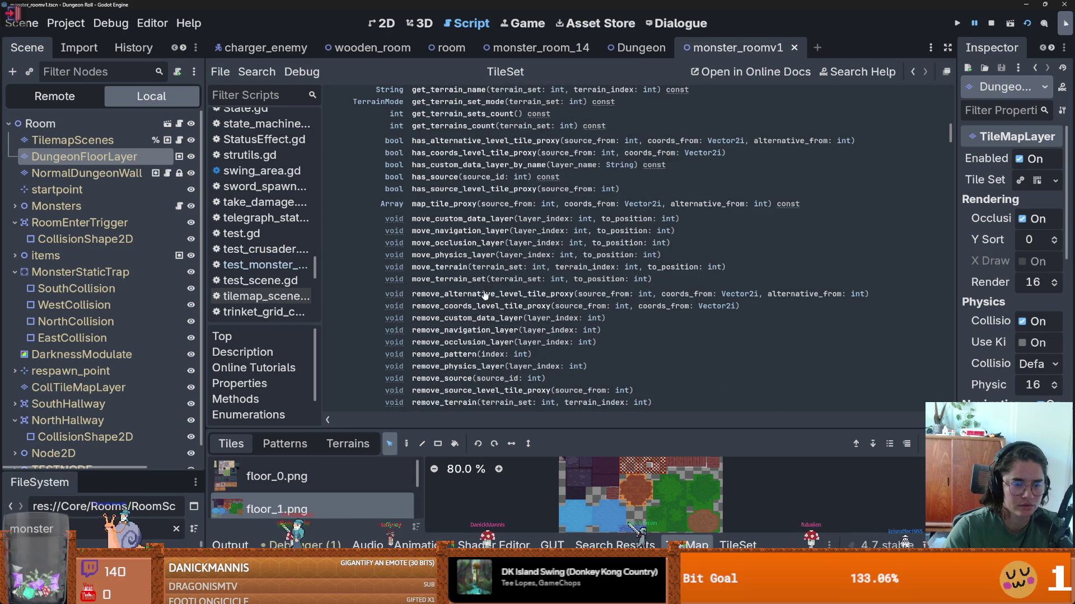
scroll(465, 316, up, 2)
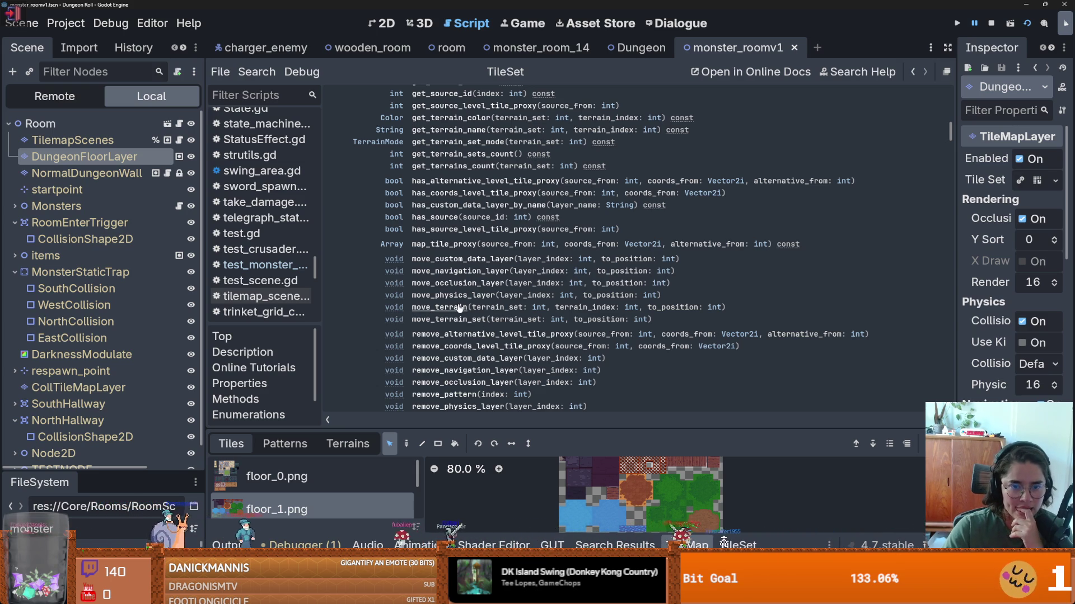
scroll(459, 307, up, 2)
scroll(459, 307, up, 2)
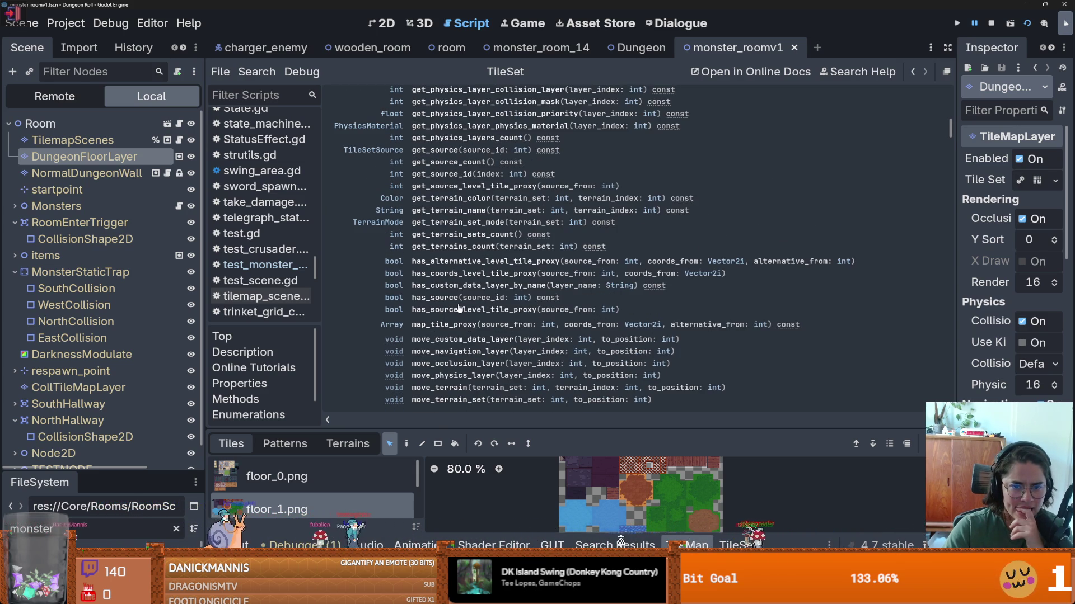
scroll(459, 307, up, 4)
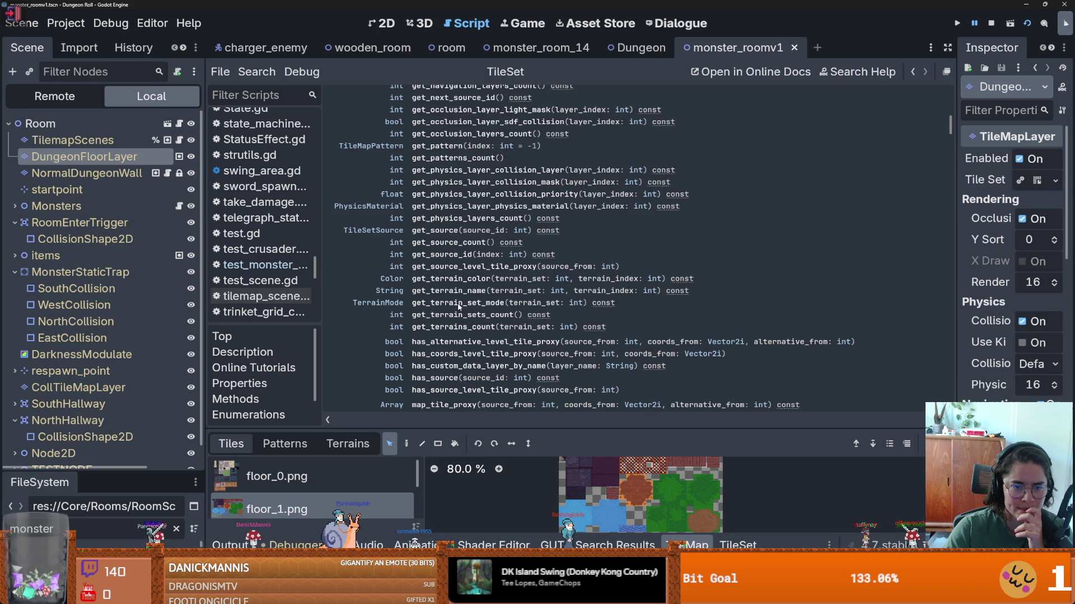
- Read get_source_id, return to the TileSet overview, and revisit get_alternative_level_tile_proxy
click(438, 255)
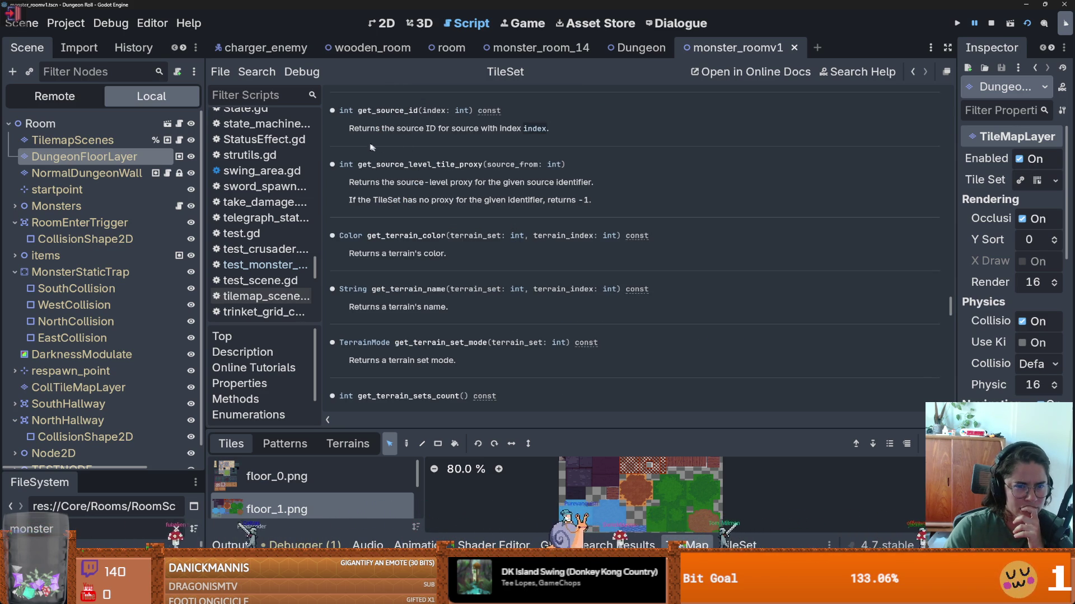
drag(487, 123, 492, 127)
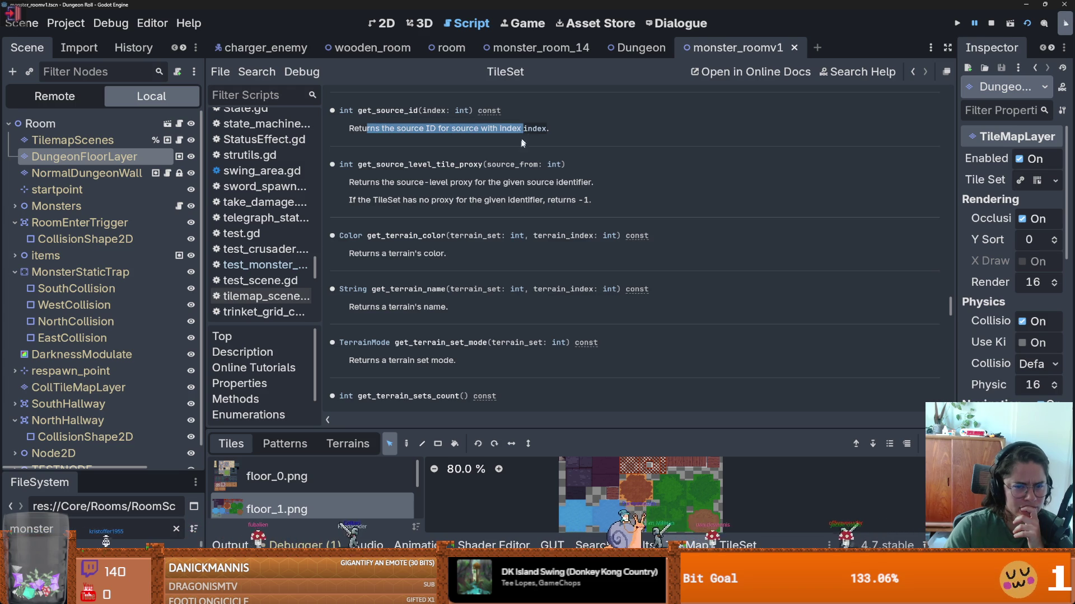
scroll(472, 300, up, 5)
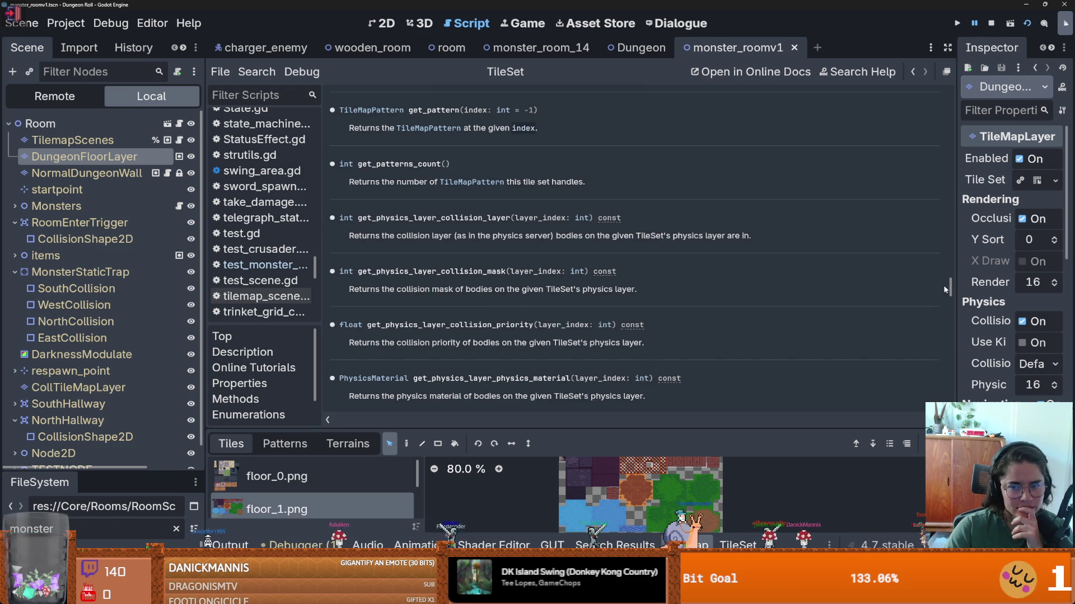
click(913, 72)
scroll(544, 264, down, 3)
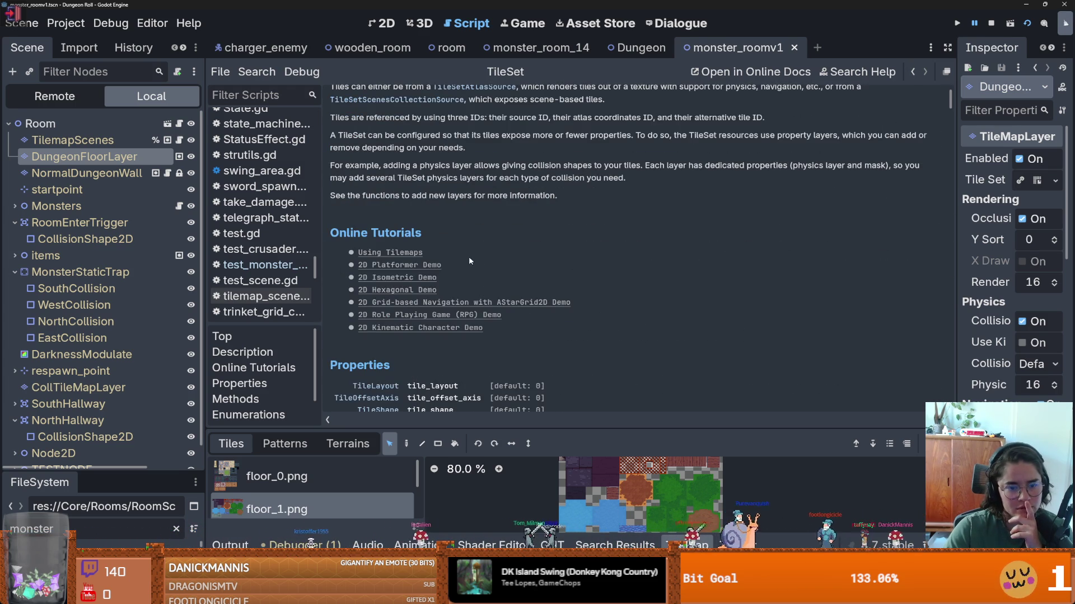
scroll(468, 256, down, 2)
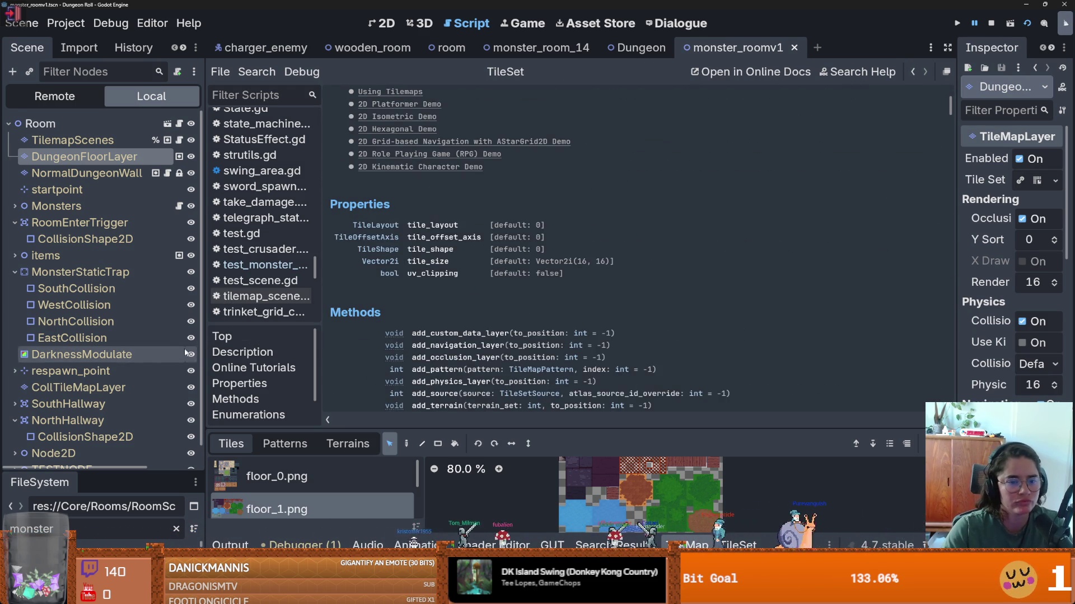
scroll(492, 333, down, 3)
scroll(492, 332, down, 1)
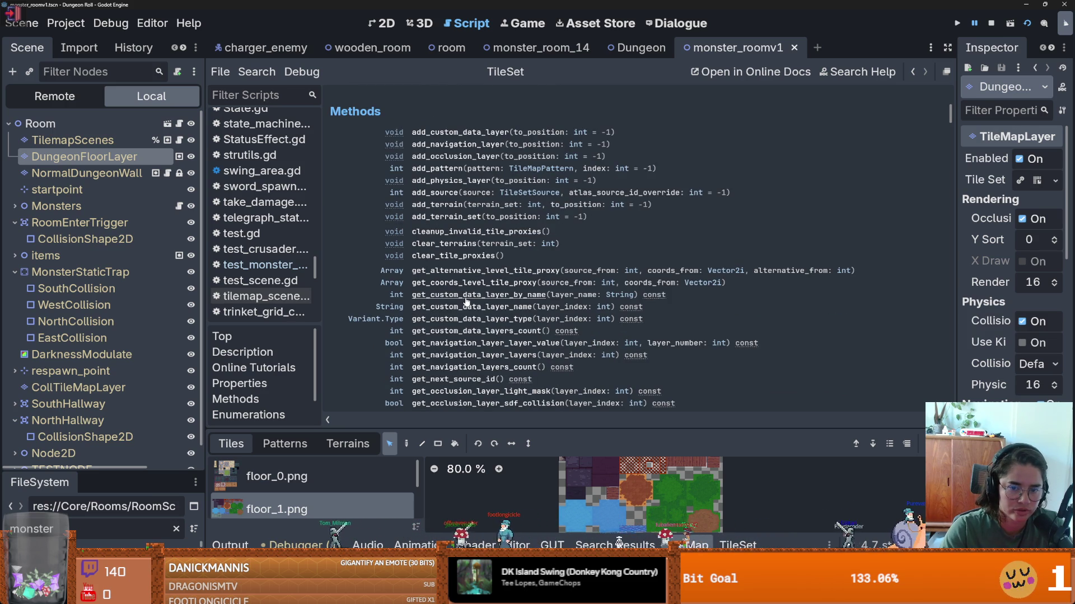
scroll(466, 302, down, 2)
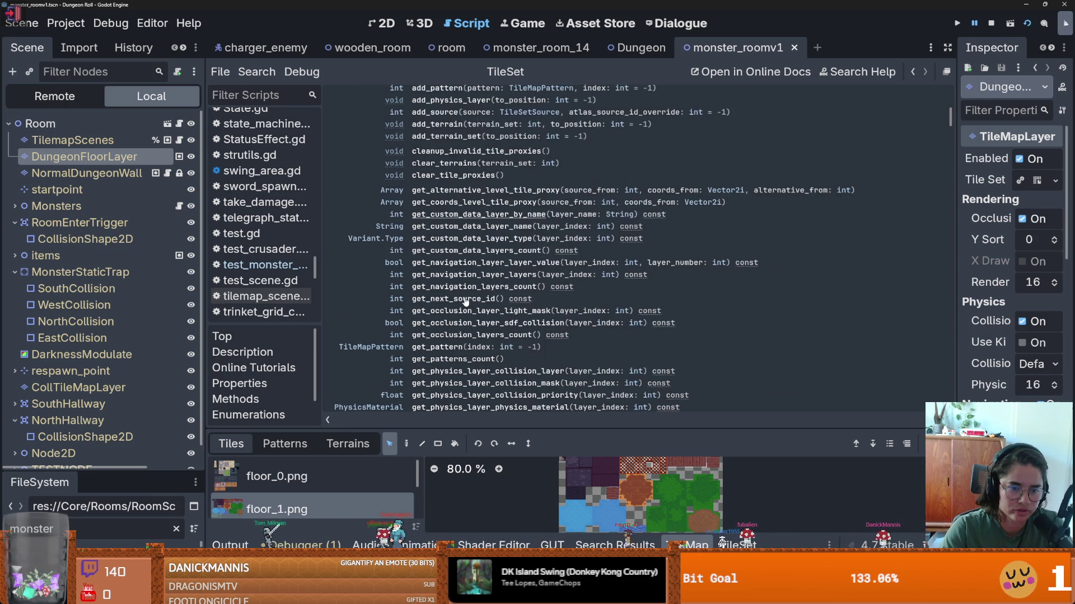
click(465, 190)
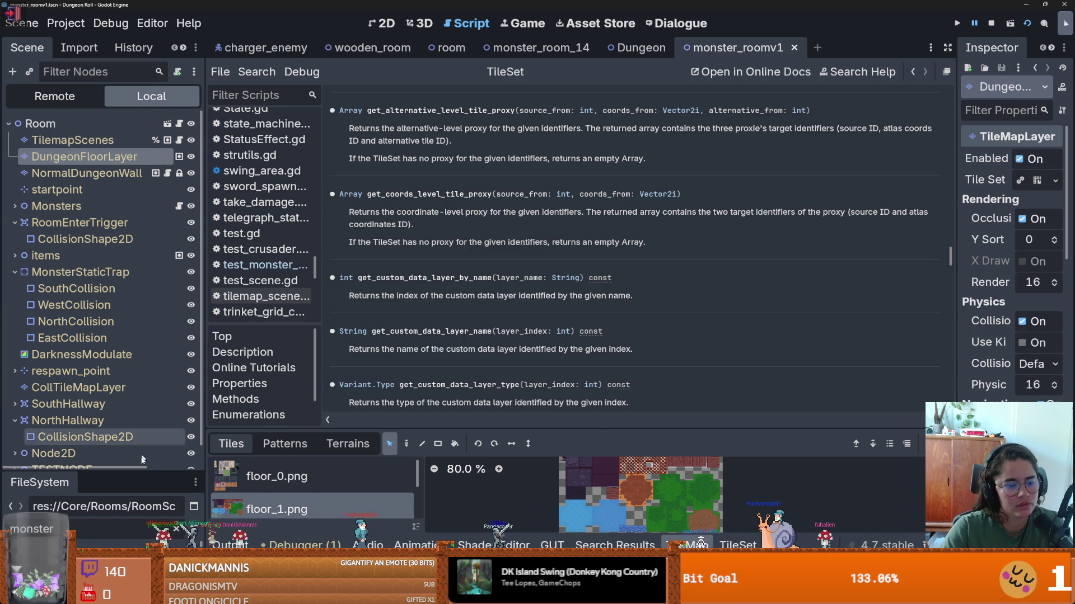
drag(139, 473, 134, 164)
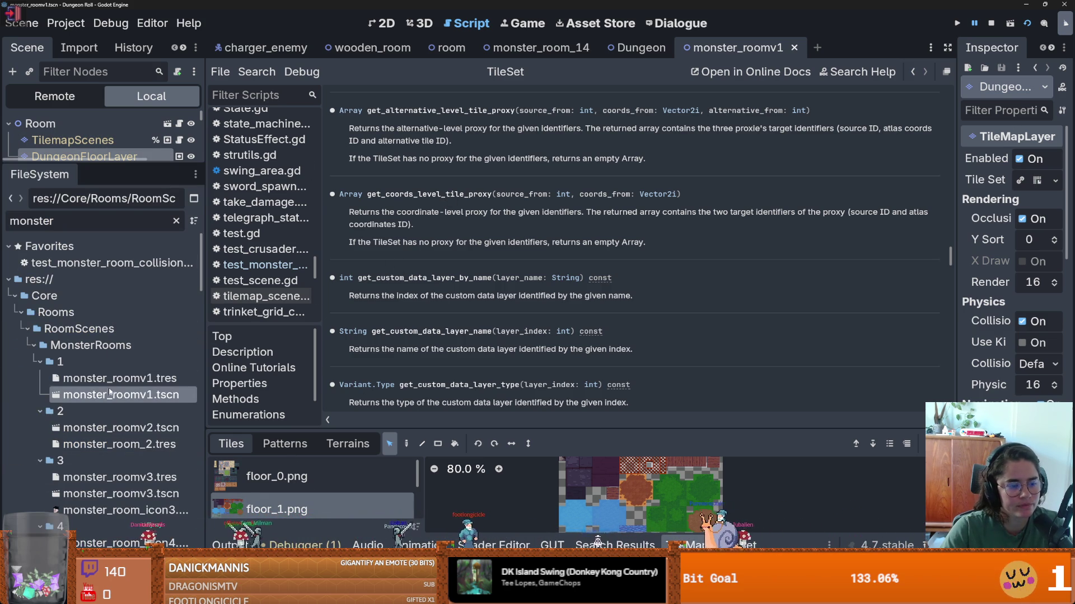
- Resize the side panels and search the TileSet docs for 'has'
drag(142, 162, 140, 396)
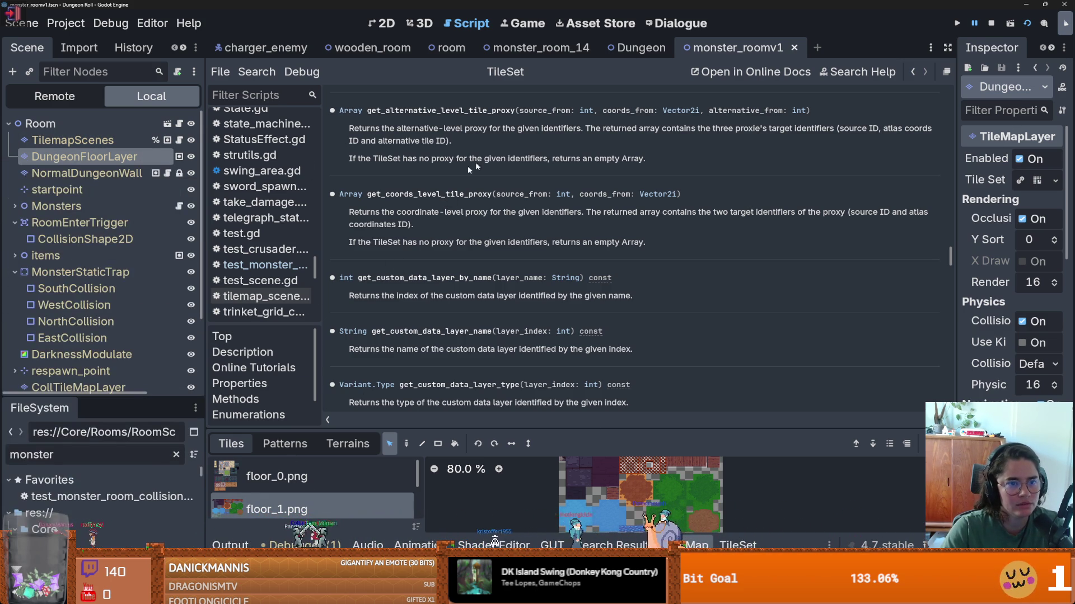
mouse_move(205, 272)
mouse_down()
mouse_move(271, 273)
mouse_move(174, 273)
mouse_up()
scroll(341, 327, down, 5)
key(ctrl+f)
text(has)
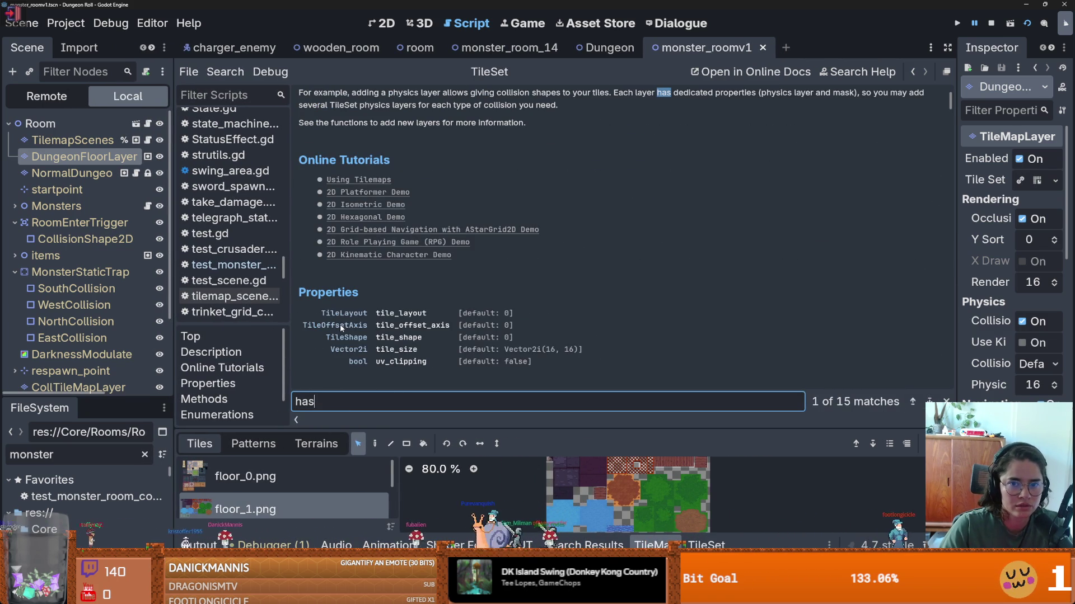
scroll(429, 349, down, 1)
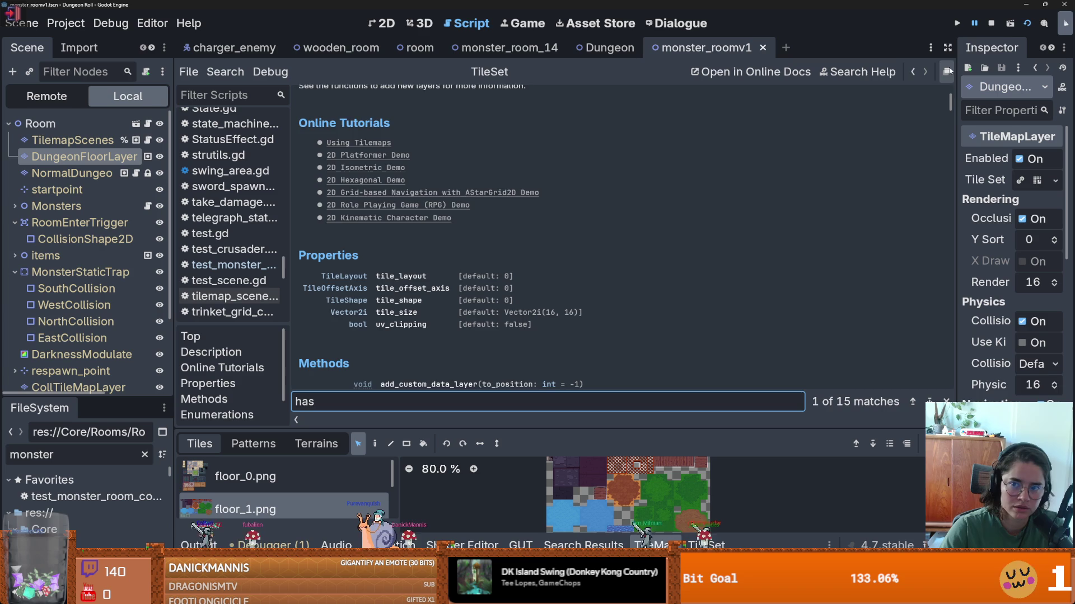
- Return to TileMapLayer methods, then open test_monster_room_collisions.gd from FileSystem
click(913, 71)
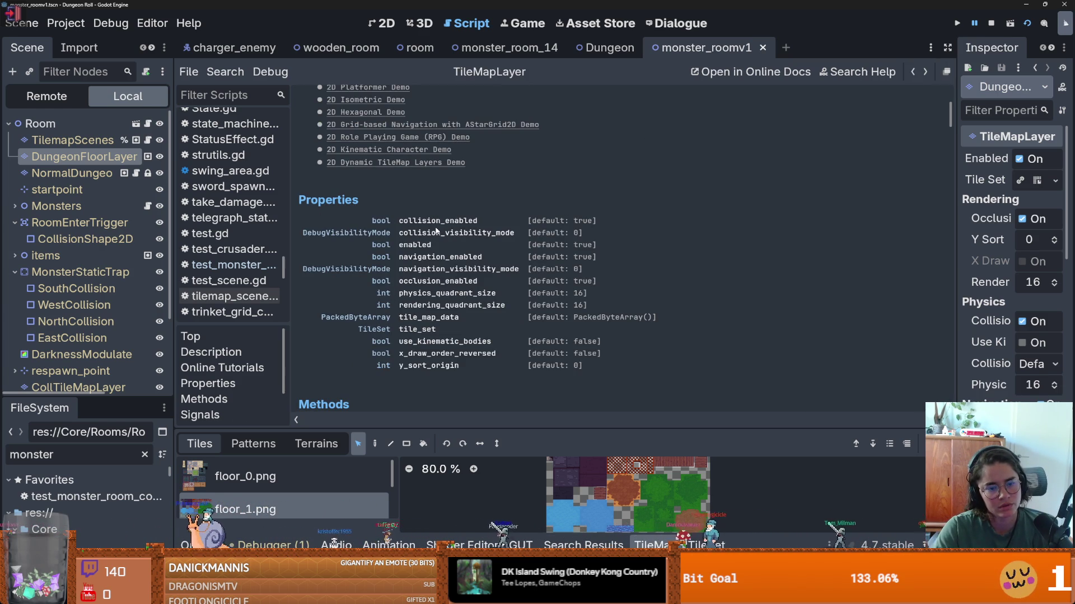
scroll(436, 231, down, 5)
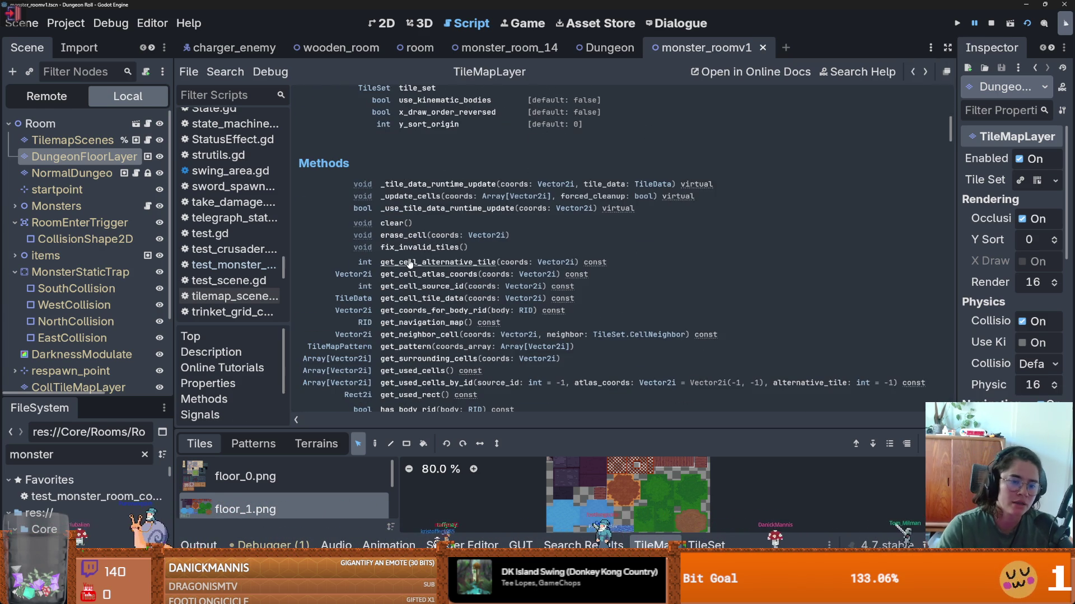
scroll(409, 263, down, 1)
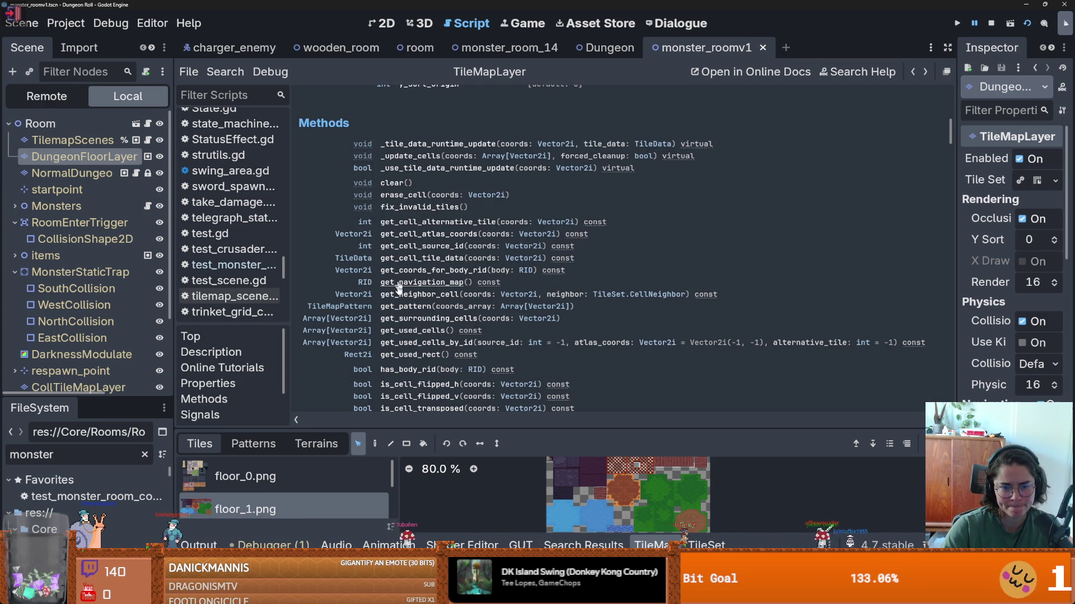
scroll(432, 352, down, 1)
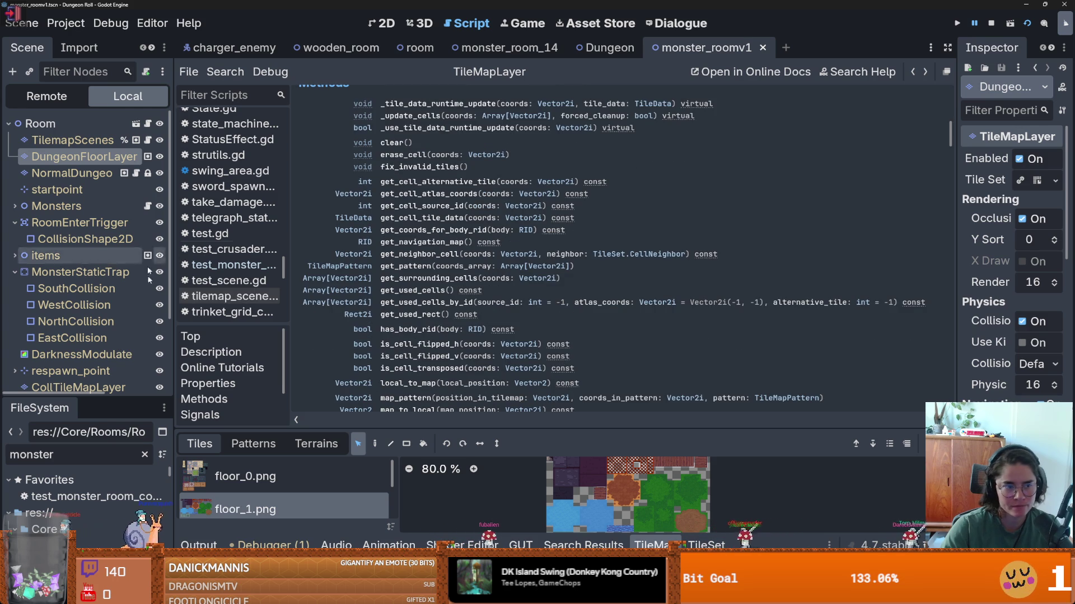
double_click(115, 497)
click(444, 204)
- Run the monster room collision tests, then shrink and centre the GUT results view
click(658, 171)
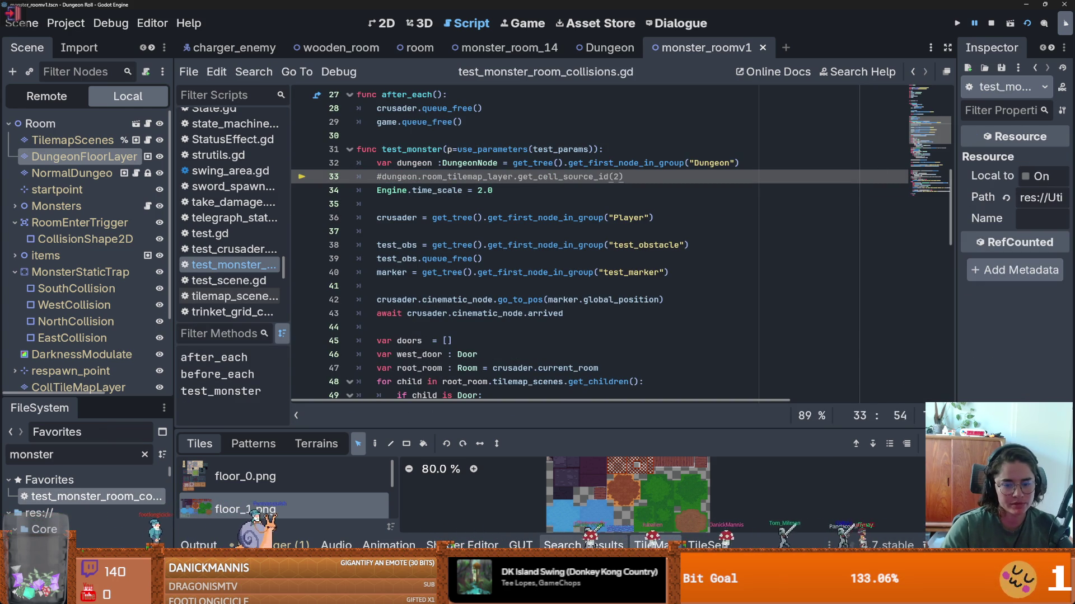
key(ctrl+shift+r)
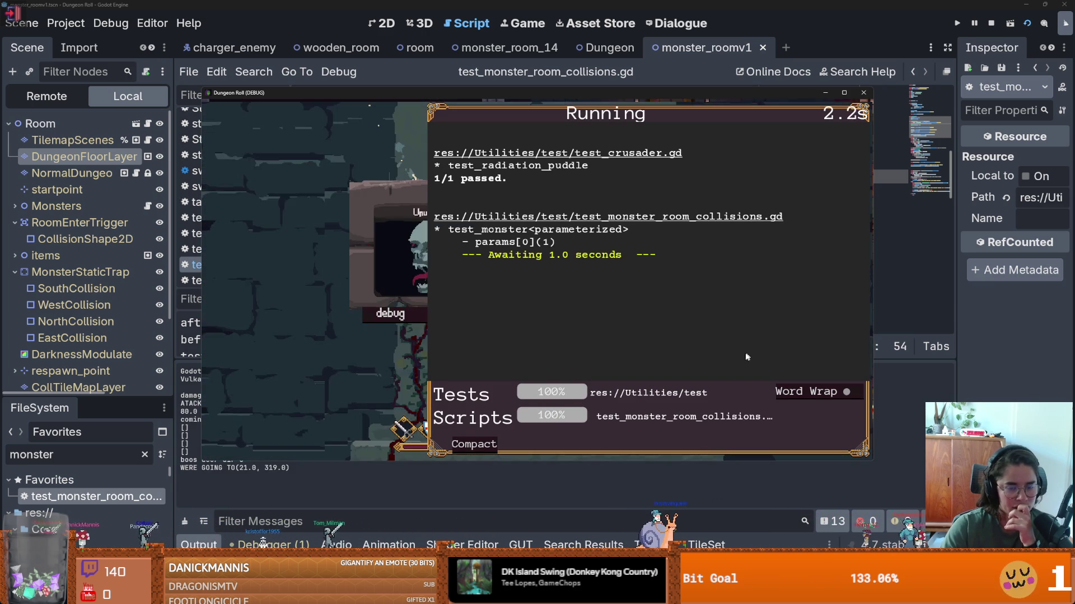
drag(432, 111, 736, 168)
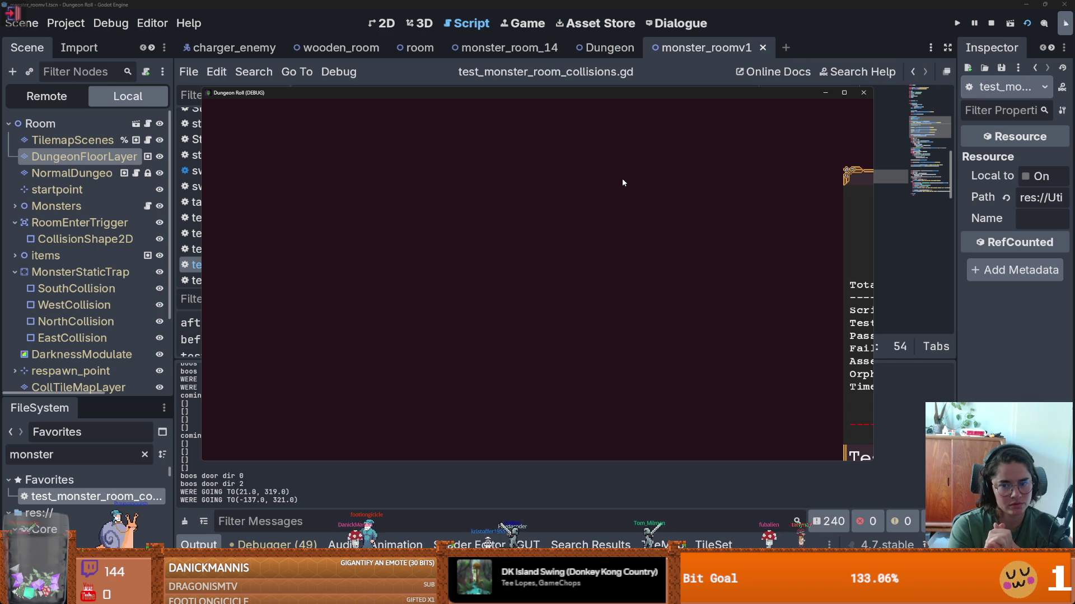
drag(838, 180, 317, 119)
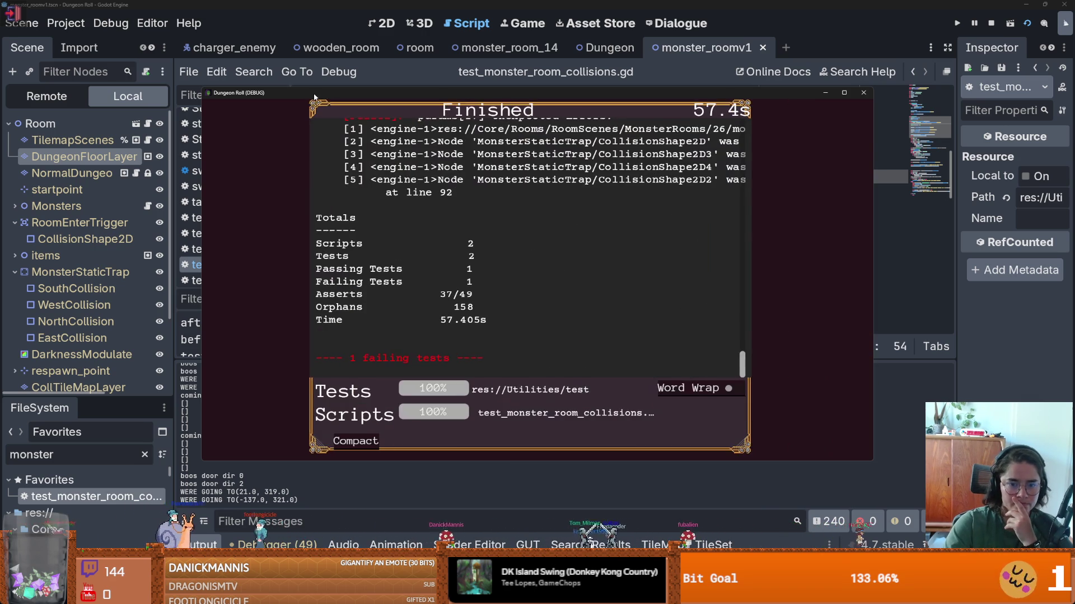
- Maximize the Dungeon Roll test window and widen the results to read the failure log
scroll(415, 271, up, 1)
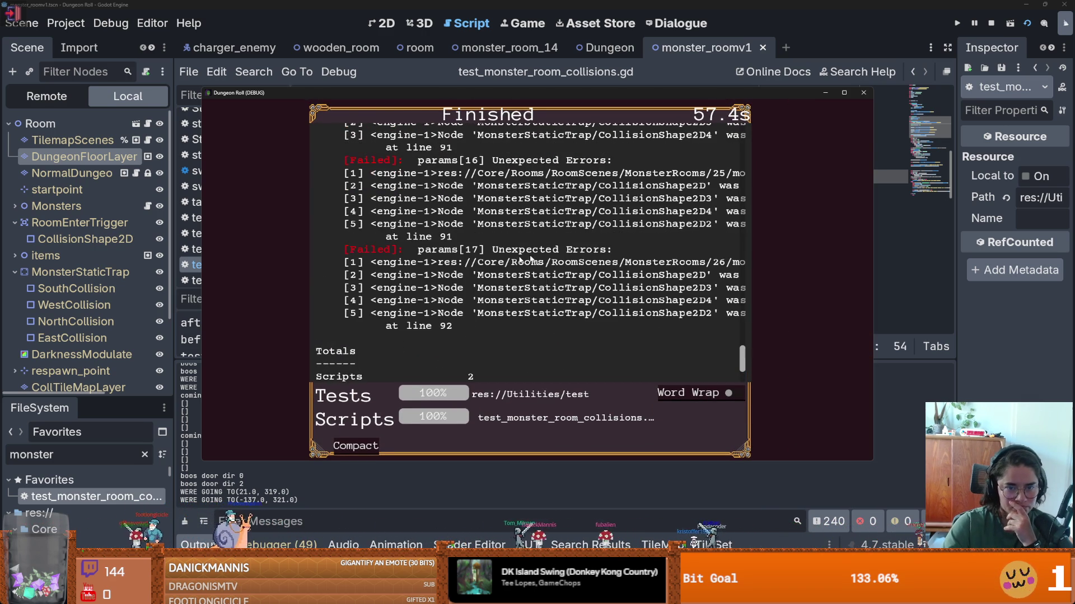
scroll(644, 241, up, 1)
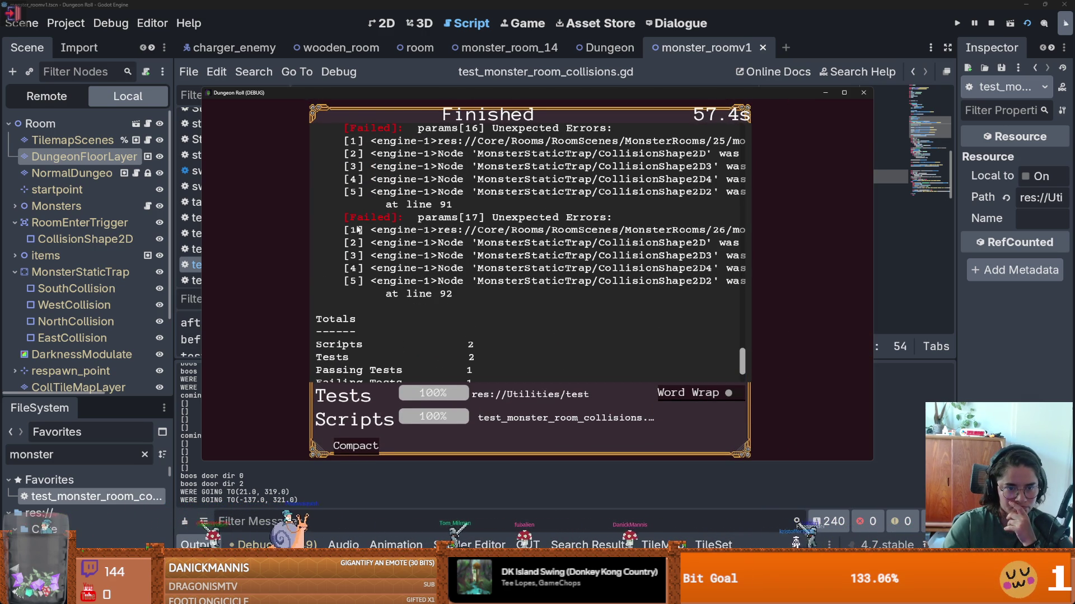
key(super+Up)
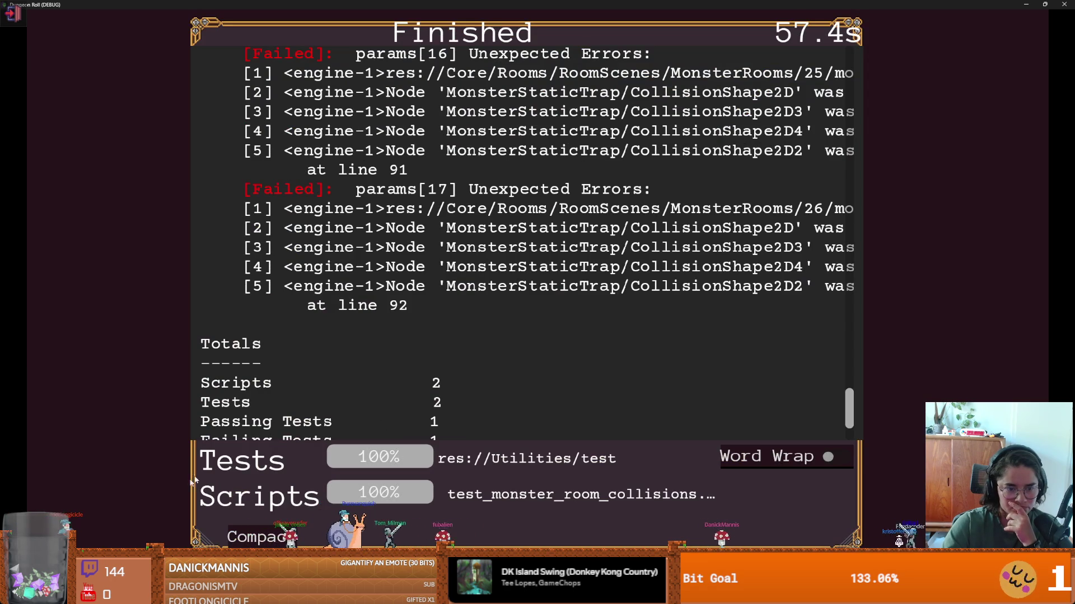
mouse_move(851, 540)
mouse_down()
mouse_move(851, 502)
mouse_move(1047, 496)
mouse_move(1041, 508)
mouse_move(1005, 508)
mouse_up()
click(978, 415)
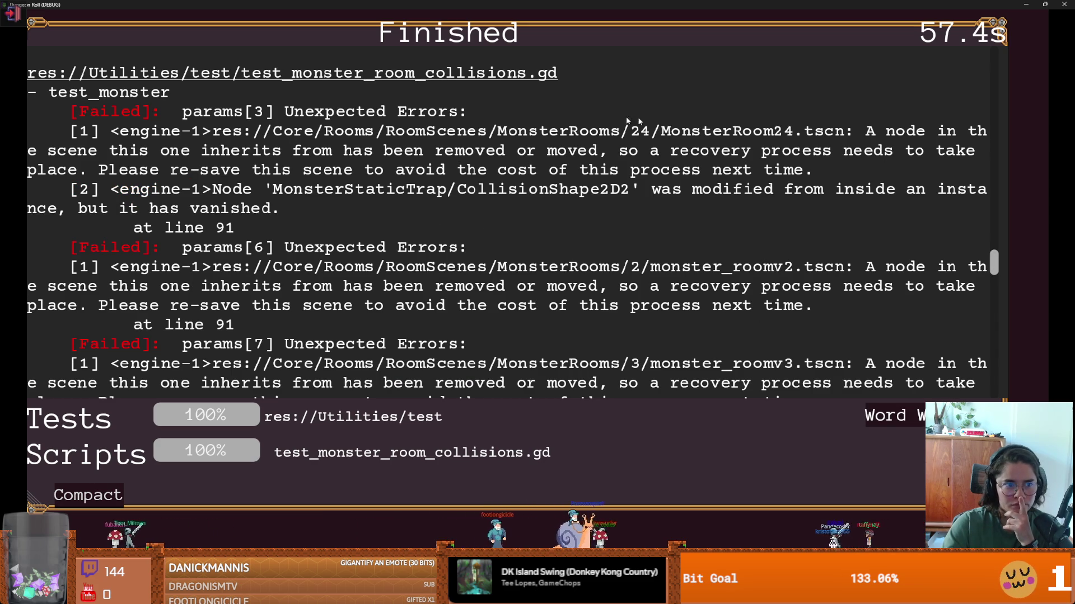
scroll(369, 179, up, 1)
scroll(369, 179, up, 15)
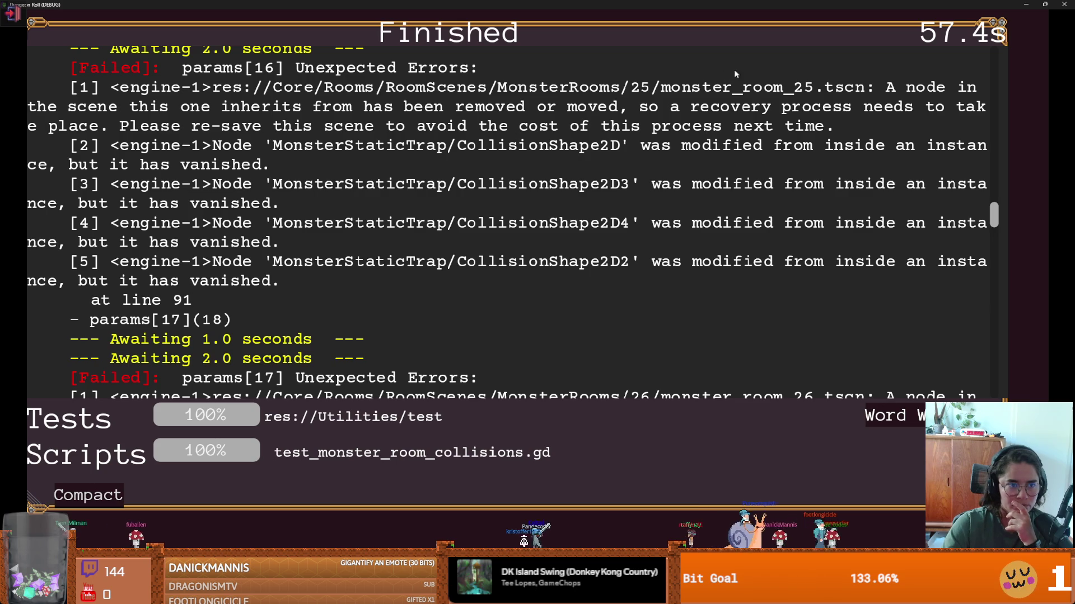
- Close the test game and review the 49 MonsterStaticTrap collision errors
double_click(564, 4)
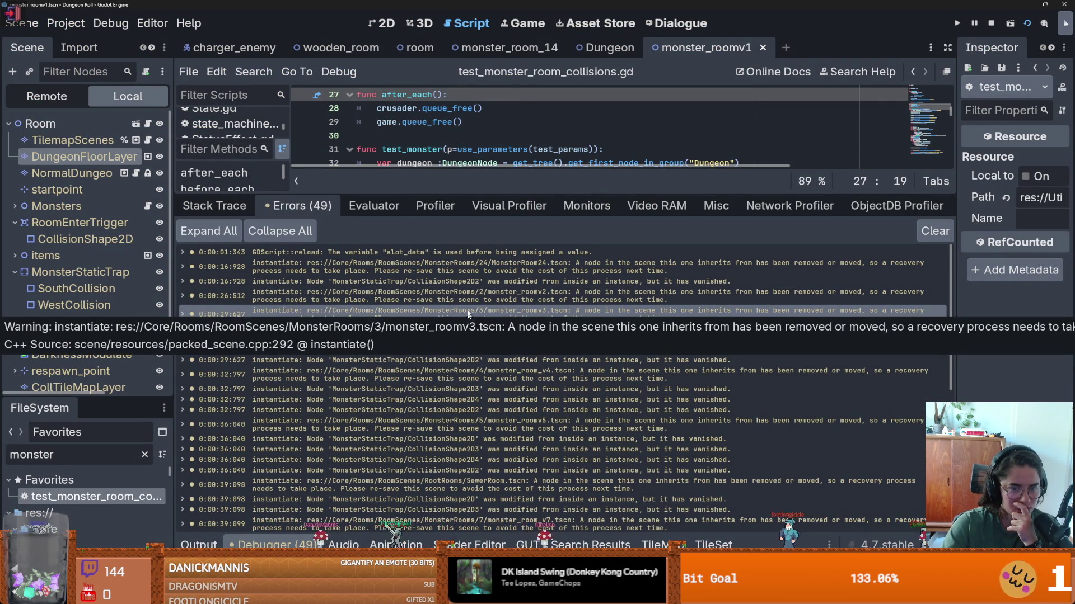
scroll(468, 316, down, 8)
scroll(464, 296, up, 8)
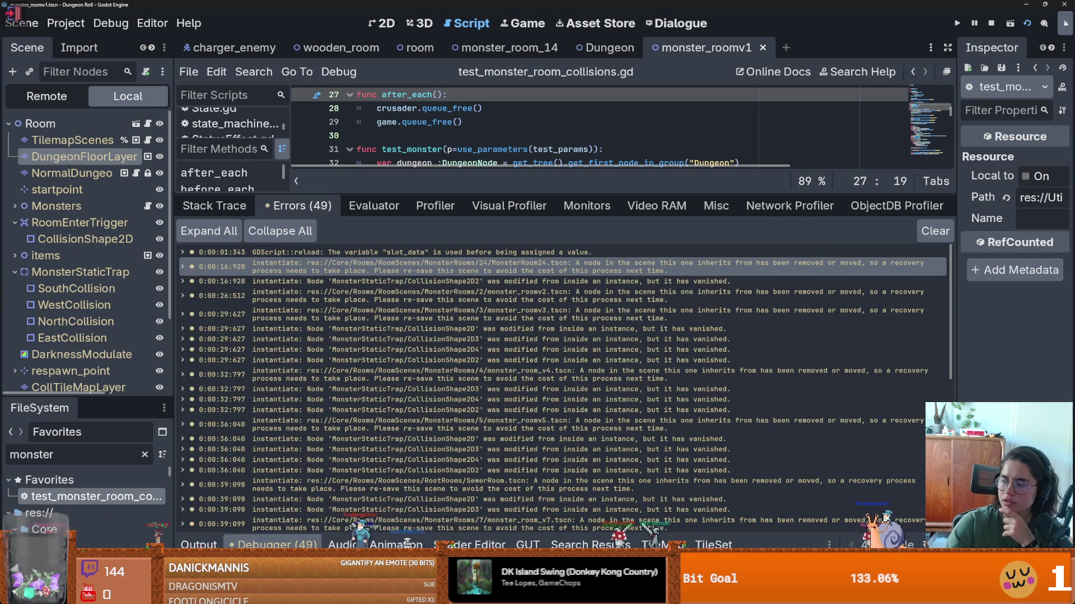
- Run the project with F5 and choose Cannon Game from the launcher
key(F5)
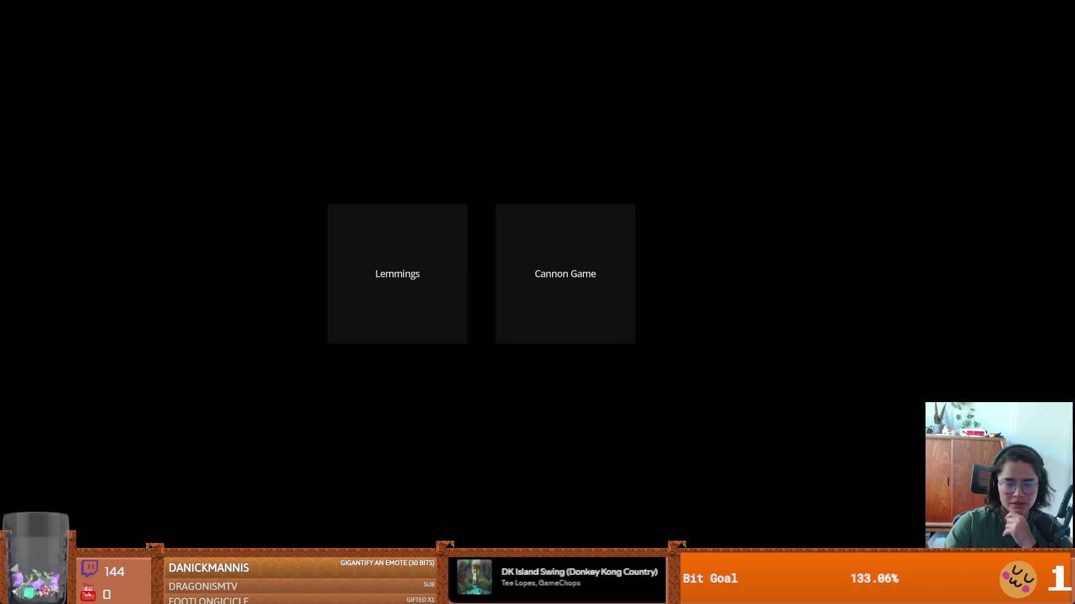
click(565, 274)
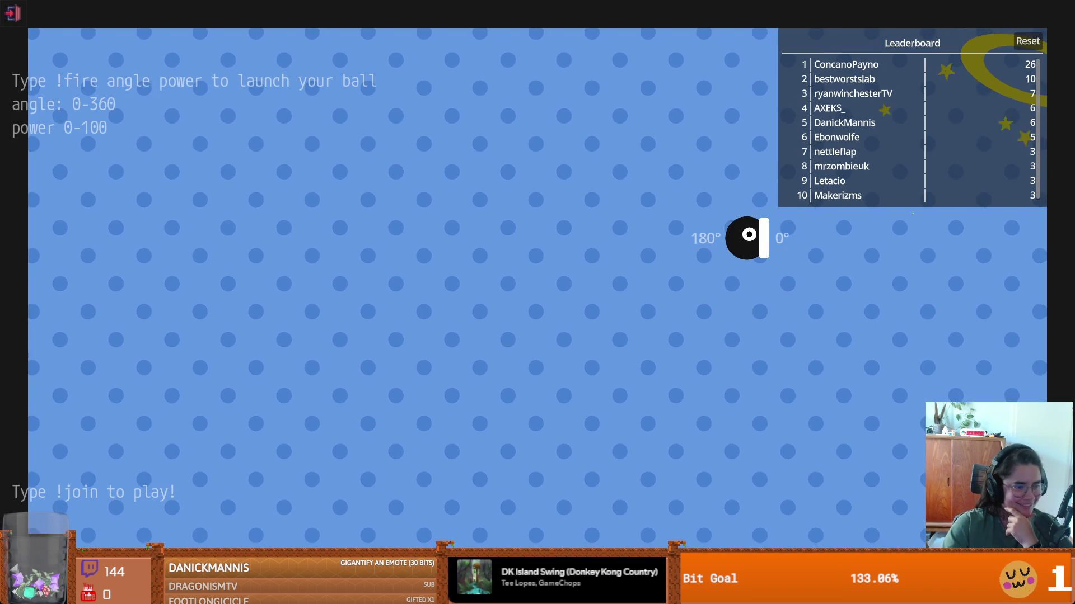
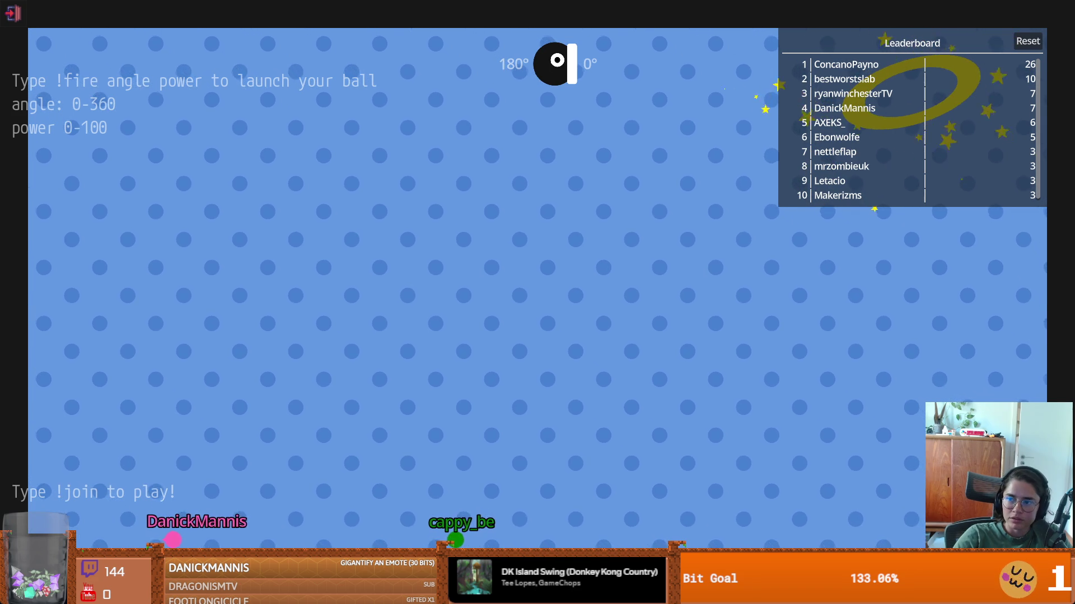
- Leave the cannon overlay game and bring the Godot editor back to the front
key(Escape)
key(F8)
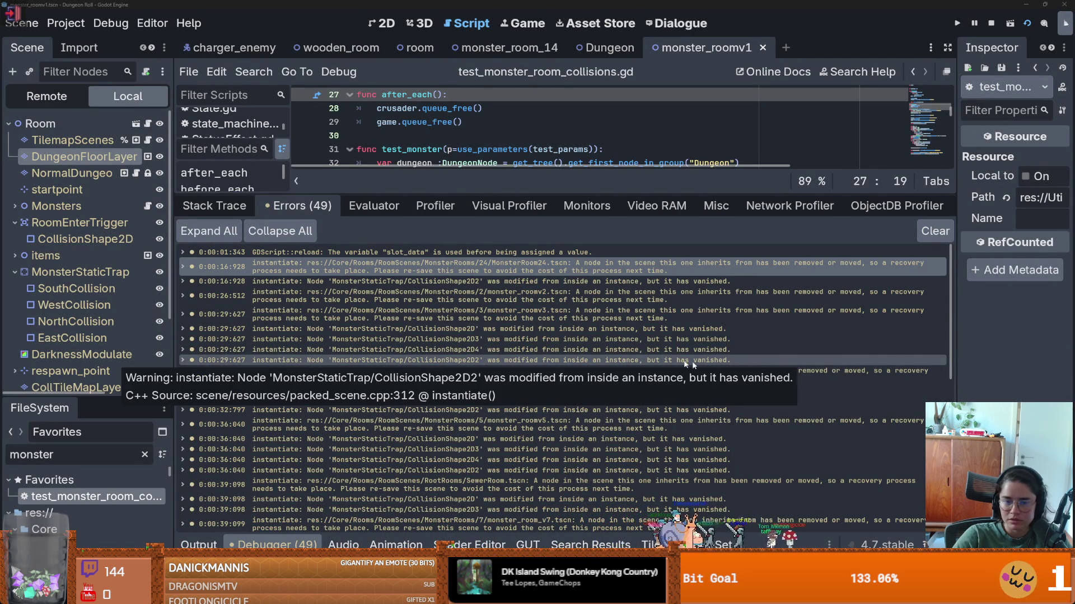
- Resize the script and debugger panels and save the current file
drag(585, 192, 585, 407)
click(490, 271)
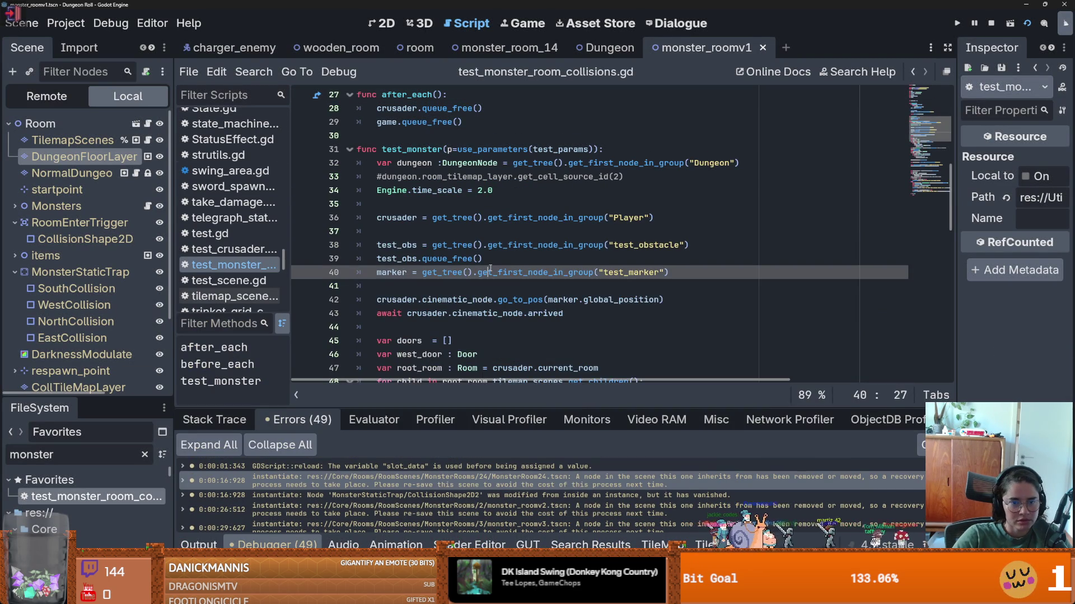
key(ctrl+s)
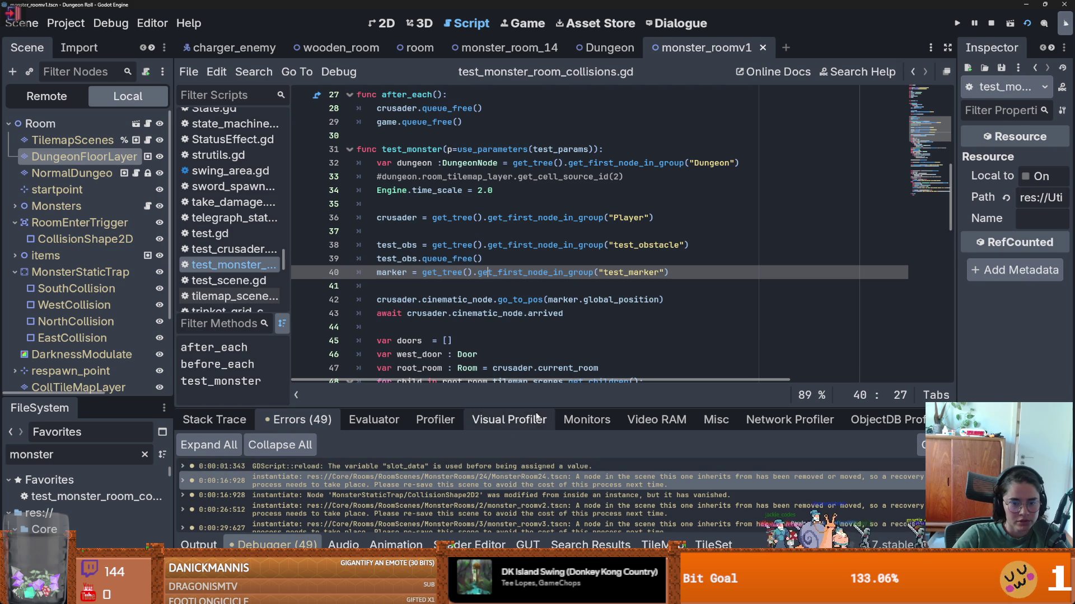
drag(518, 406, 517, 339)
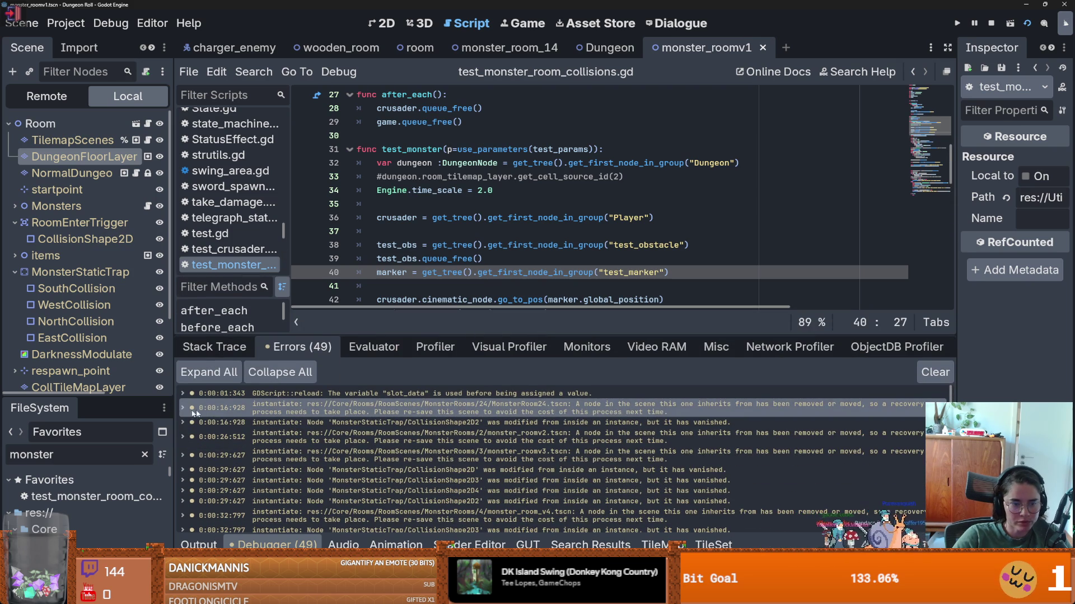
- Filter FileSystem for 24, open MonsterRoom24 and re-save it with Save Scene
key(BackSpace)
key(BackSpace)
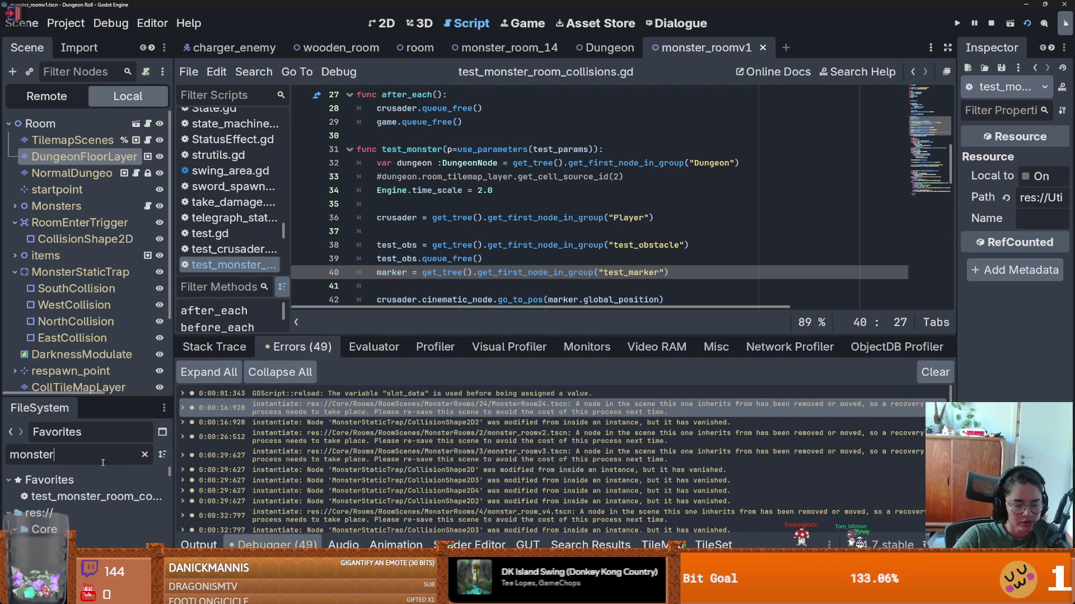
text(25)
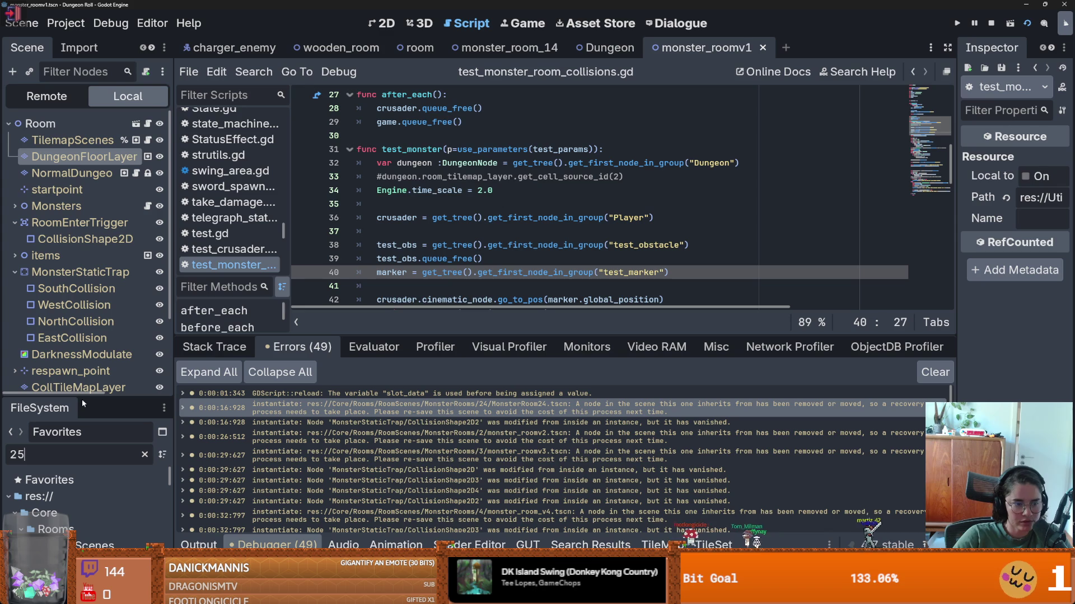
drag(83, 397, 82, 216)
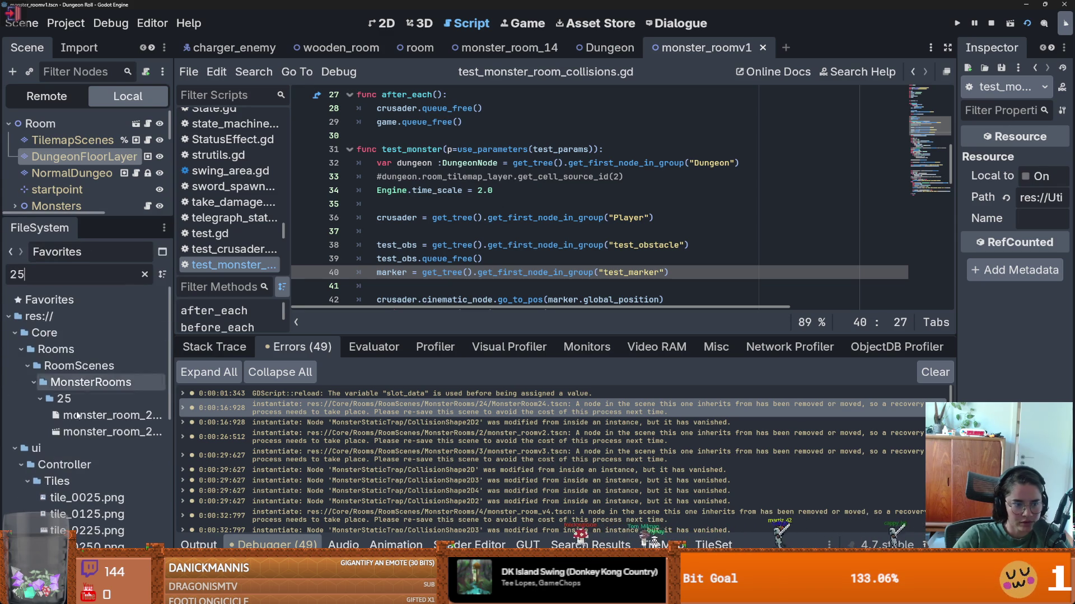
key(BackSpace)
text(4)
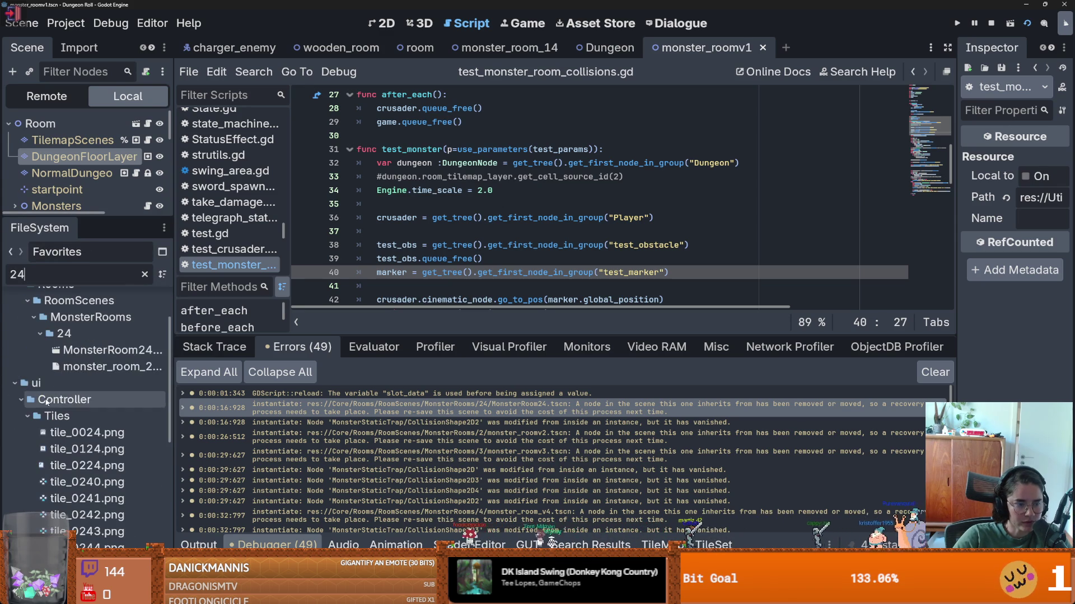
double_click(89, 351)
right_click(822, 49)
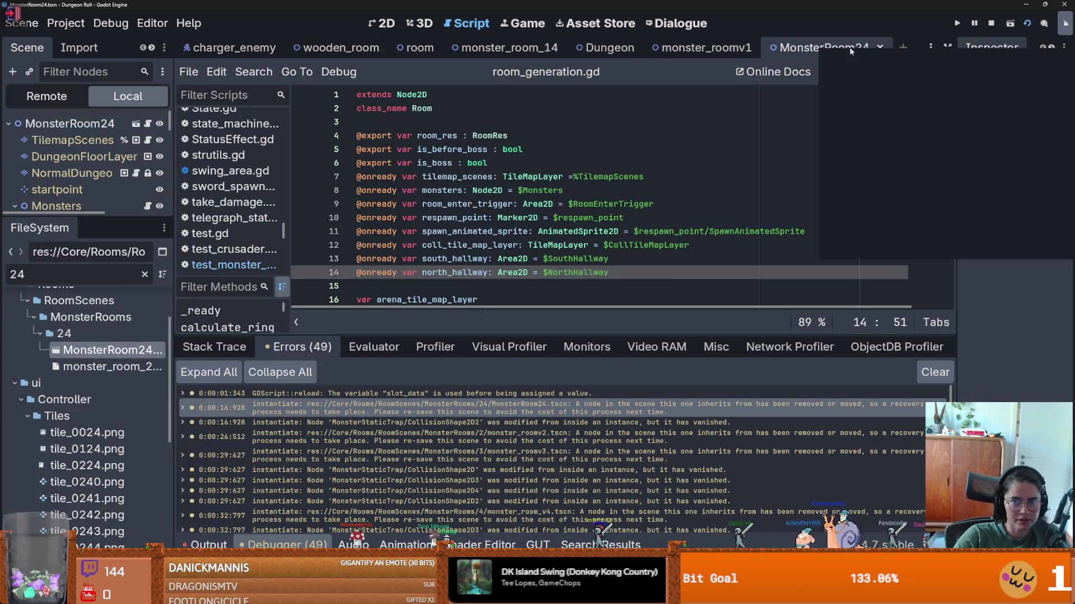
click(873, 76)
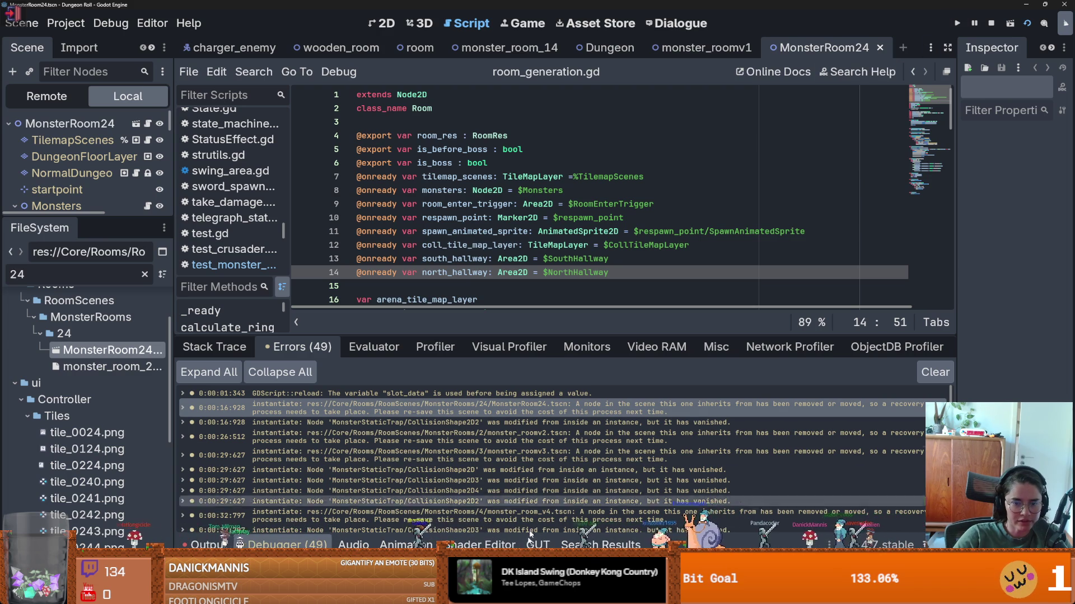
- Rerun the monster room collision test and clear the FileSystem filter
key(ctrl+shift+t)
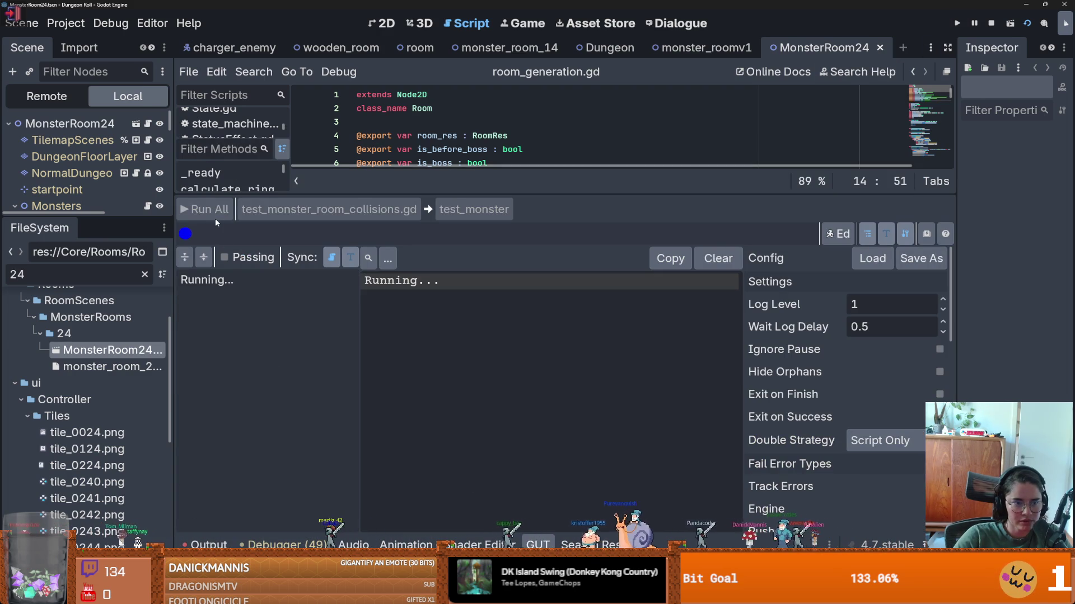
click(307, 545)
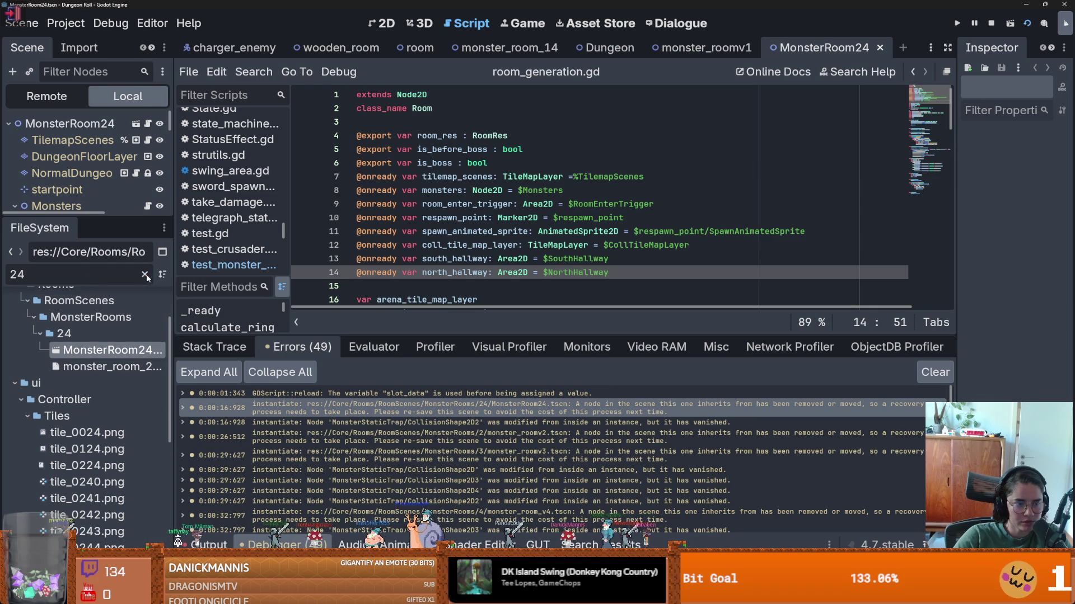
click(145, 275)
scroll(115, 405, up, 5)
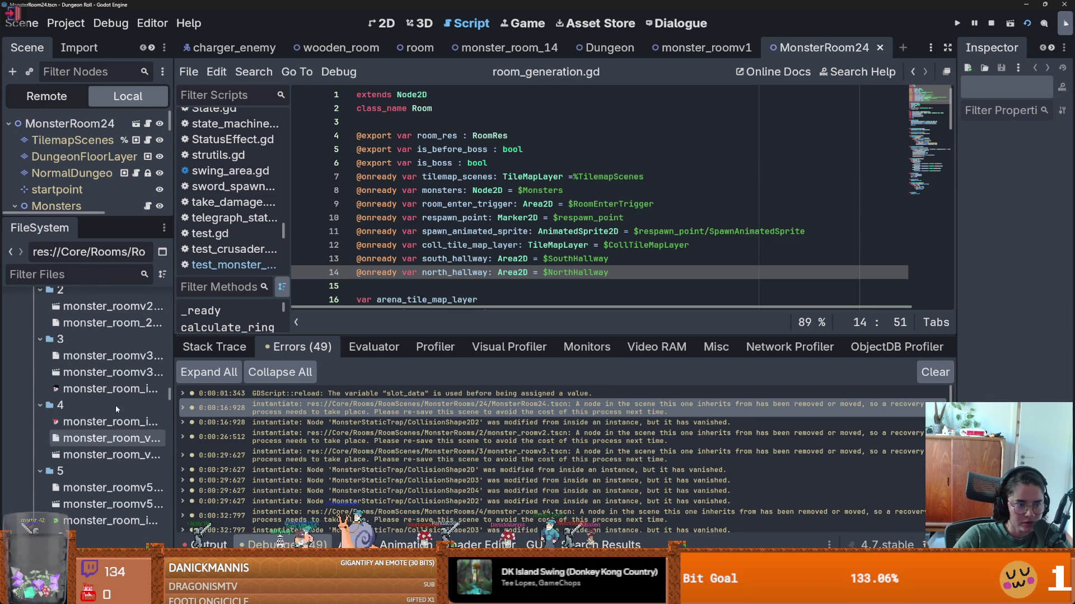
- Open and re-save the monster_roomv2 and monster_roomv3 scenes
double_click(112, 306)
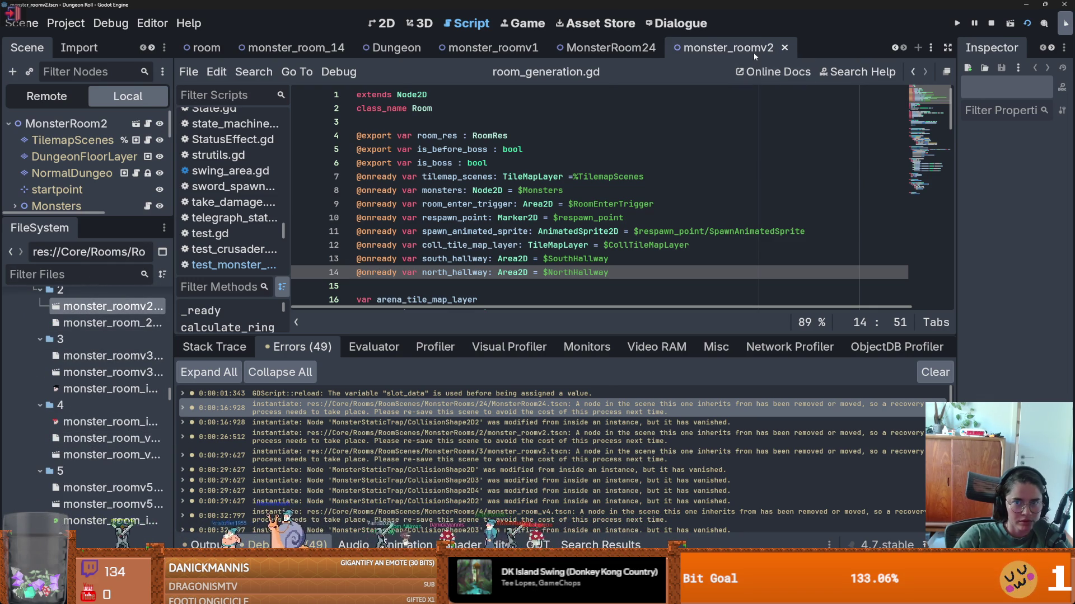
right_click(754, 57)
click(778, 80)
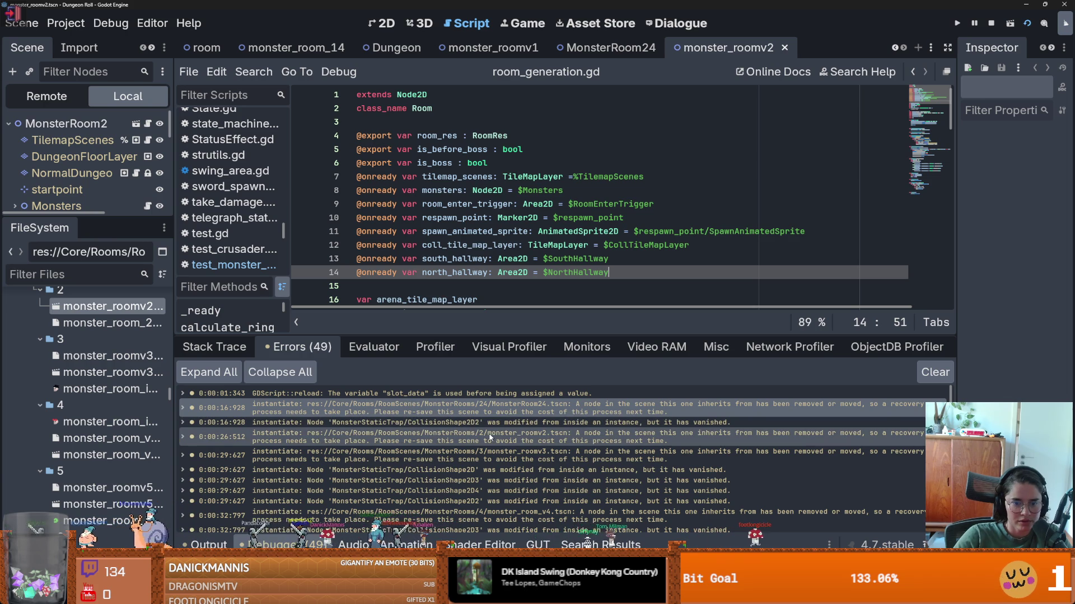
double_click(491, 465)
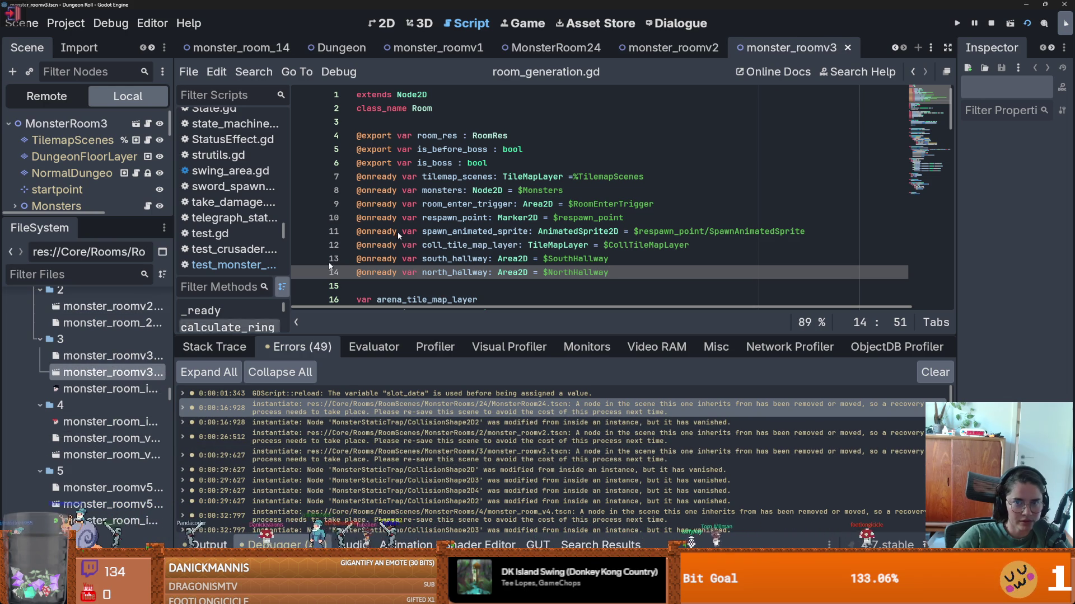
right_click(782, 48)
click(811, 76)
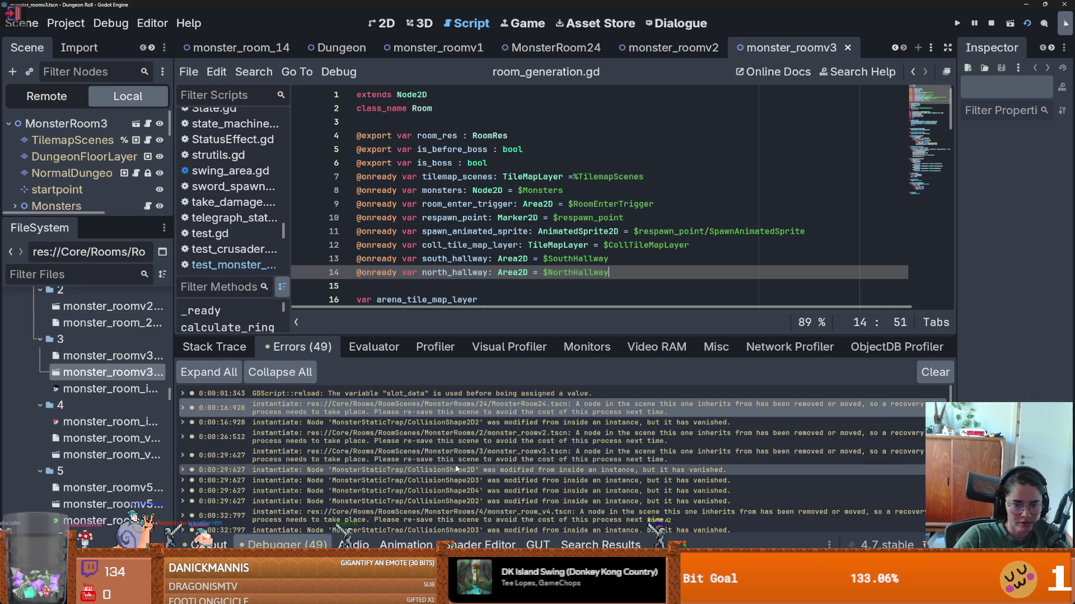
- Open and re-save the monster_room_v4 and monster_roomv5 scenes
scroll(466, 470, down, 1)
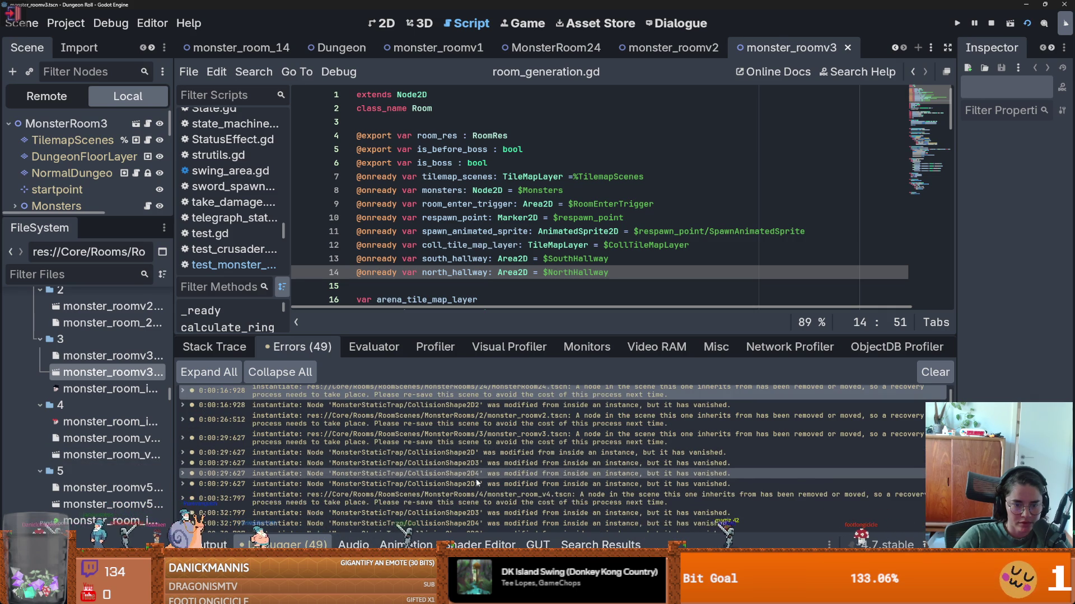
double_click(112, 454)
right_click(816, 47)
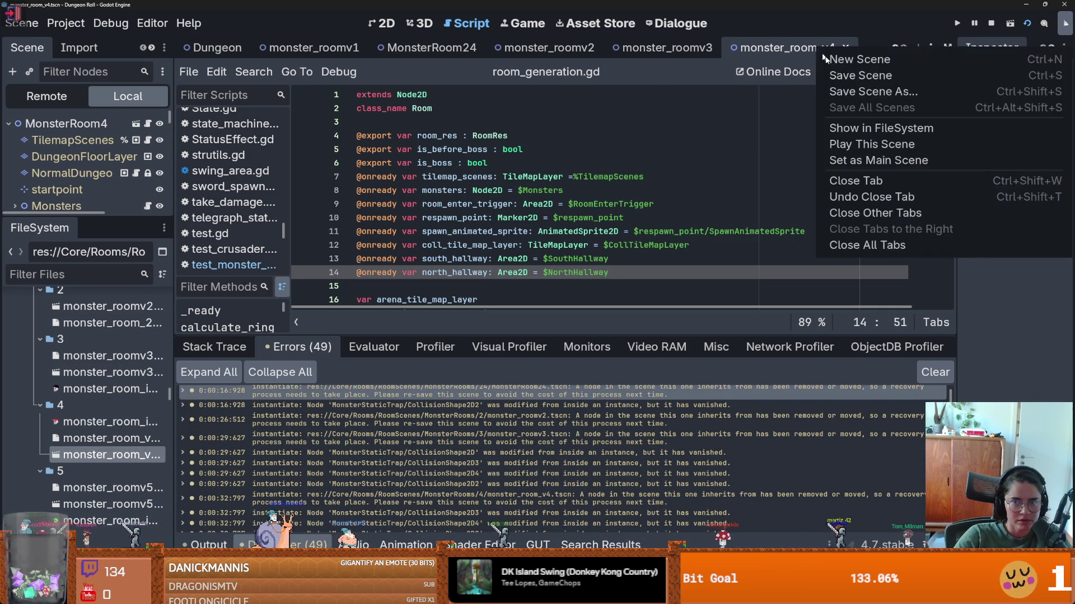
click(840, 74)
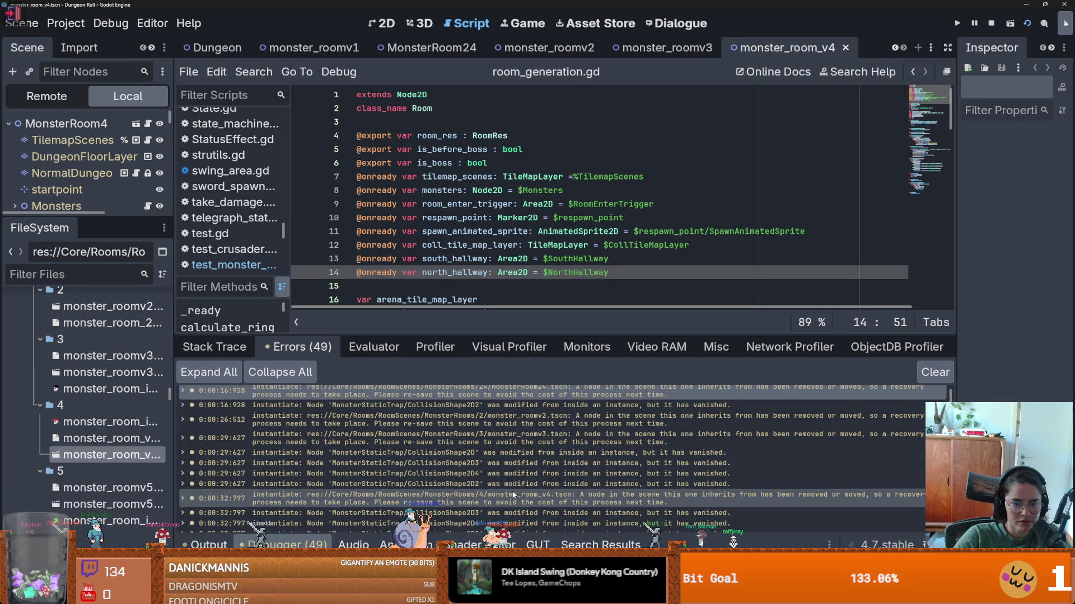
scroll(518, 465, down, 3)
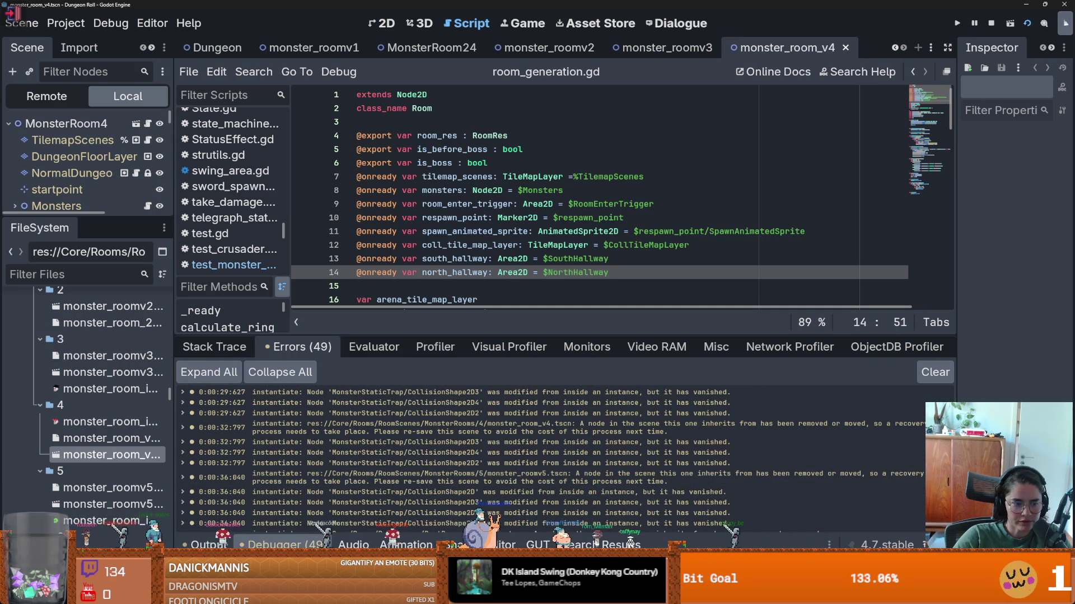
double_click(112, 504)
right_click(839, 50)
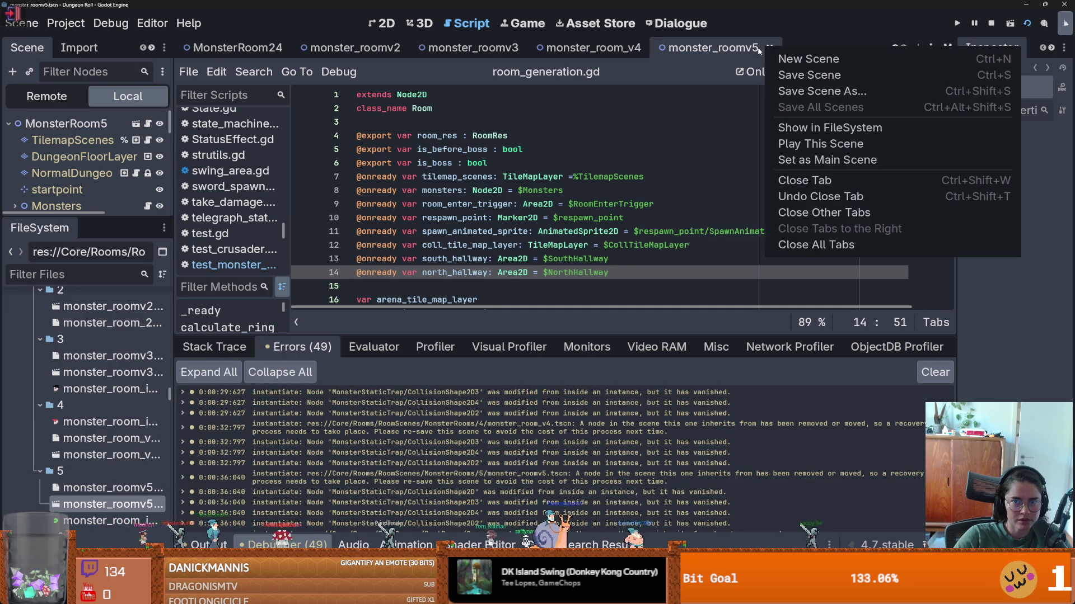
click(784, 74)
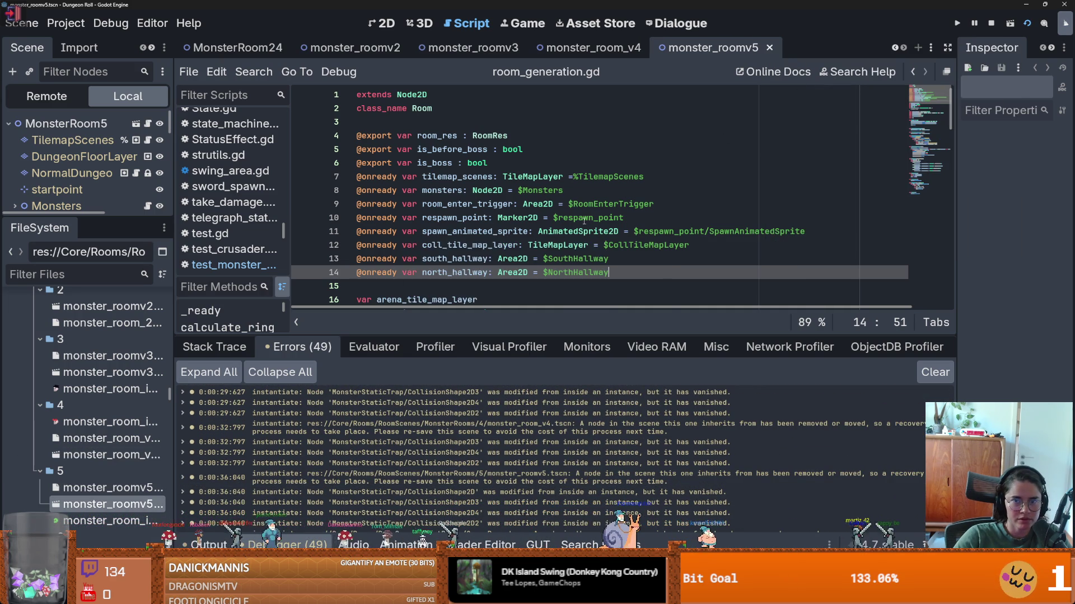
scroll(459, 478, down, 2)
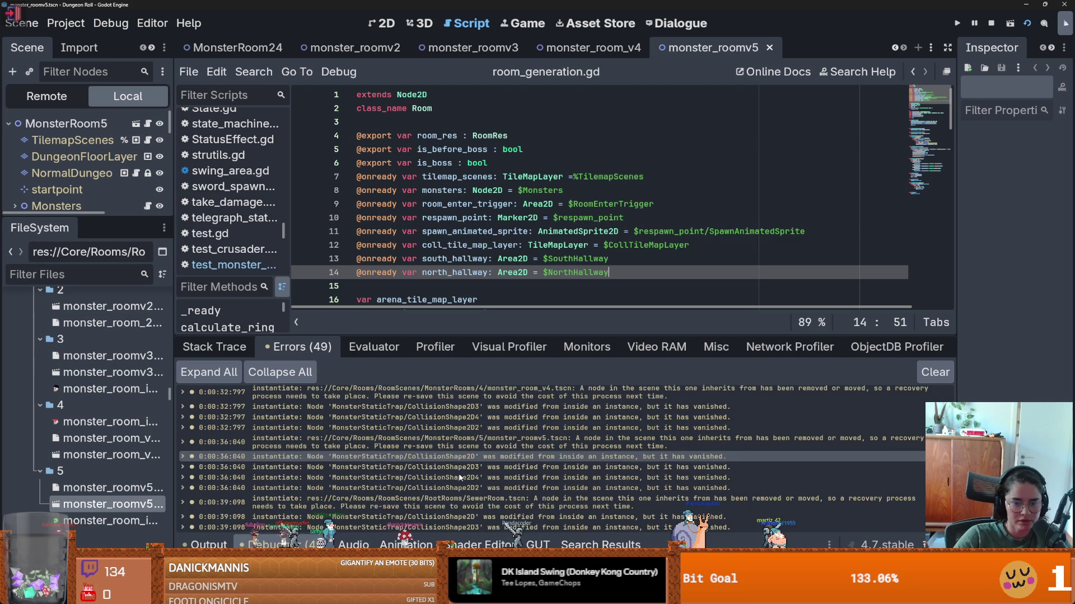
scroll(527, 432, down, 2)
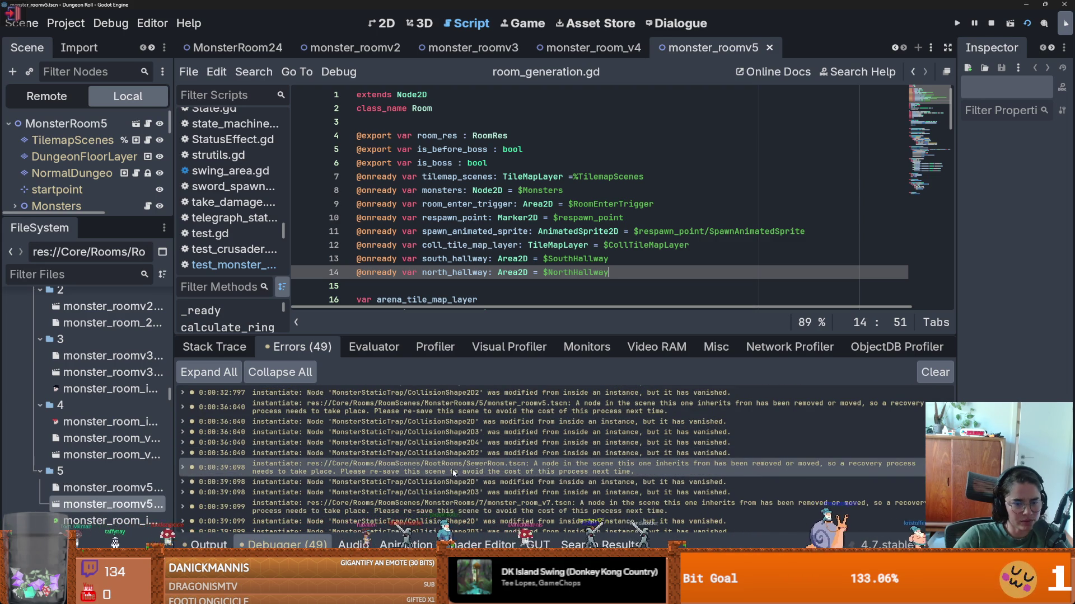
click(118, 270)
- Search for sewer and open the SewerRoom scene in the 2D editor
text(sewer)
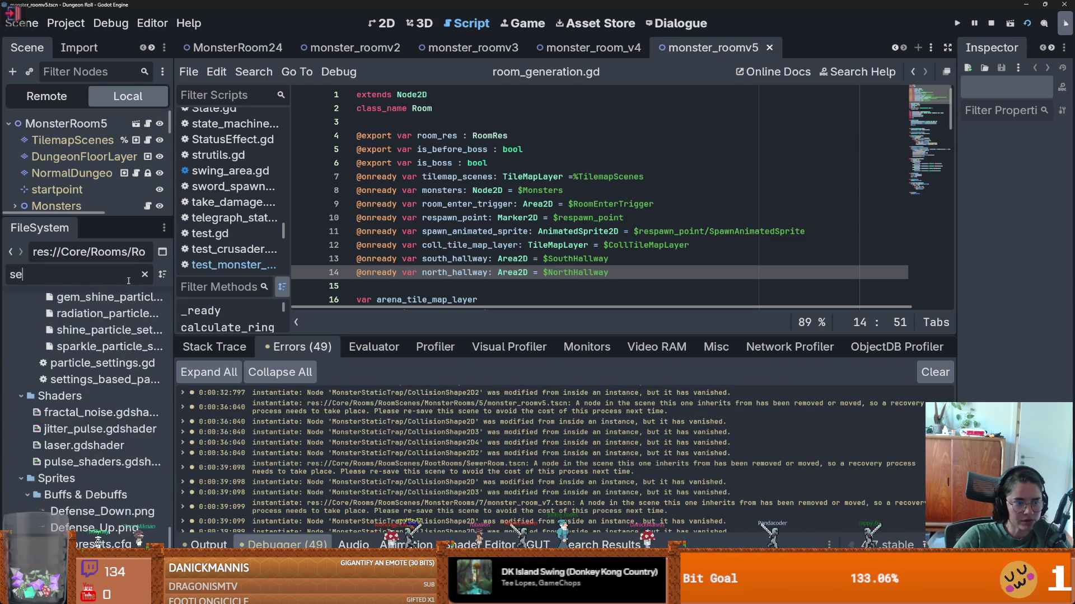
double_click(101, 514)
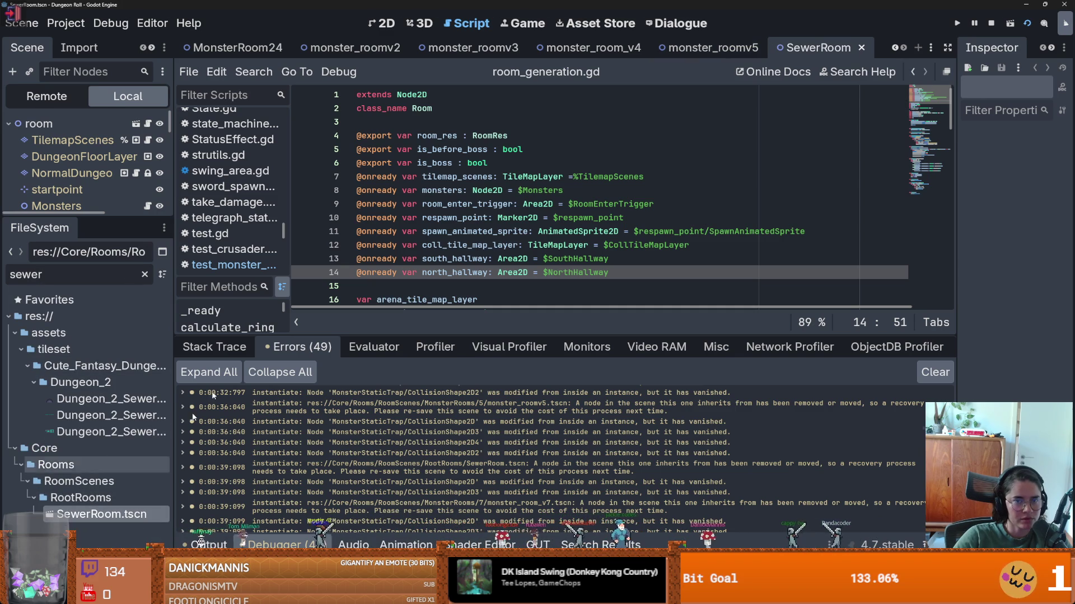
click(383, 23)
scroll(494, 186, down, 2)
scroll(486, 243, up, 9)
scroll(485, 244, down, 9)
- View SewerRoom.tscn's Owners List, widened to confirm monster_room_v7.tscn is the only owner
right_click(98, 514)
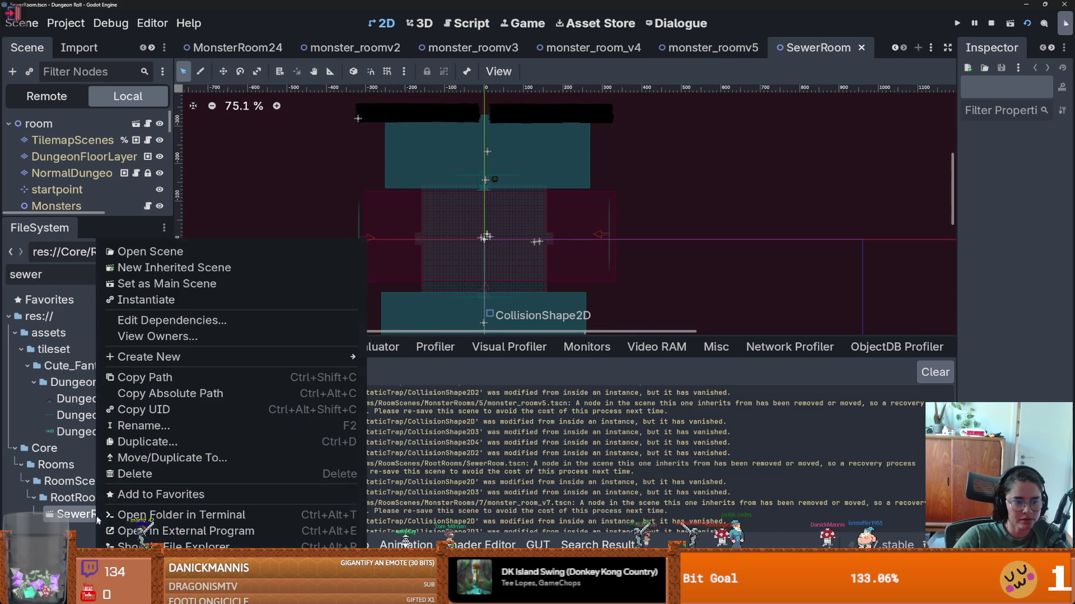
click(158, 337)
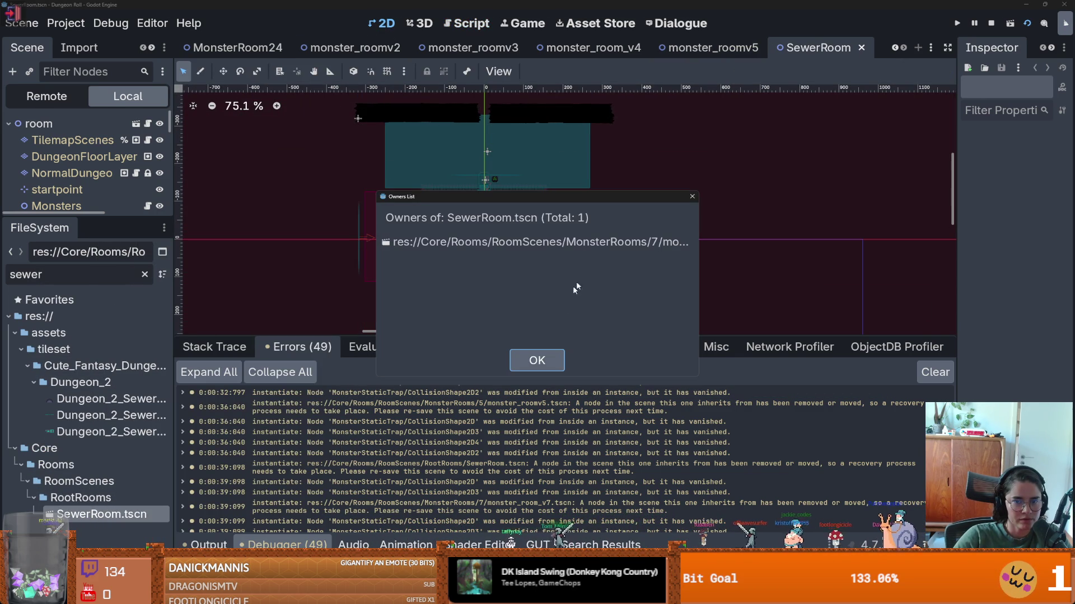
drag(701, 238, 783, 237)
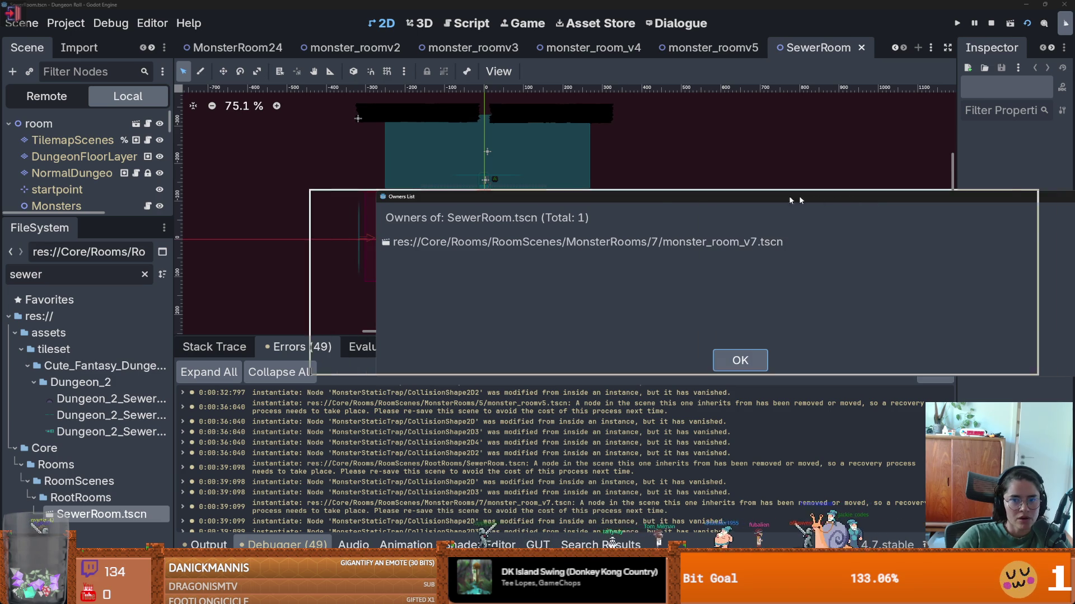
click(871, 198)
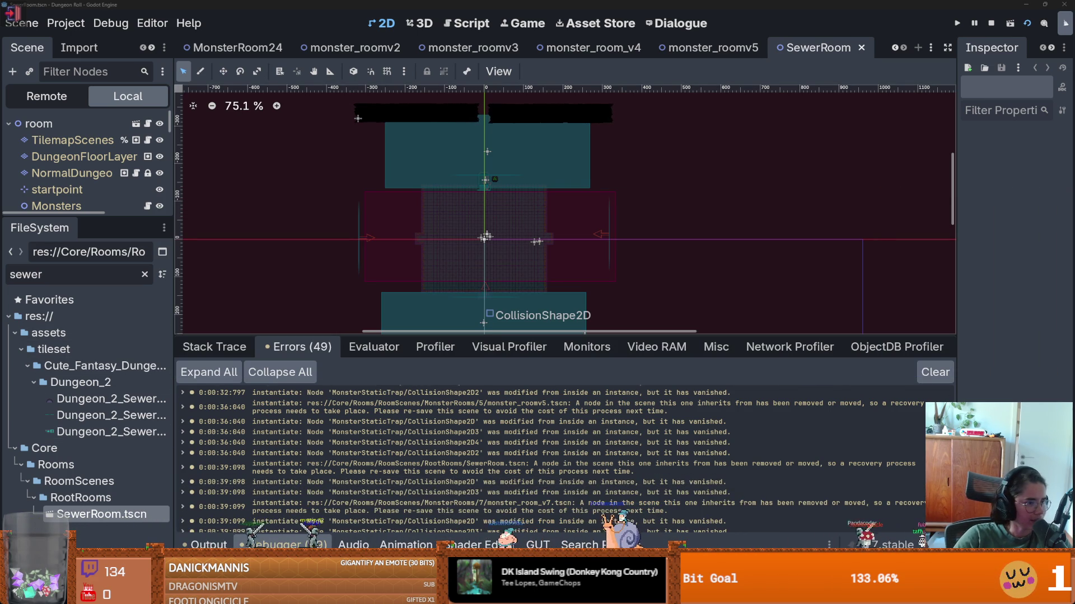
- Scroll through the debugger errors and rerun the monster room collision tests
scroll(617, 474, down, 5)
scroll(617, 474, down, 3)
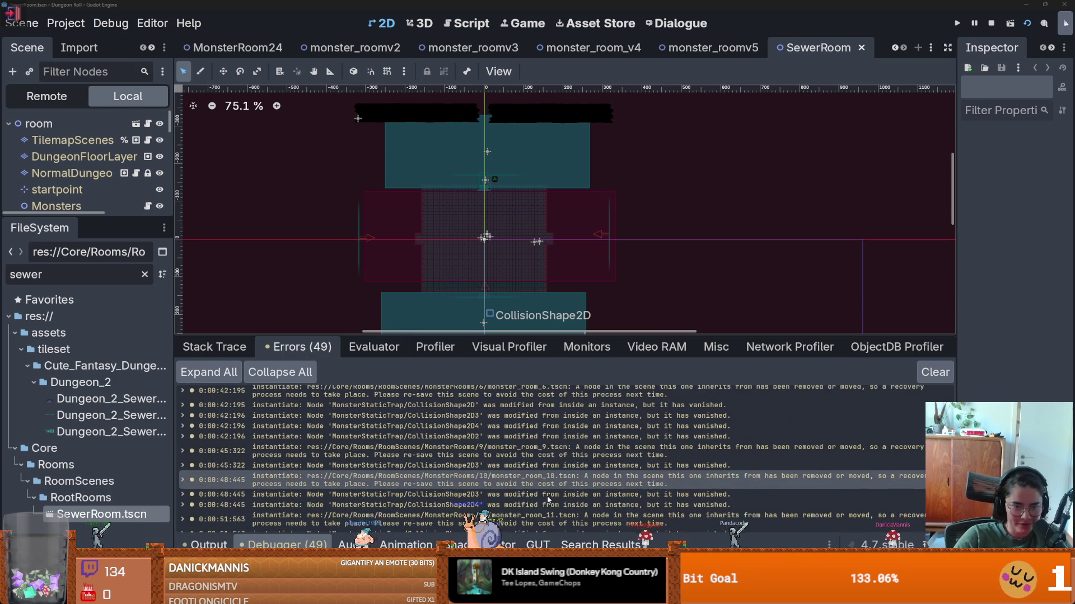
key(ctrl+shift+t)
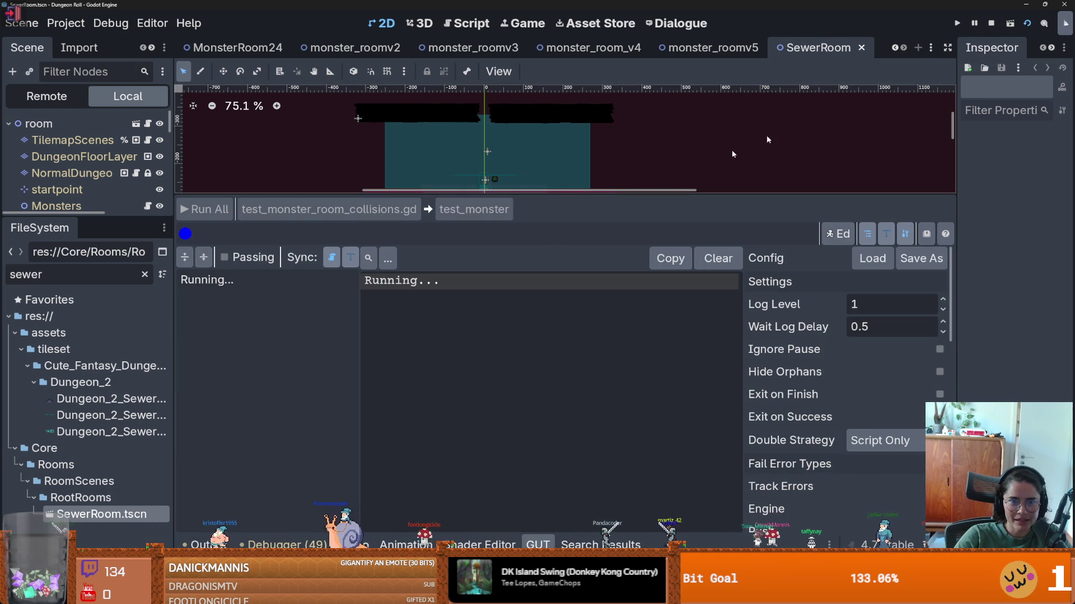
- Stop the running game and restart all tests with GUT's Run All
click(991, 23)
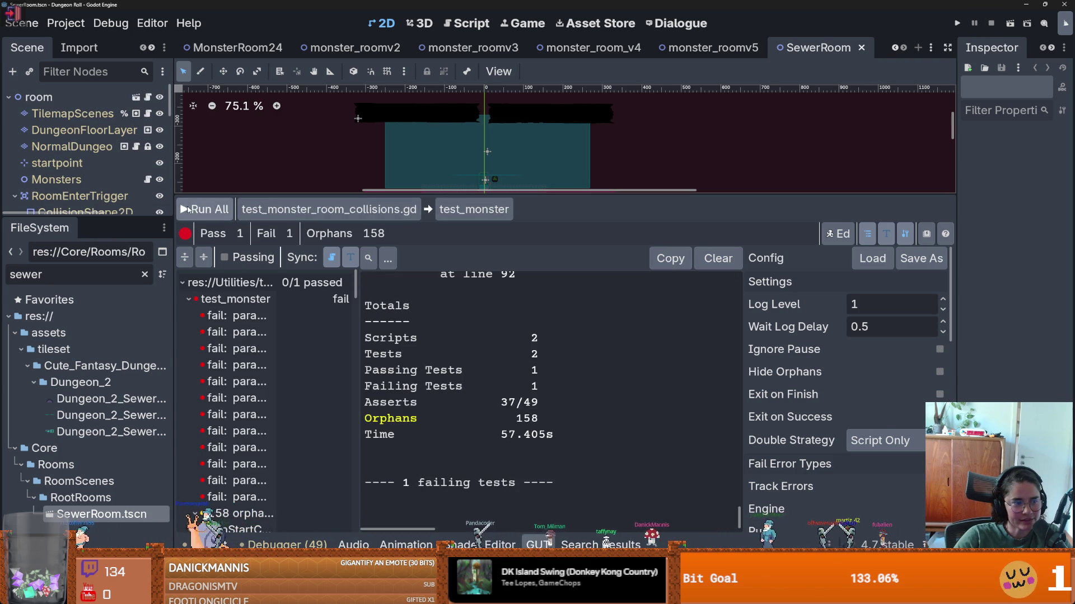
click(189, 209)
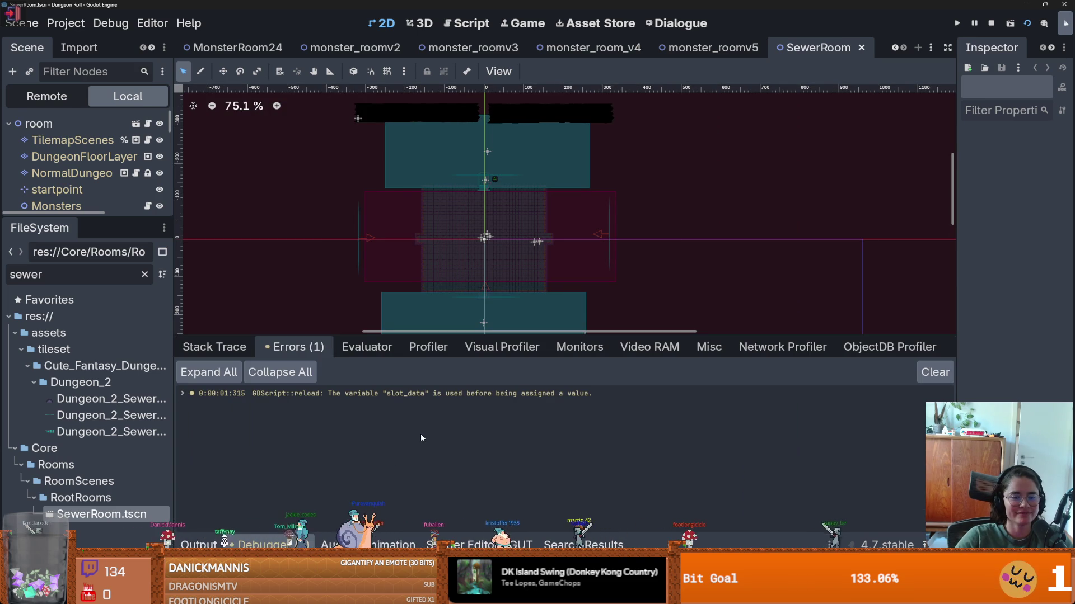
key(alt+Tab)
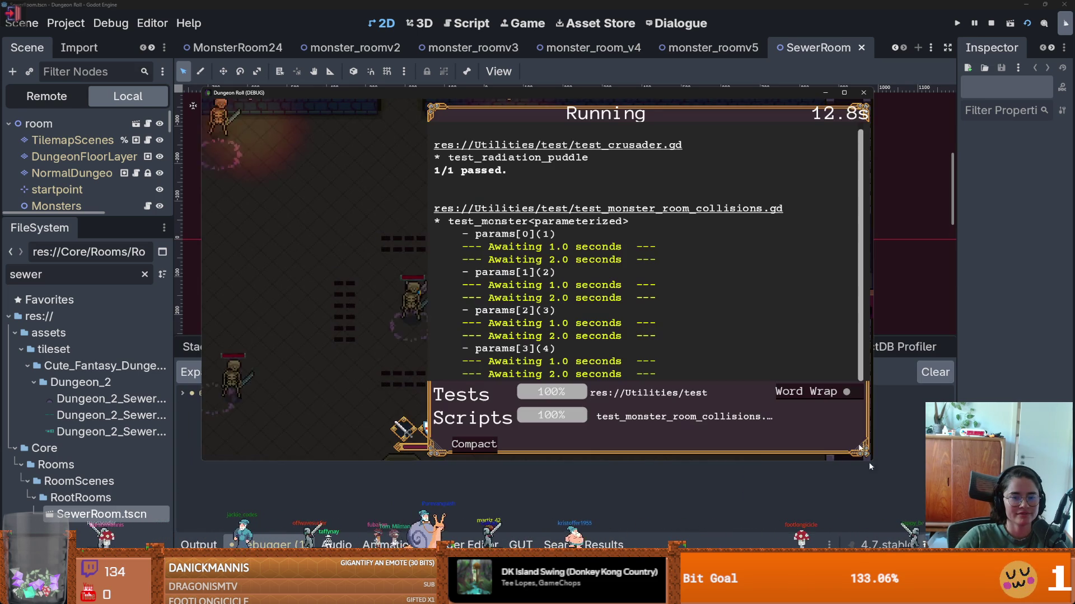
- Switch from the DEBUG game window back to the editor's Debugger Errors list
key(alt+Tab)
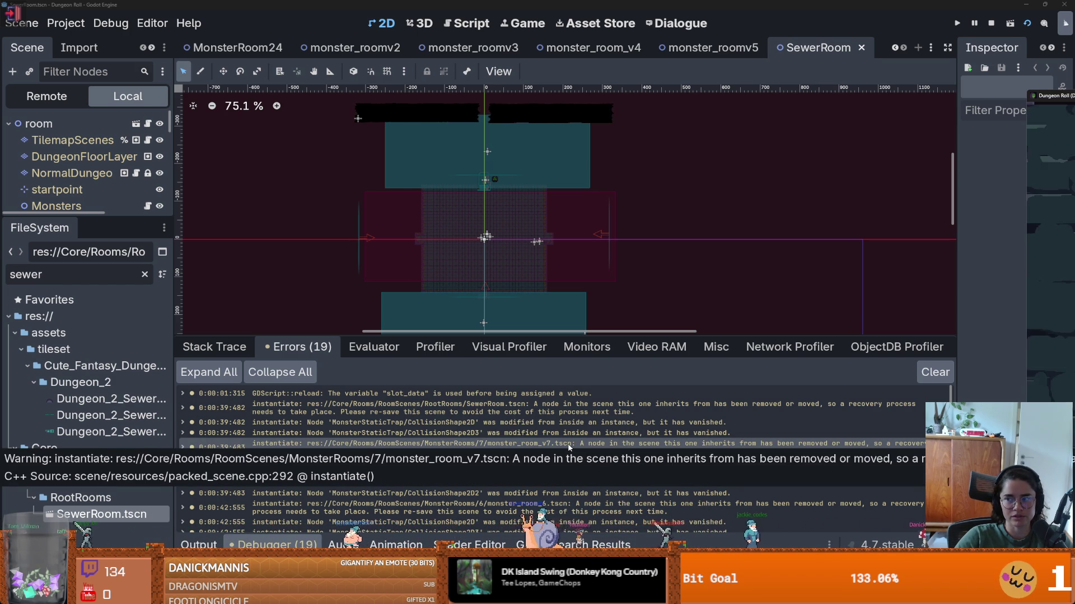
- Check the GUT results showing one failing test, then select the root room node
scroll(559, 526, down, 3)
scroll(575, 518, down, 2)
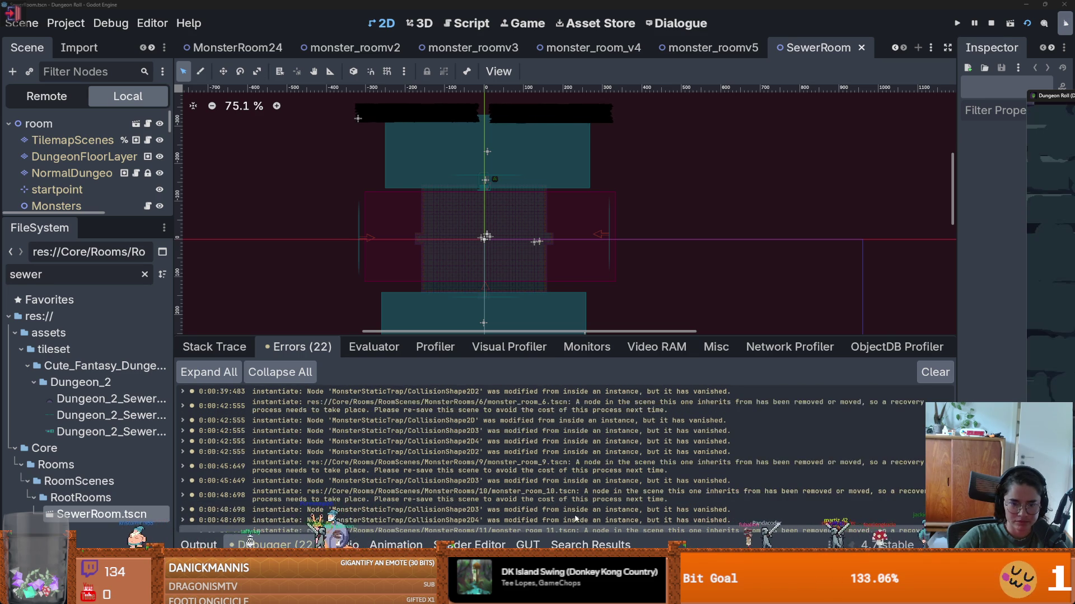
scroll(575, 518, down, 5)
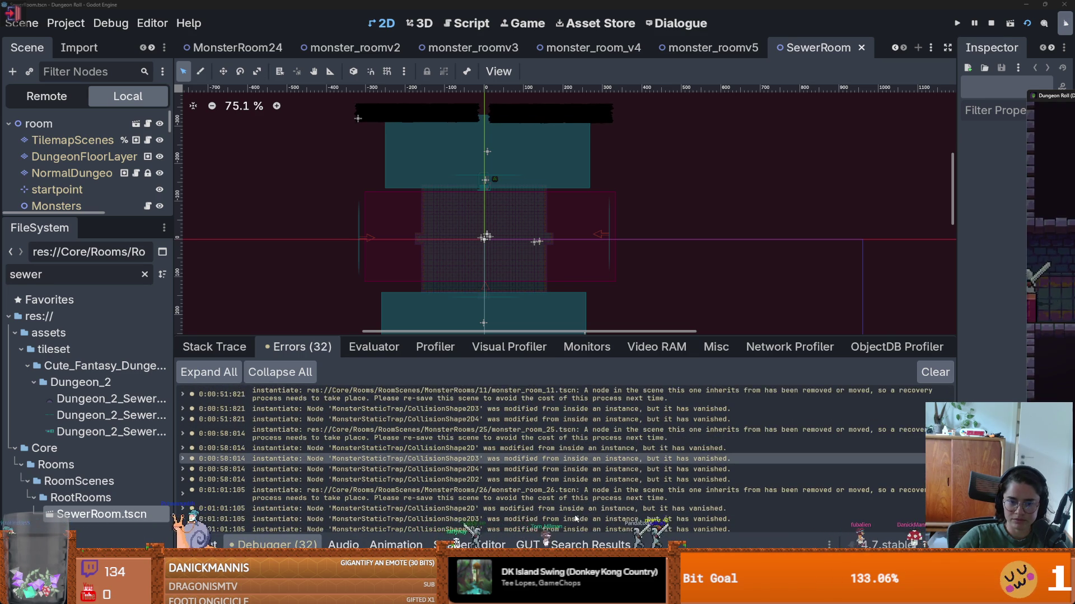
scroll(576, 518, down, 3)
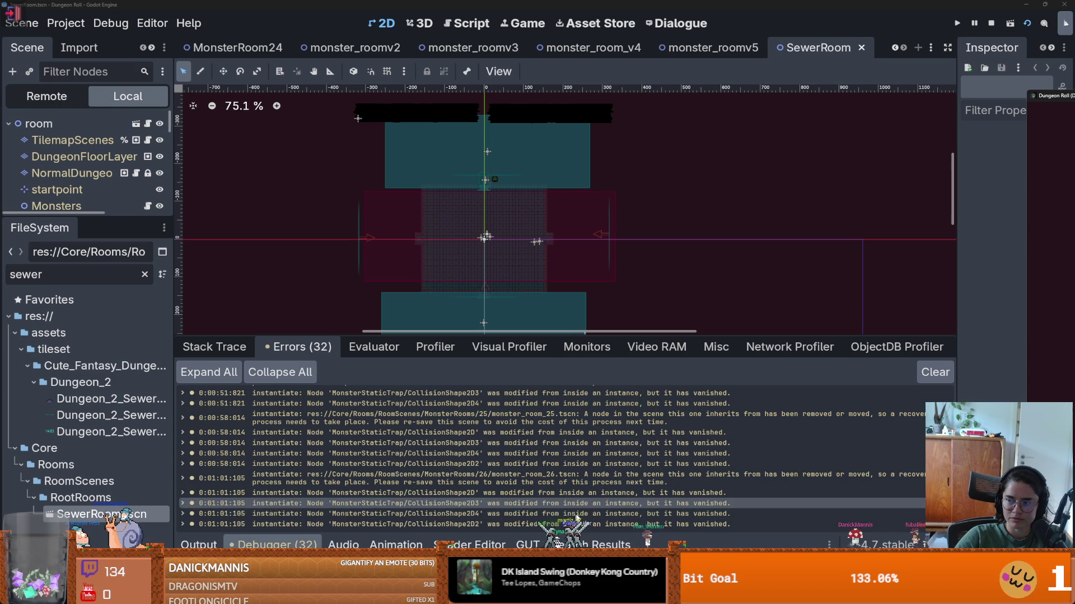
click(533, 545)
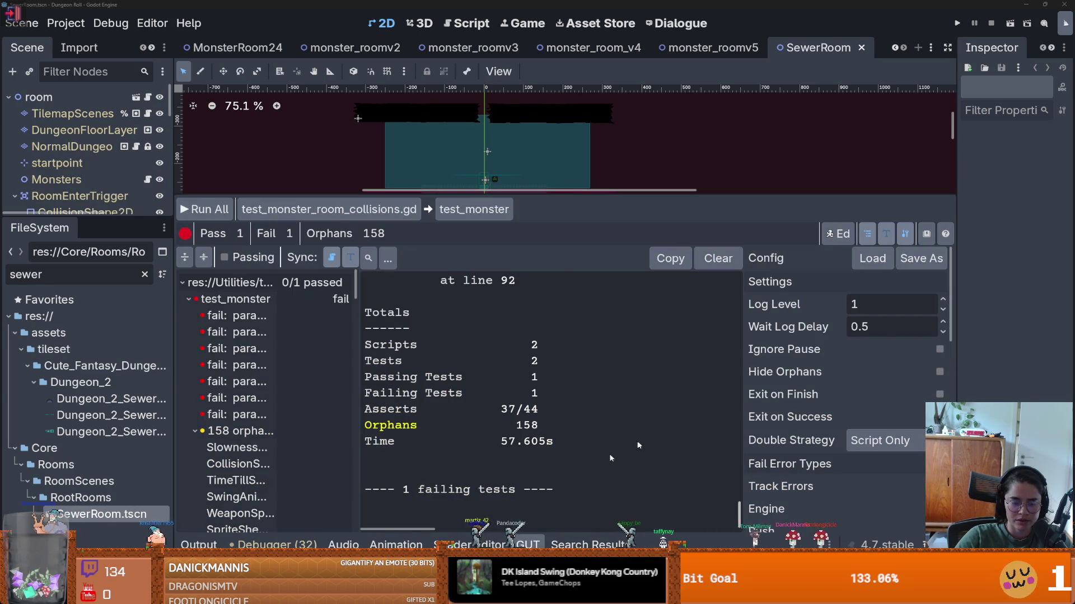
click(287, 545)
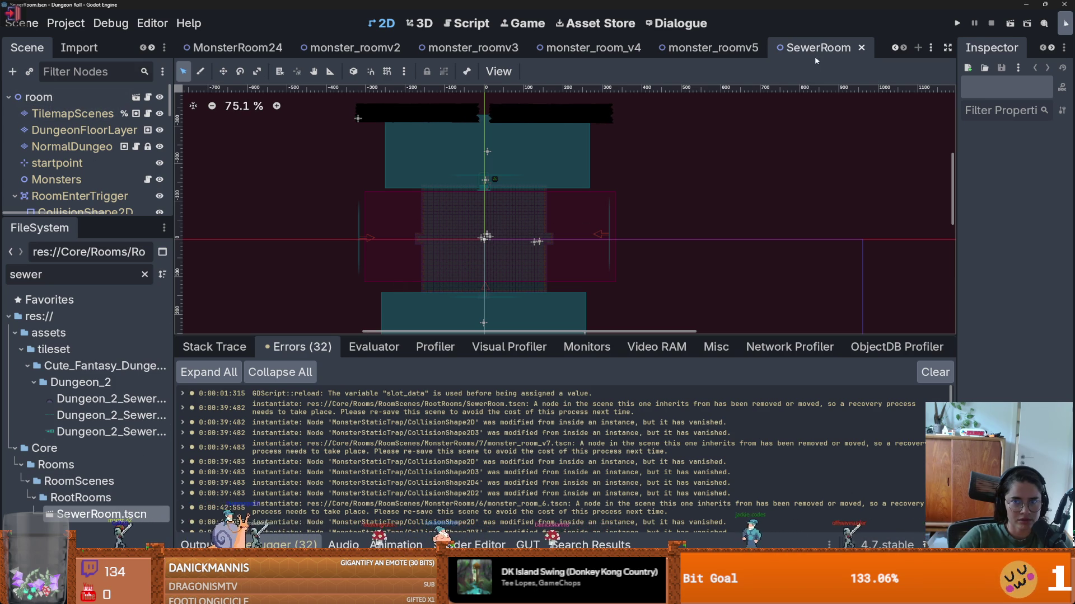
click(38, 97)
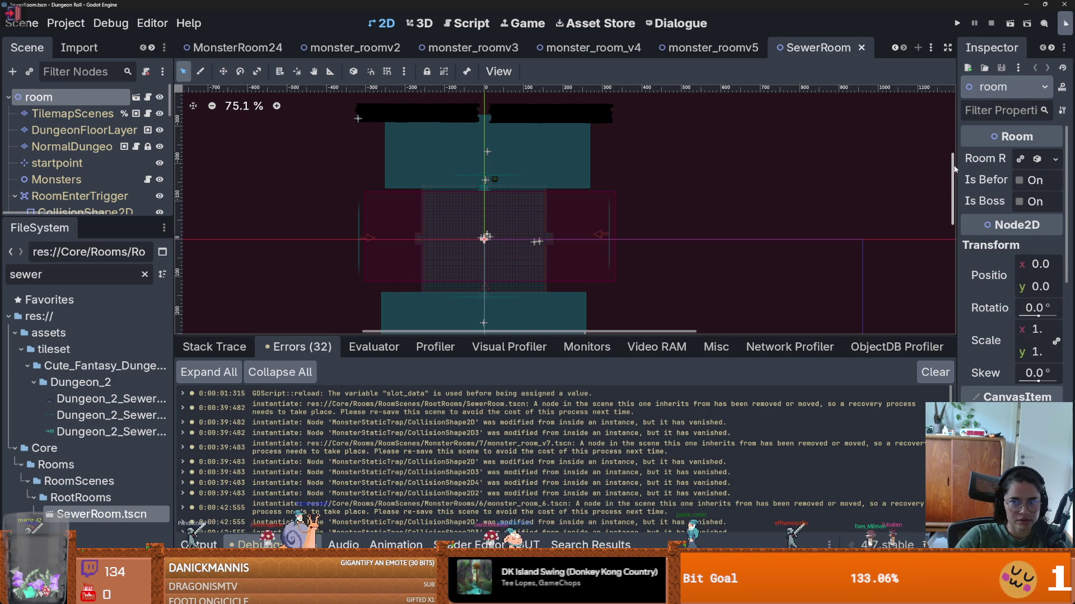
- Widen the inspector and inspect the root room node's Room Res resource
drag(957, 166, 622, 148)
click(987, 162)
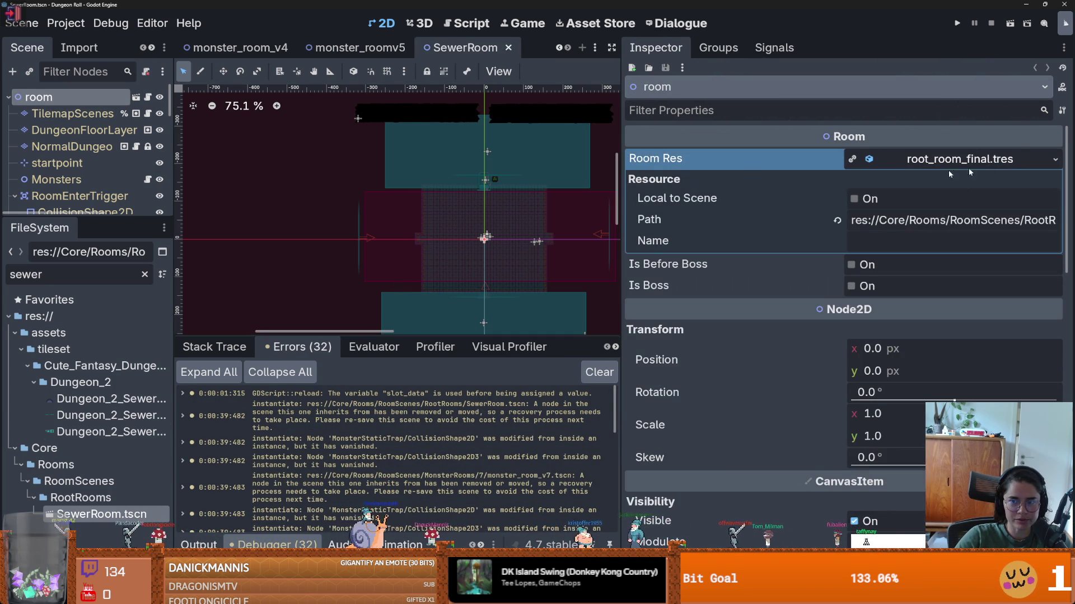
click(77, 108)
click(77, 102)
click(950, 161)
click(950, 161)
click(953, 166)
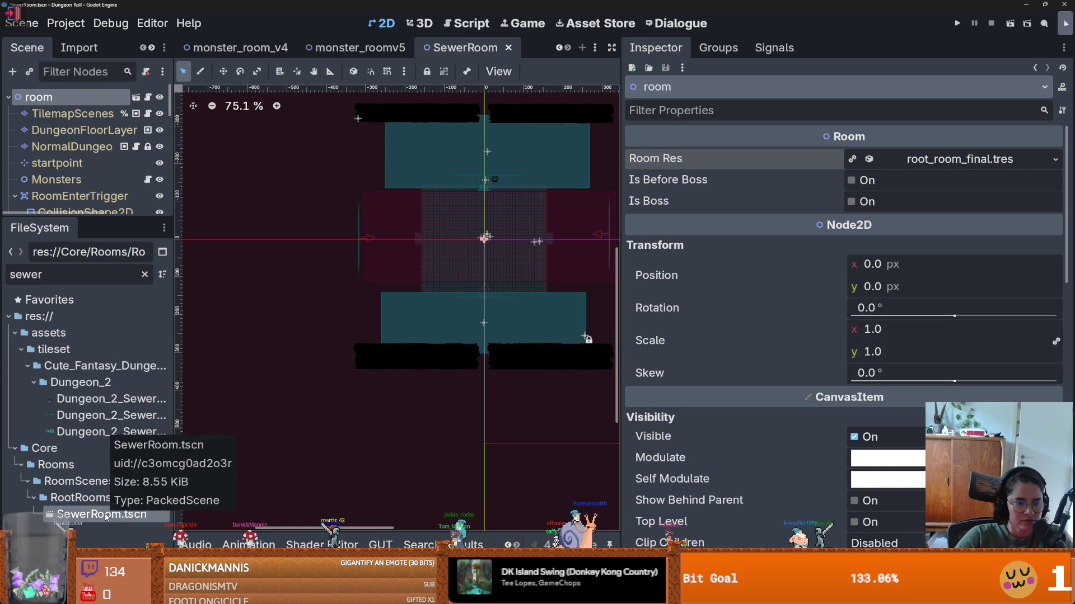
- Delete SewerRoom.tscn, confirming Remove despite its owners
right_click(106, 517)
click(157, 474)
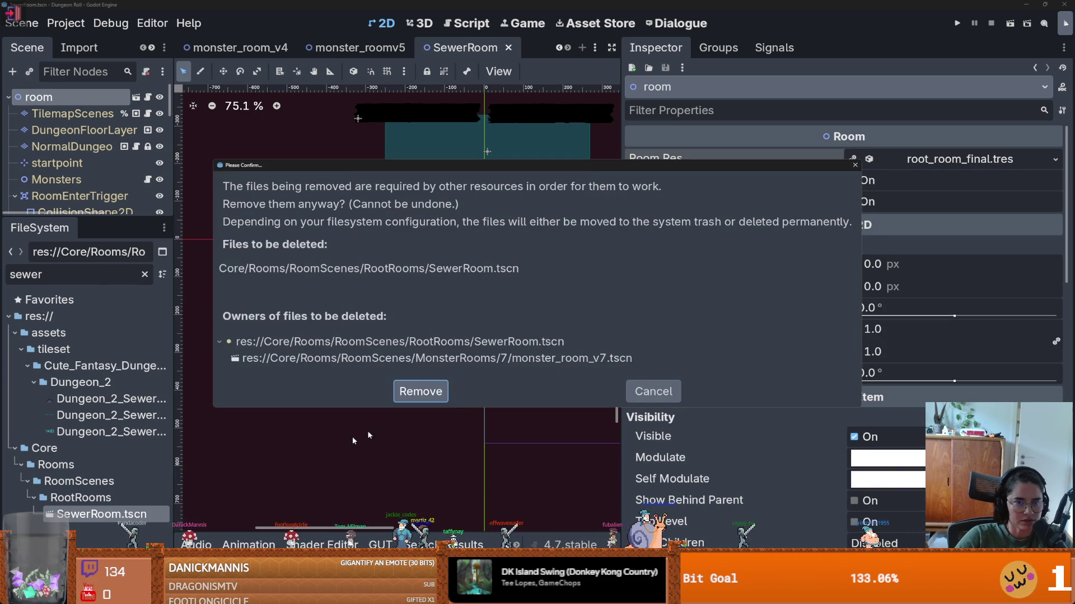
click(420, 392)
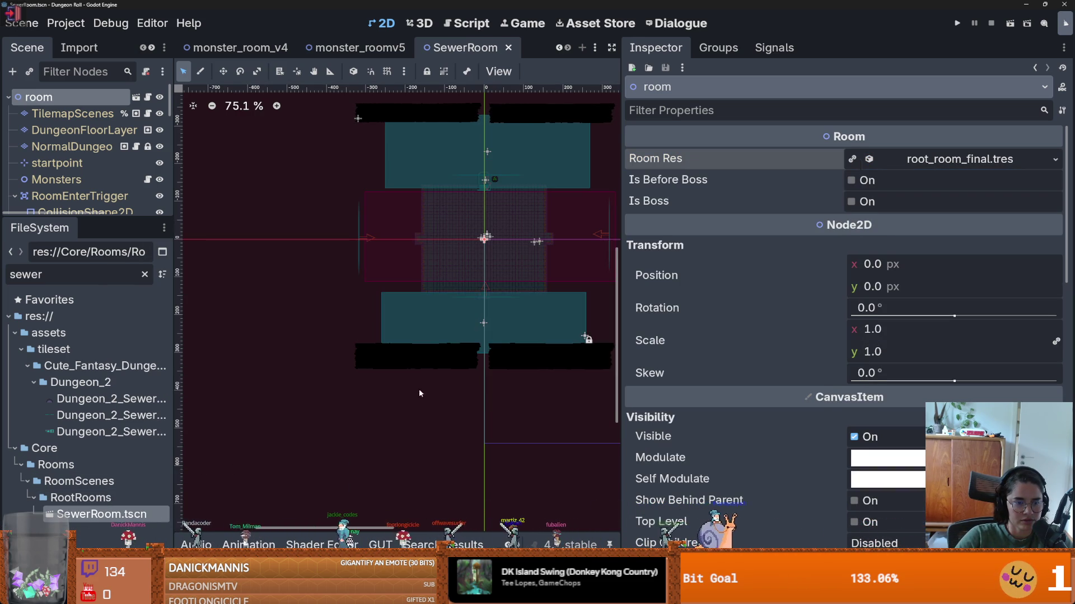
click(95, 277)
double_click(94, 276)
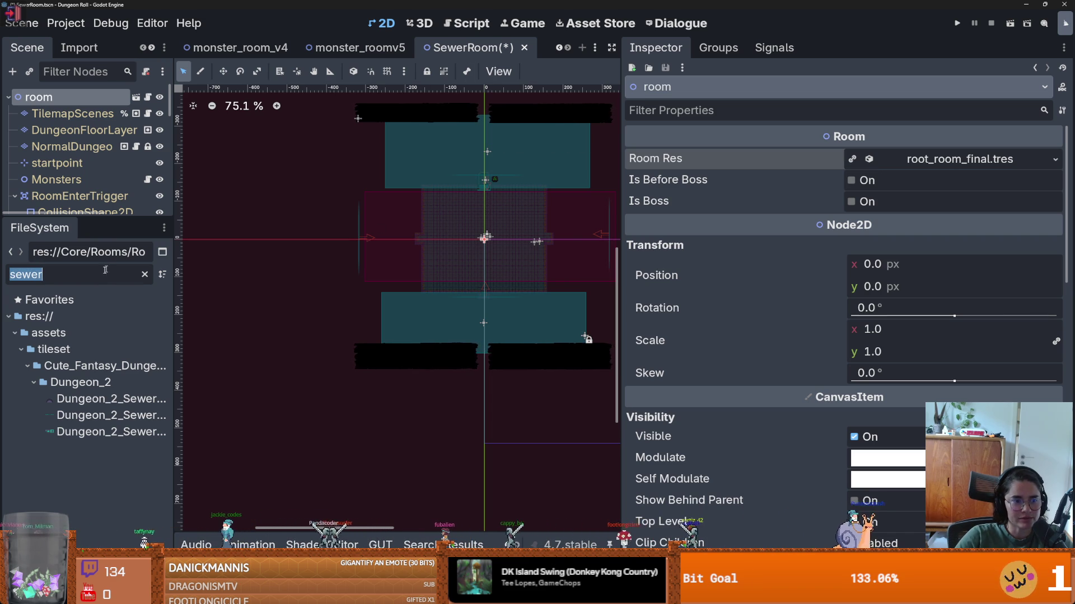
key(alt+Tab)
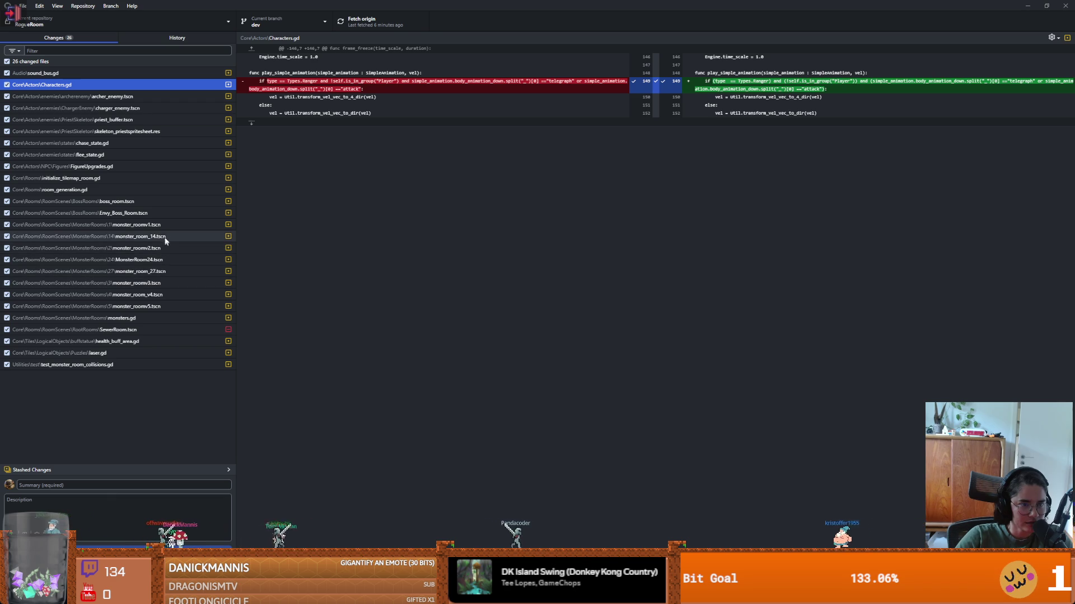
- Filter for monster_ and open monster_room_v7 despite its missing dependency
key(alt+Tab)
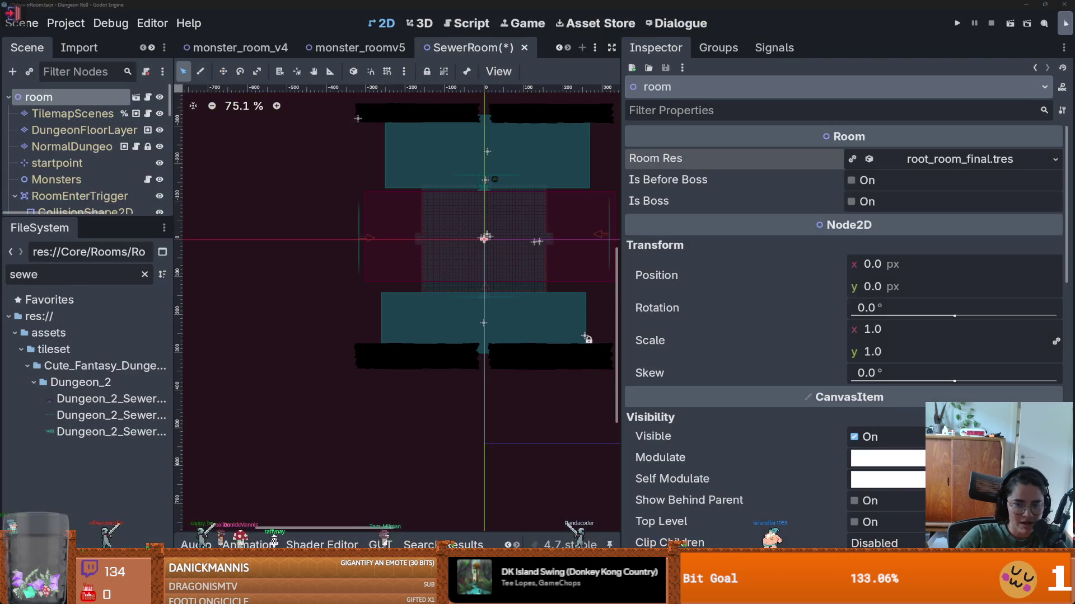
double_click(77, 274)
text(monster_)
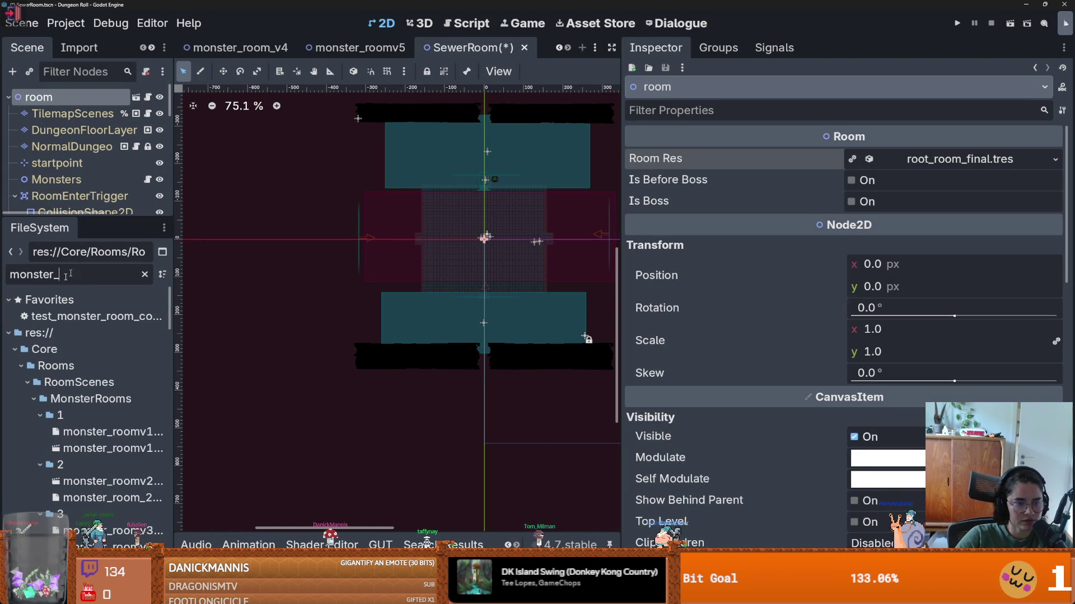
scroll(84, 391, down, 10)
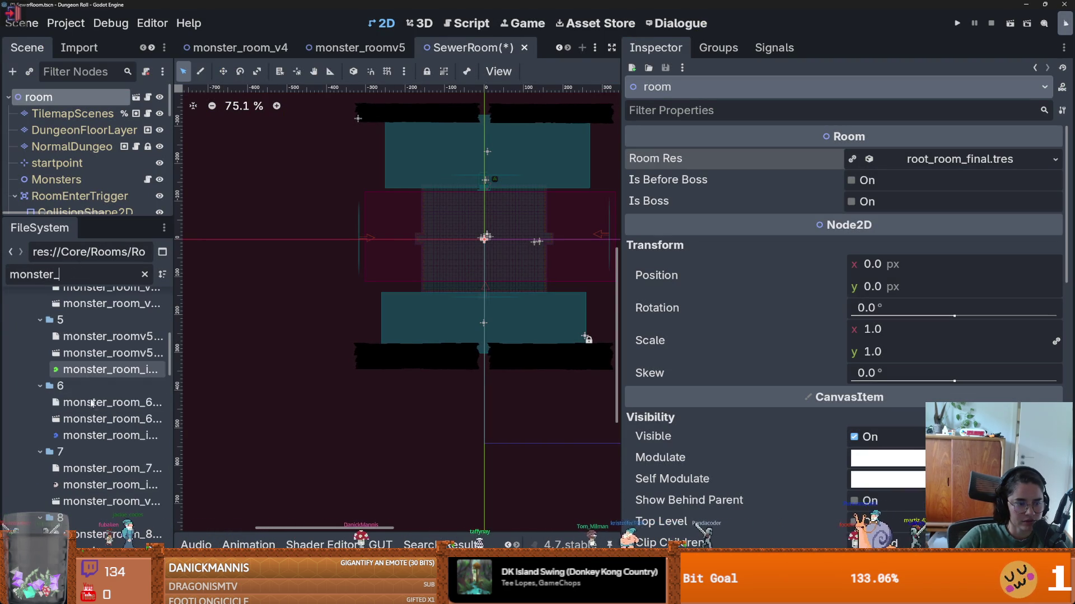
double_click(93, 436)
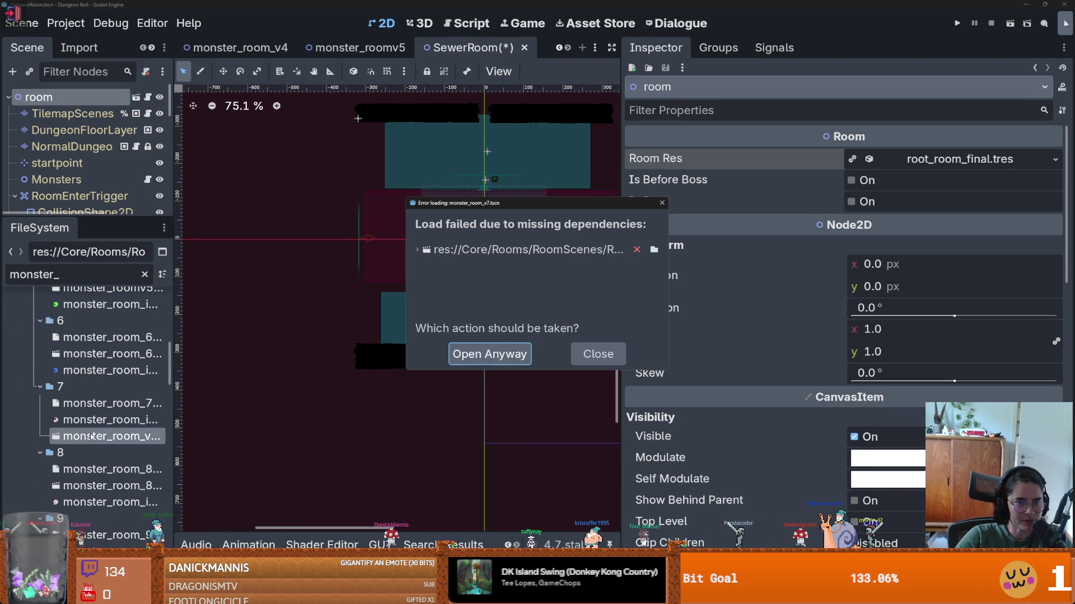
click(490, 353)
click(538, 308)
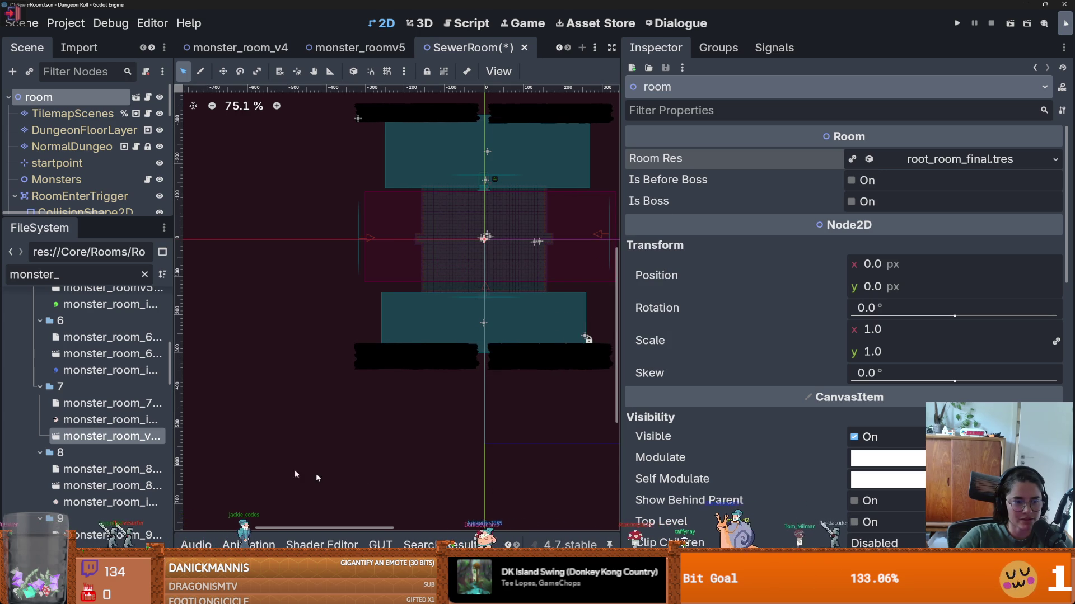
- Discard the SewerRoom.tscn deletion in GitHub Desktop and reload the restored scene in Godot
key(alt+Tab)
click(129, 330)
right_click(129, 332)
click(144, 342)
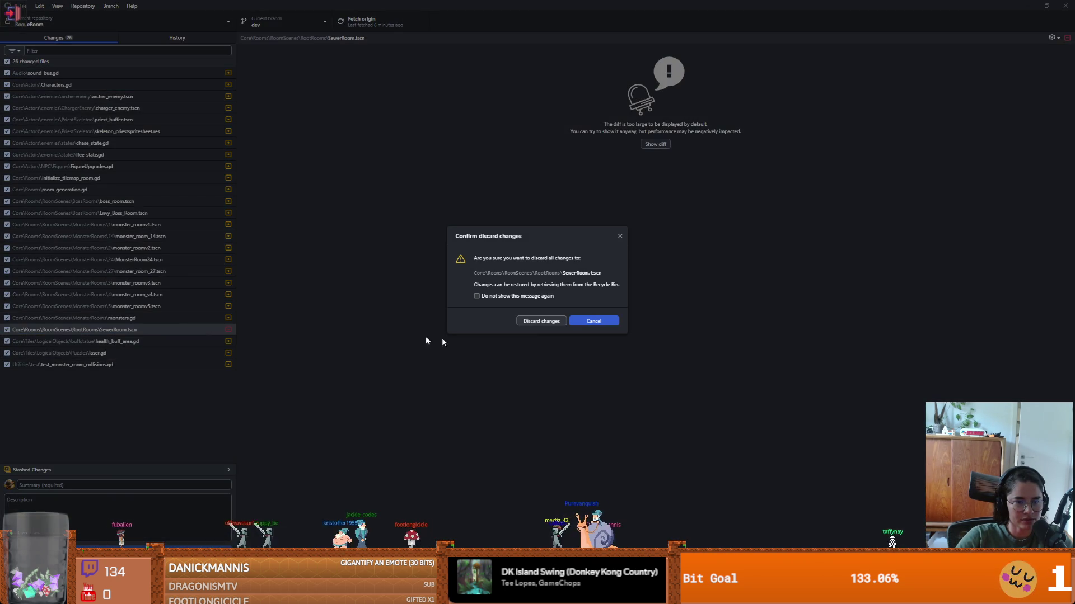
click(547, 322)
key(alt+Tab)
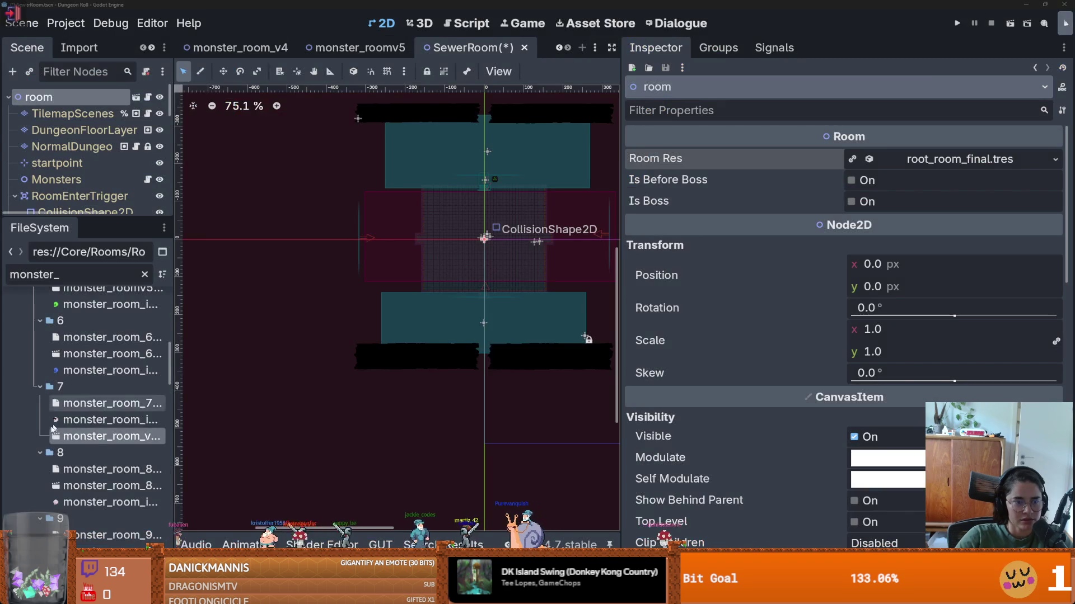
click(578, 361)
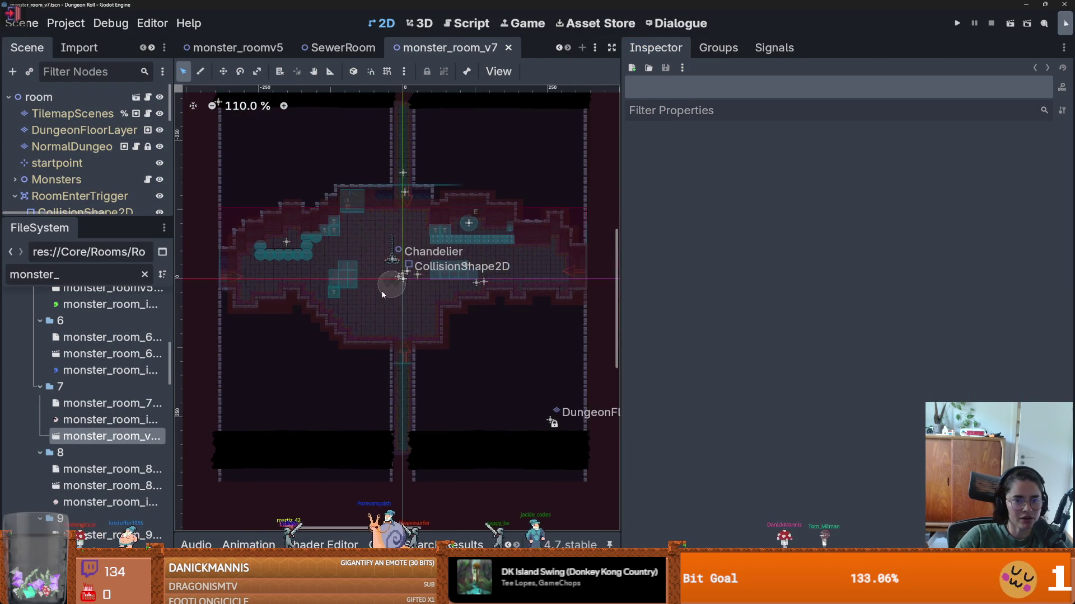
mouse_move(72, 218)
mouse_down()
mouse_move(84, 417)
mouse_move(100, 314)
mouse_move(95, 255)
mouse_up()
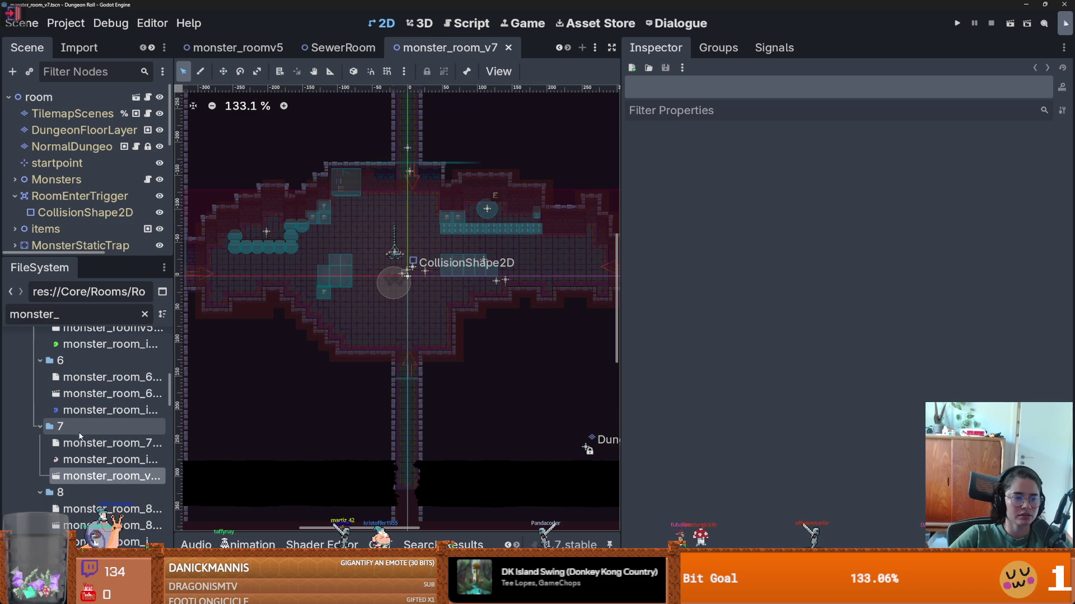
scroll(84, 436, up, 10)
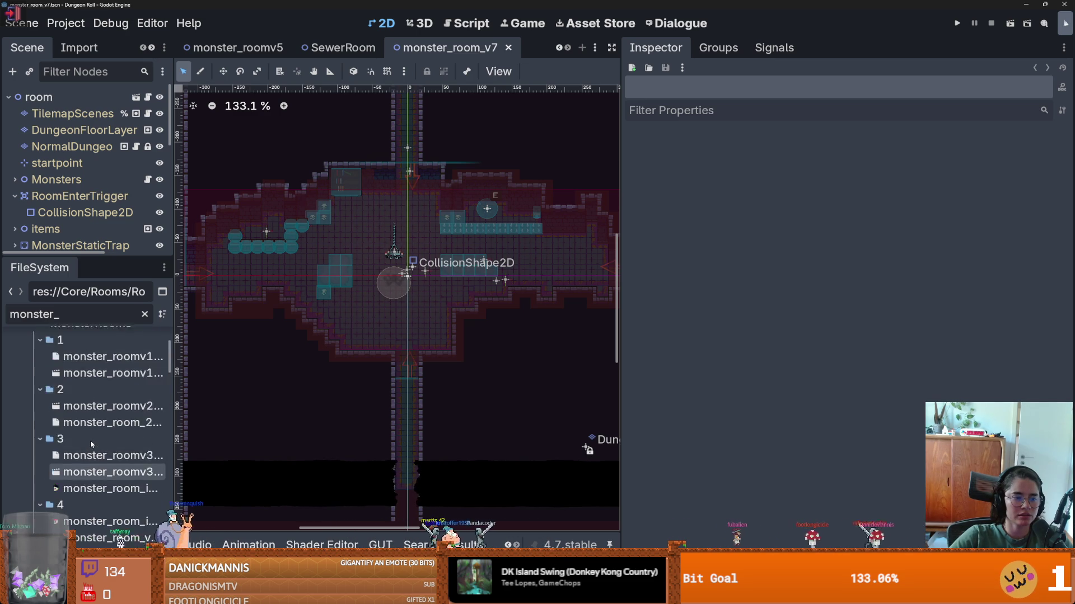
scroll(84, 447, down, 15)
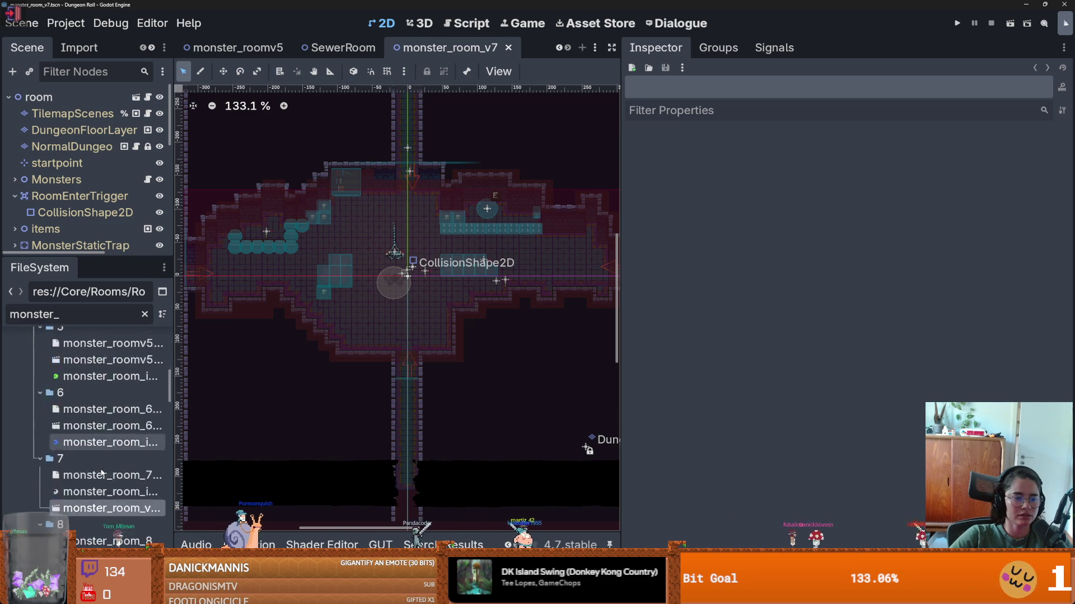
scroll(101, 476, down, 10)
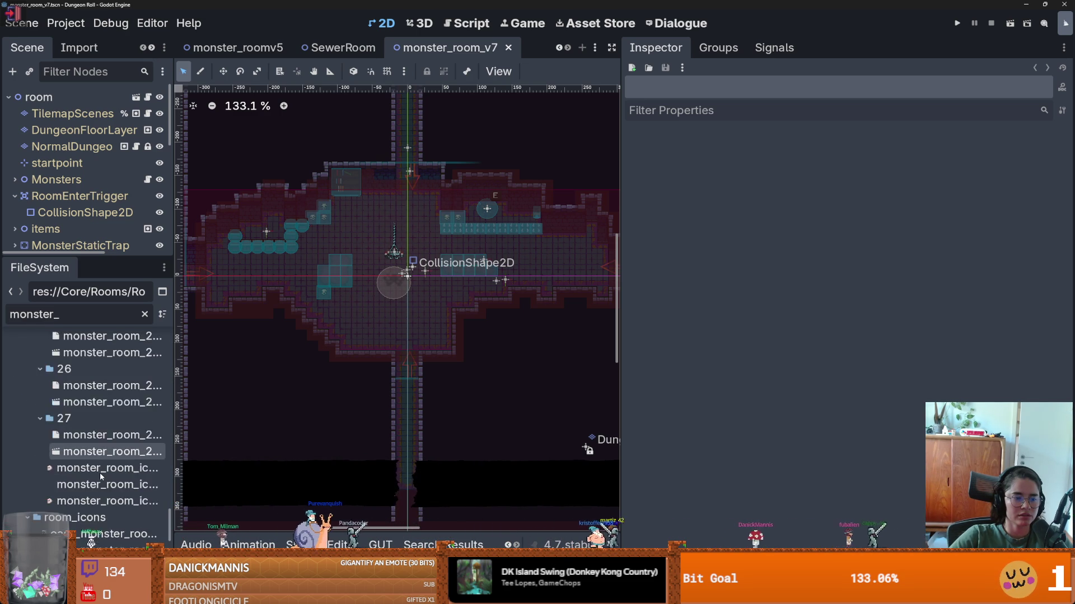
mouse_move(136, 409)
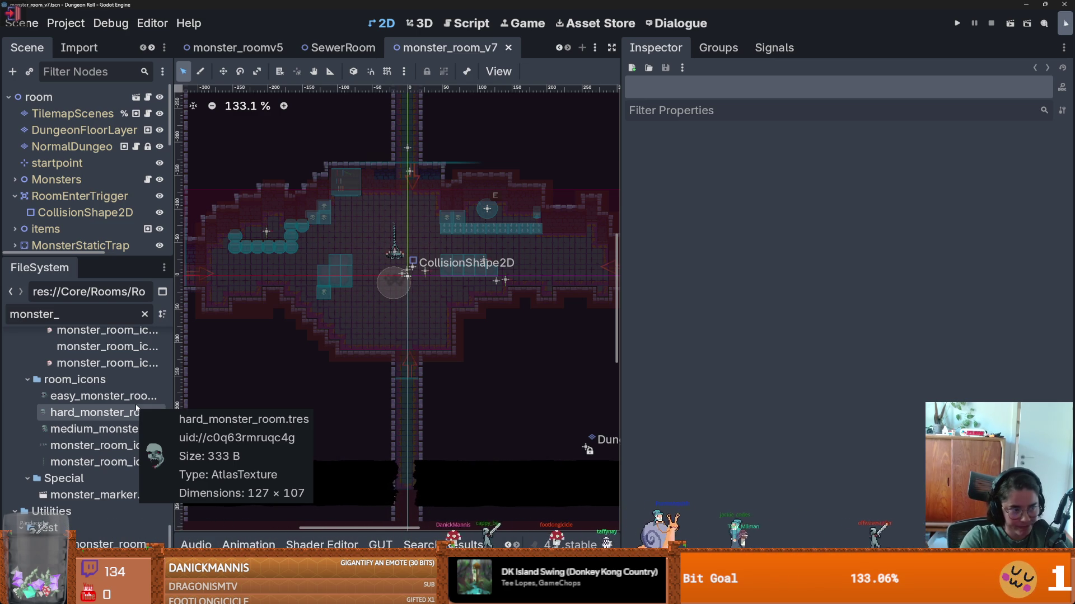
scroll(112, 437, up, 3)
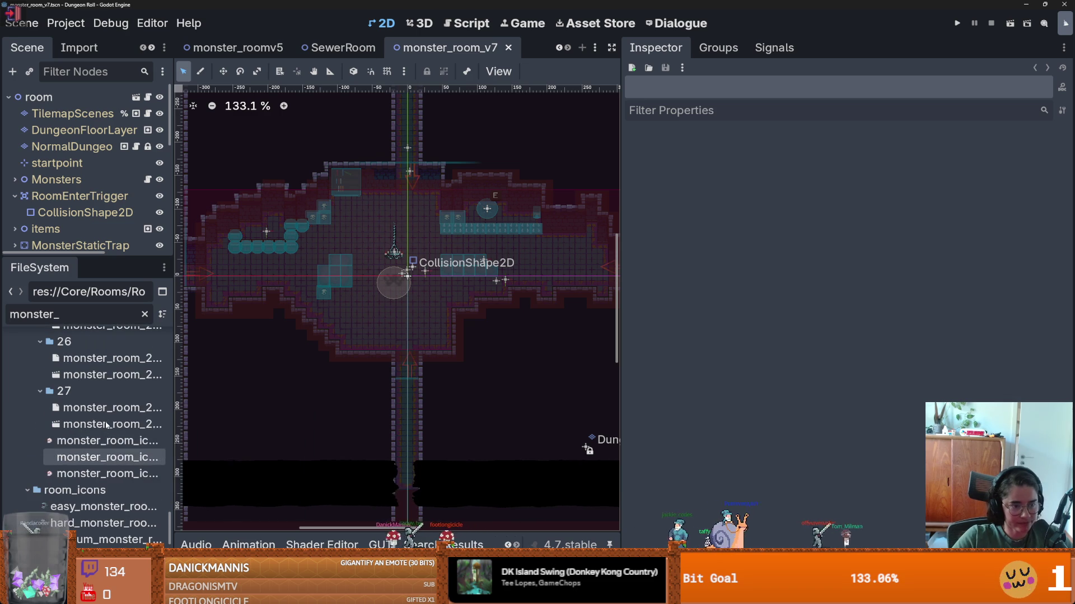
scroll(112, 454, down, 2)
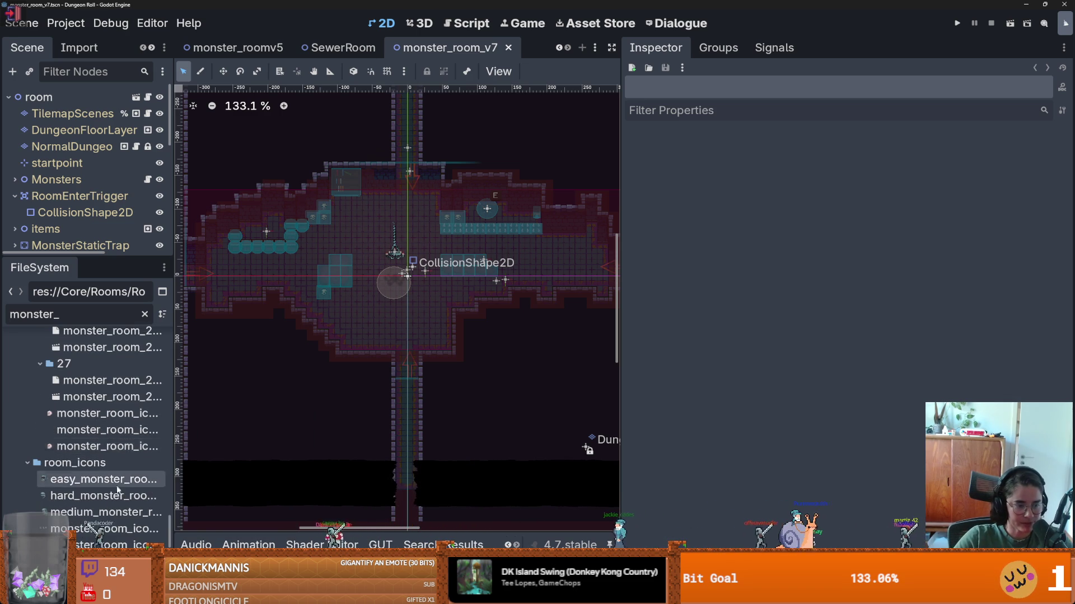
scroll(128, 503, up, 3)
scroll(129, 512, up, 15)
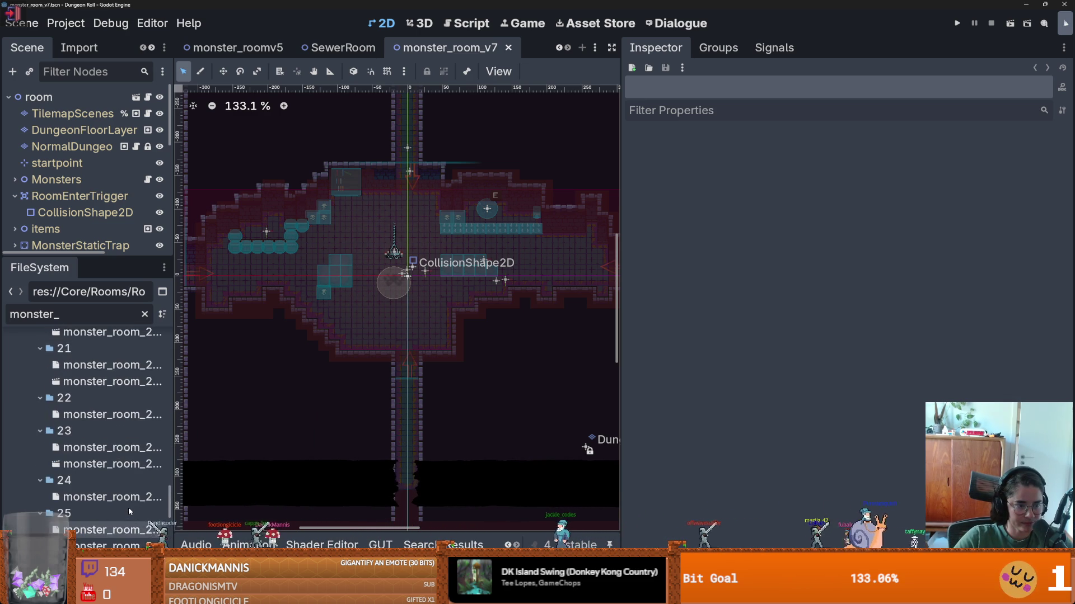
scroll(129, 504, up, 10)
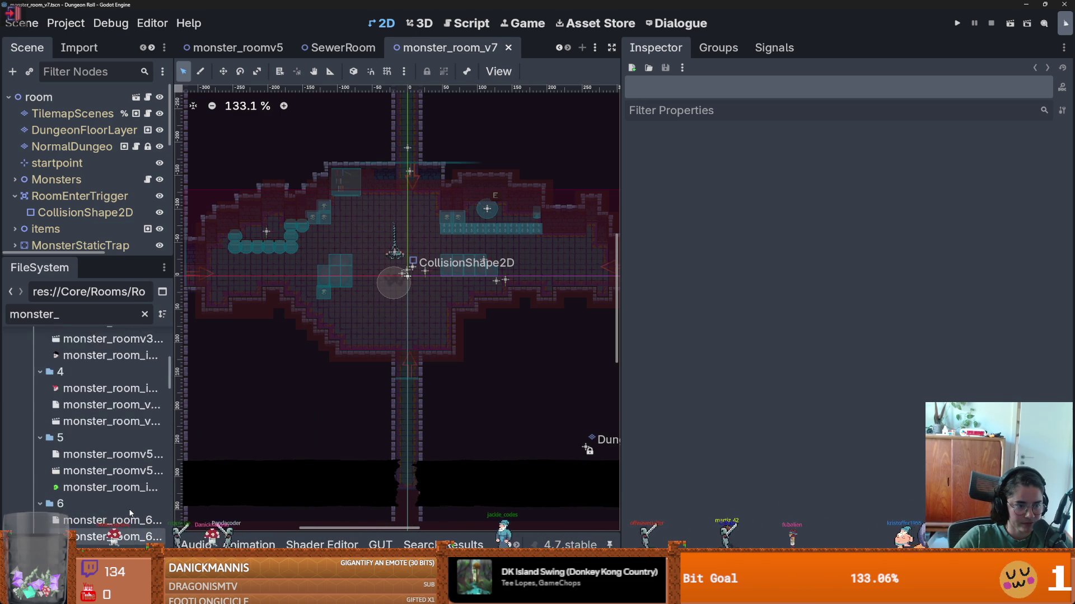
click(104, 426)
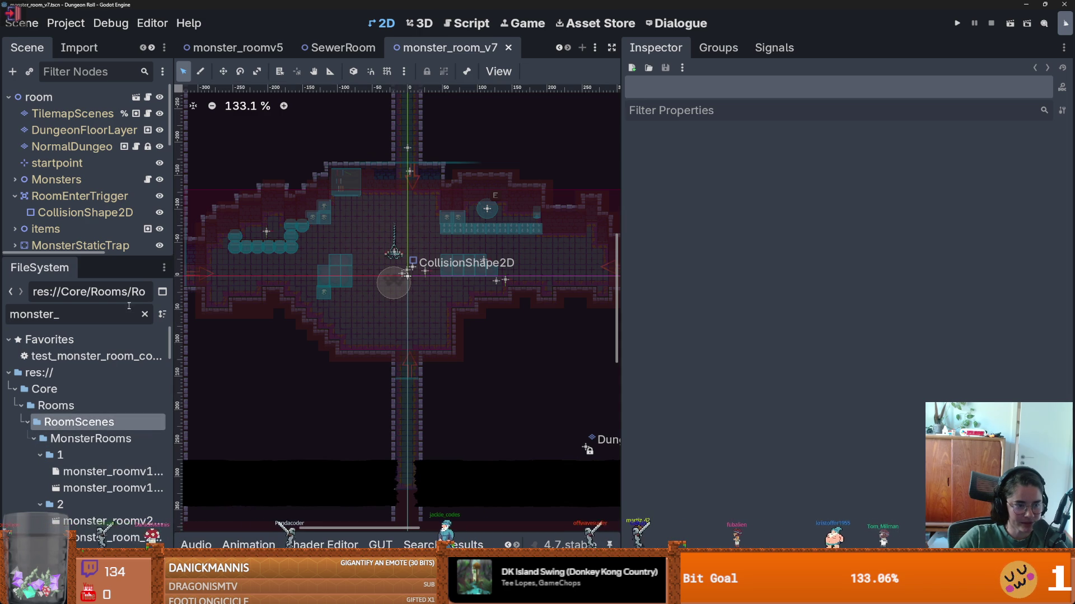
- Clear the monster_ filter and scroll down the FileSystem tree
click(146, 315)
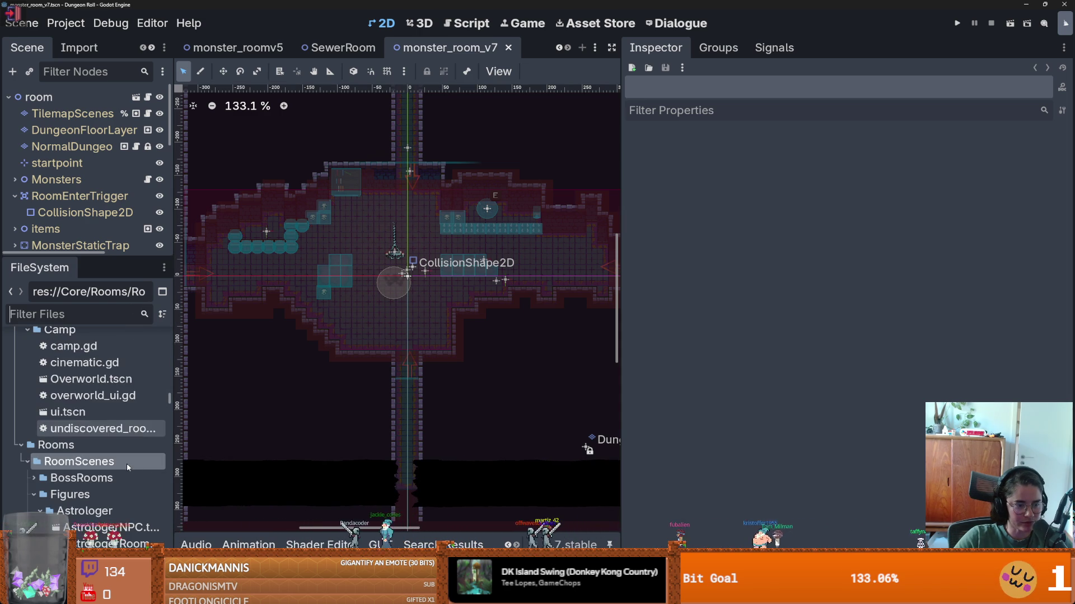
scroll(128, 468, down, 3)
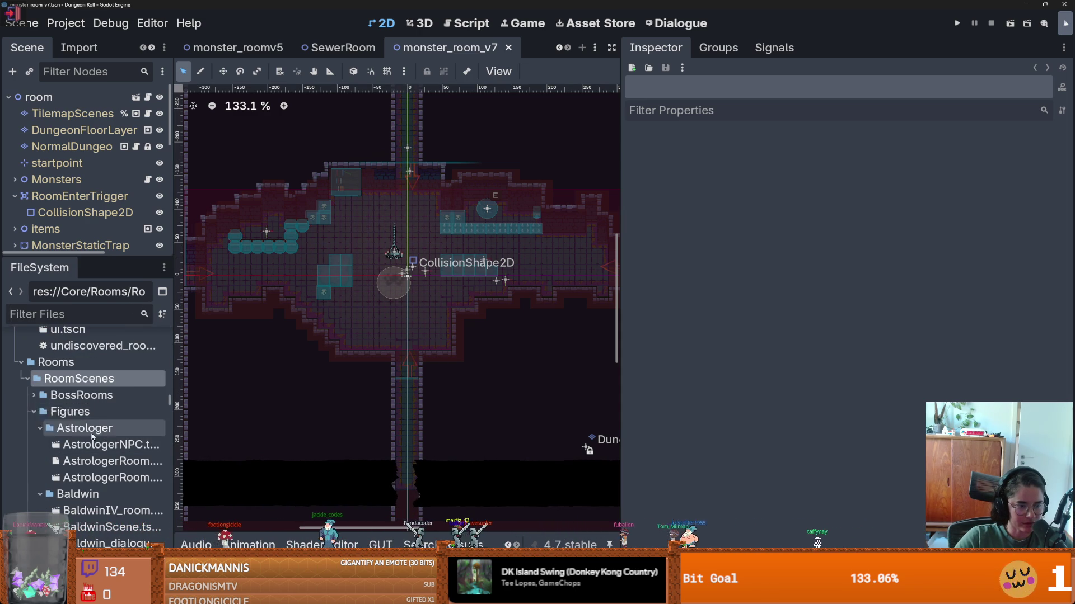
scroll(152, 472, down, 5)
scroll(152, 472, down, 3)
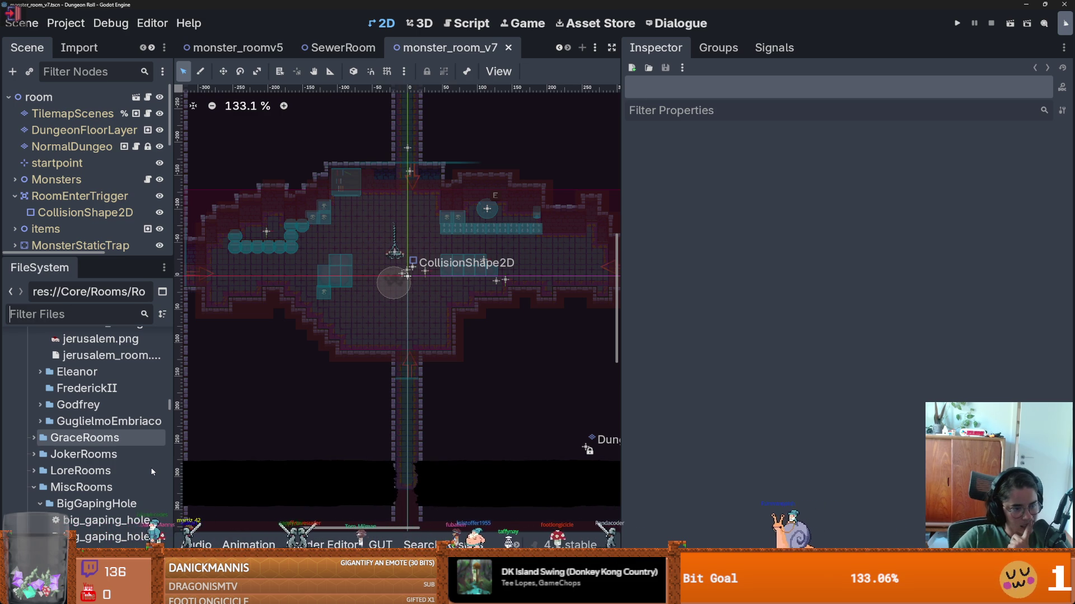
scroll(152, 472, down, 5)
- Collapse the MiscRooms, MonsterRooms, PuzzleRoom and QuestsRoom folders and open RootRooms' room.tscn
click(34, 349)
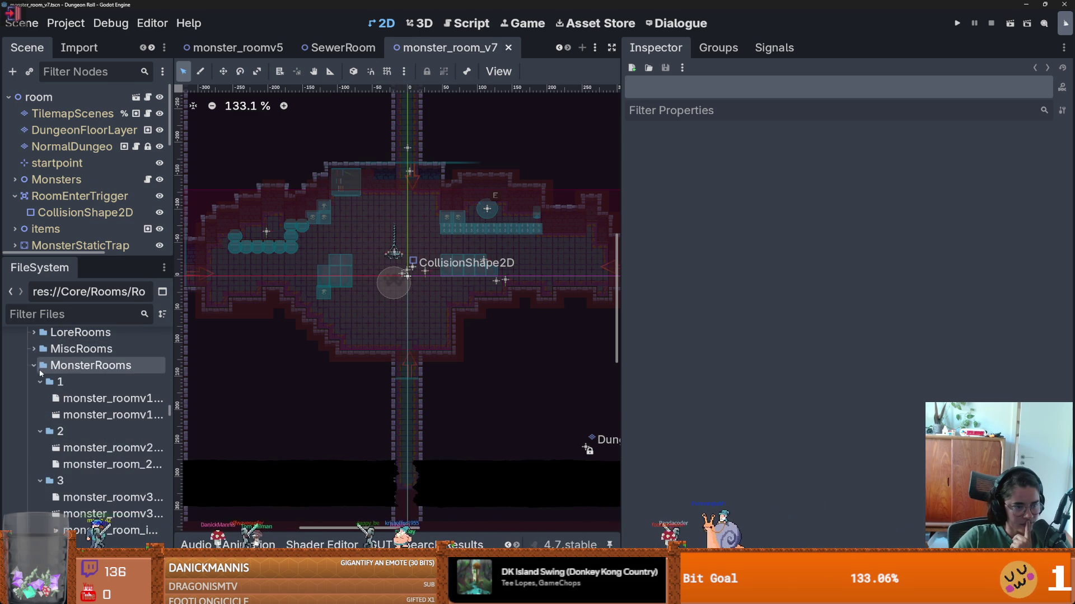
click(33, 366)
click(32, 382)
click(32, 398)
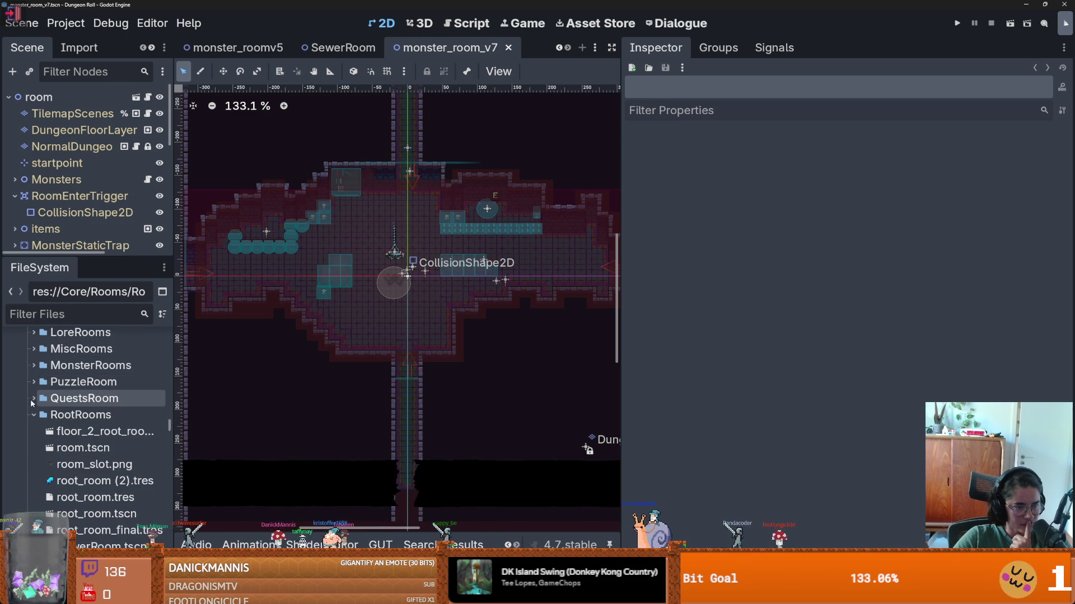
click(35, 415)
click(37, 418)
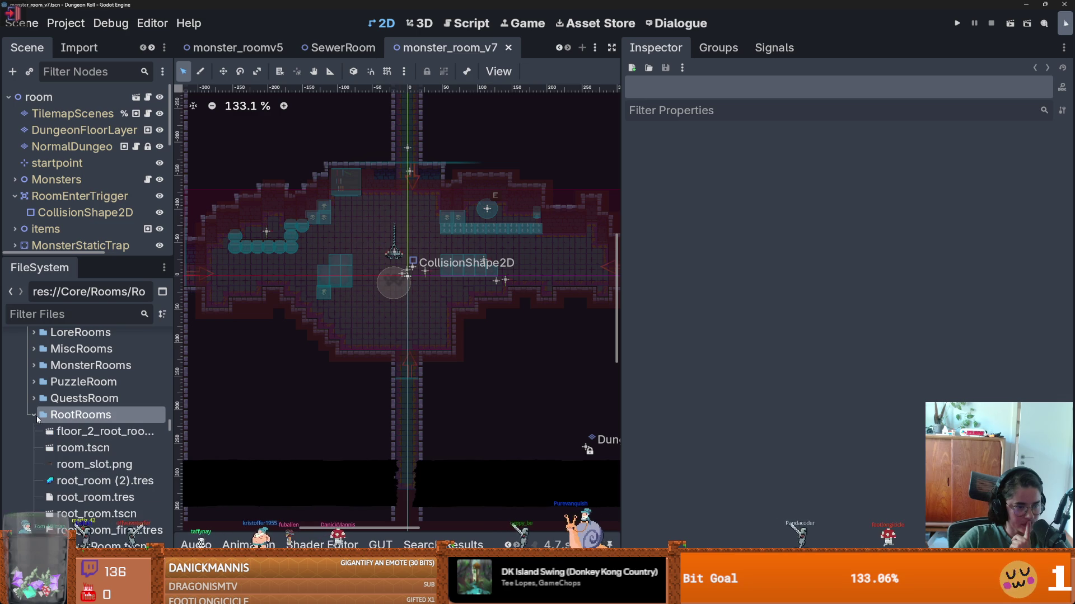
double_click(93, 448)
right_click(97, 450)
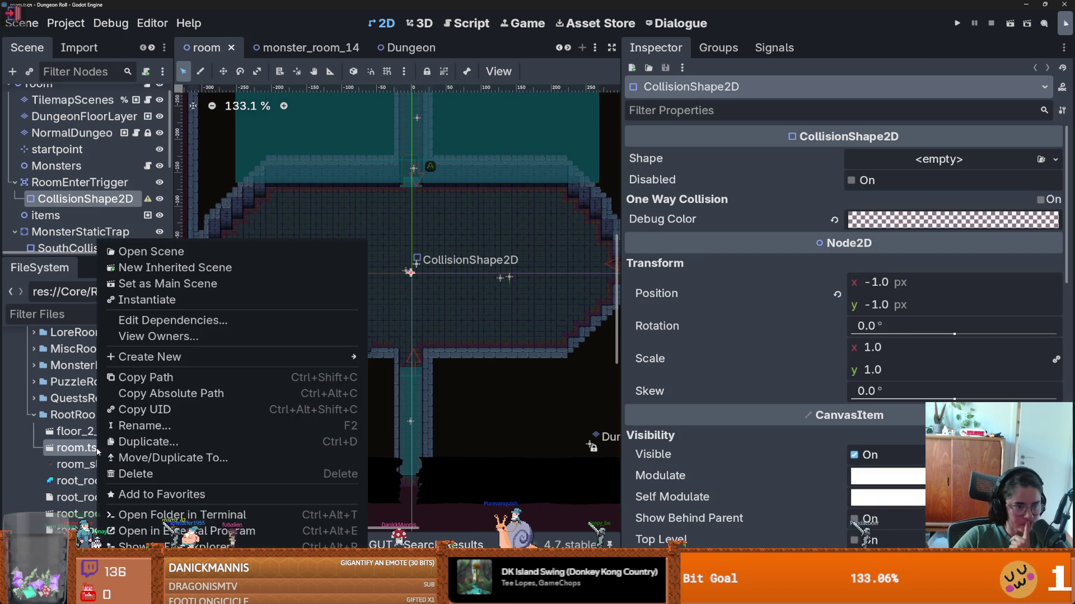
click(173, 267)
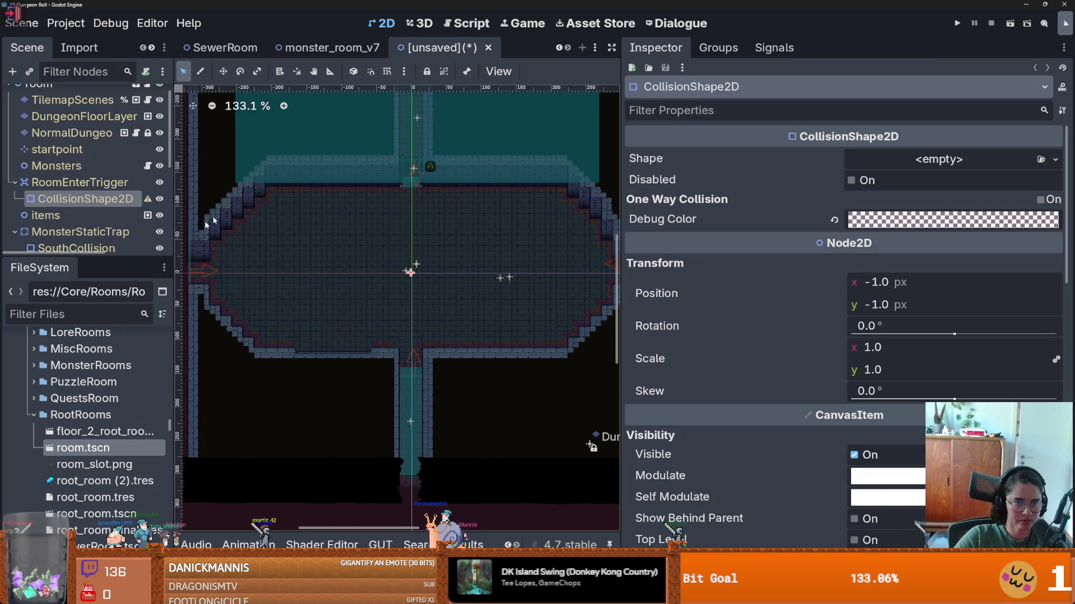
drag(109, 258, 109, 361)
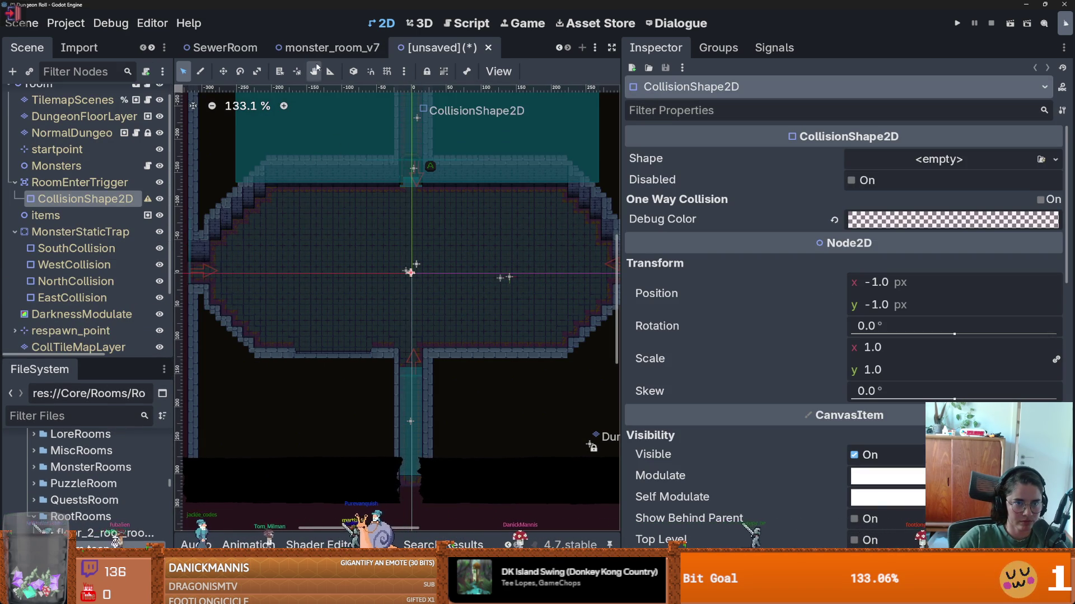
click(332, 48)
scroll(361, 281, down, 5)
scroll(361, 285, down, 3)
click(361, 285)
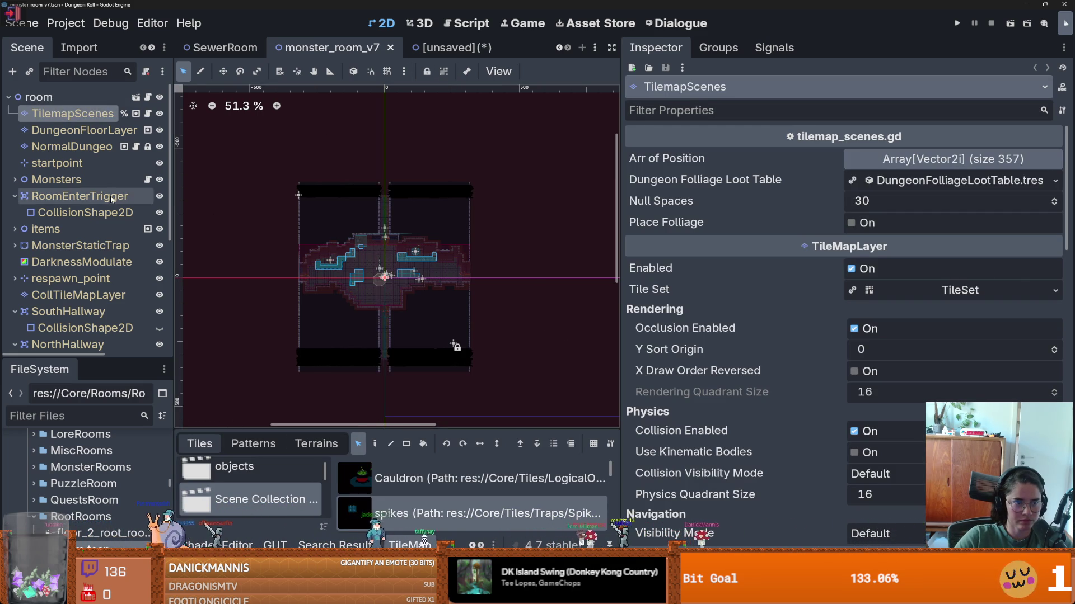
click(90, 152)
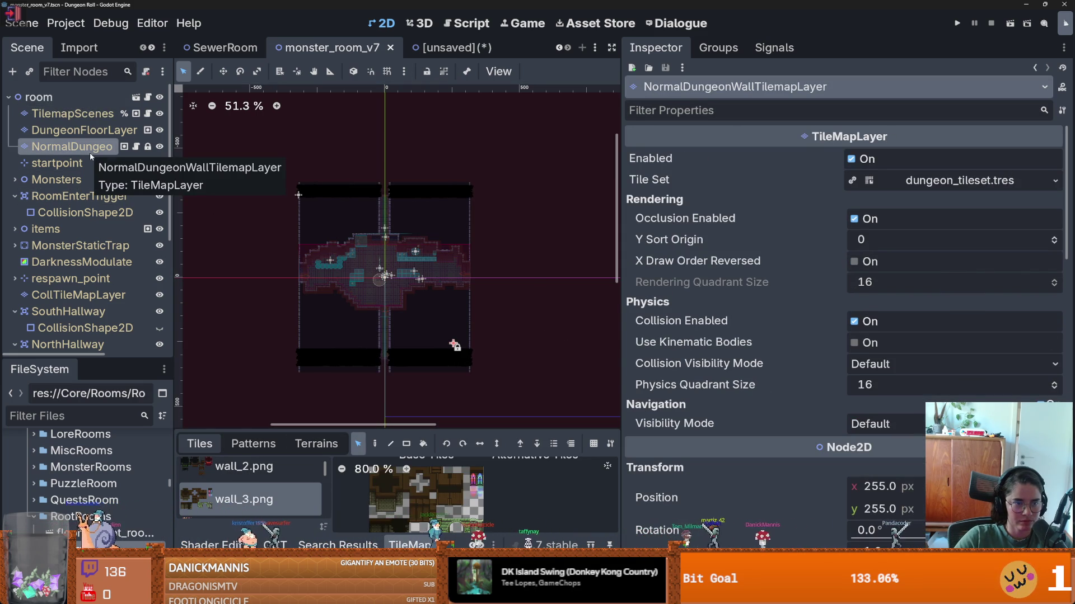
click(93, 132)
click(106, 148)
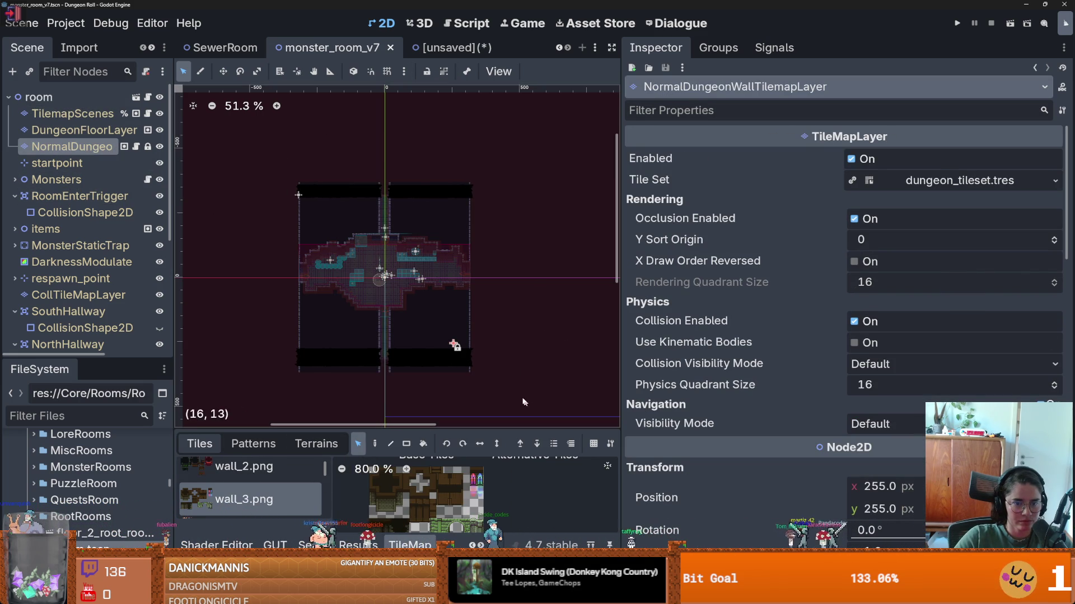
click(448, 48)
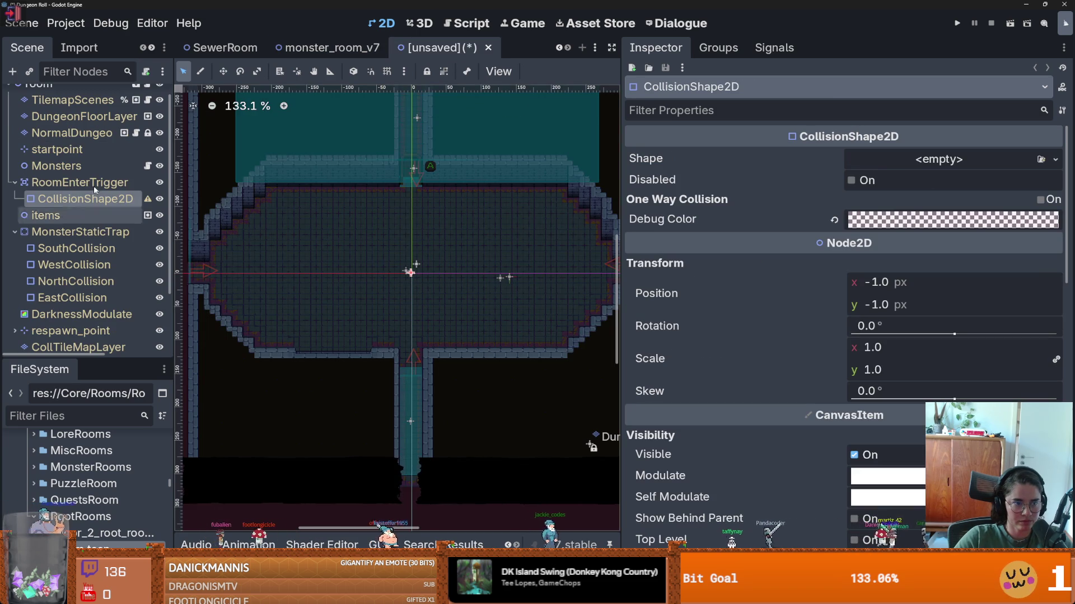
click(84, 146)
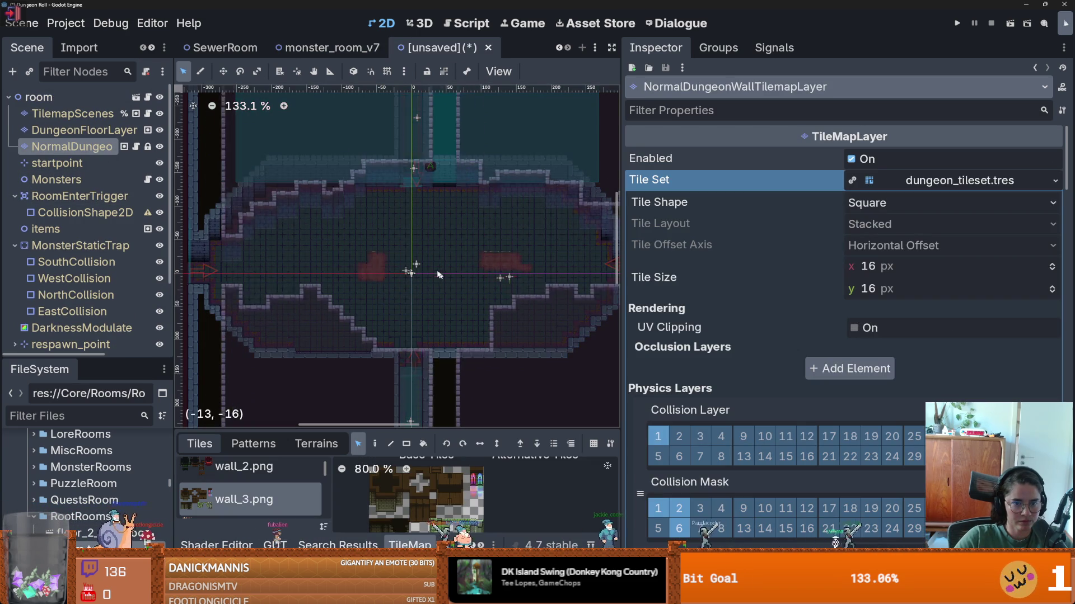
scroll(403, 326, down, 6)
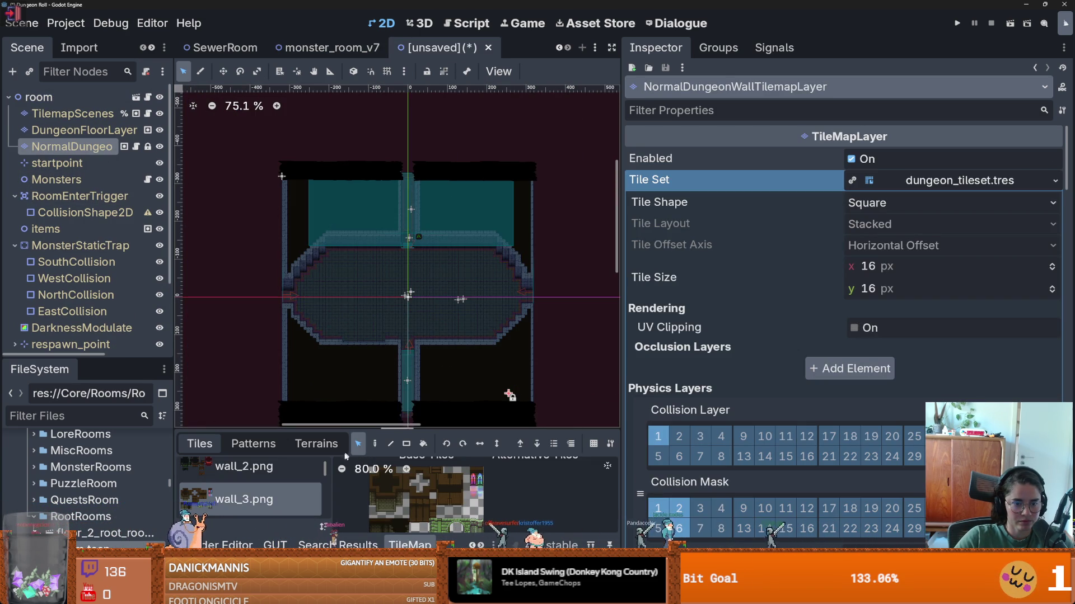
click(407, 444)
scroll(427, 286, down, 3)
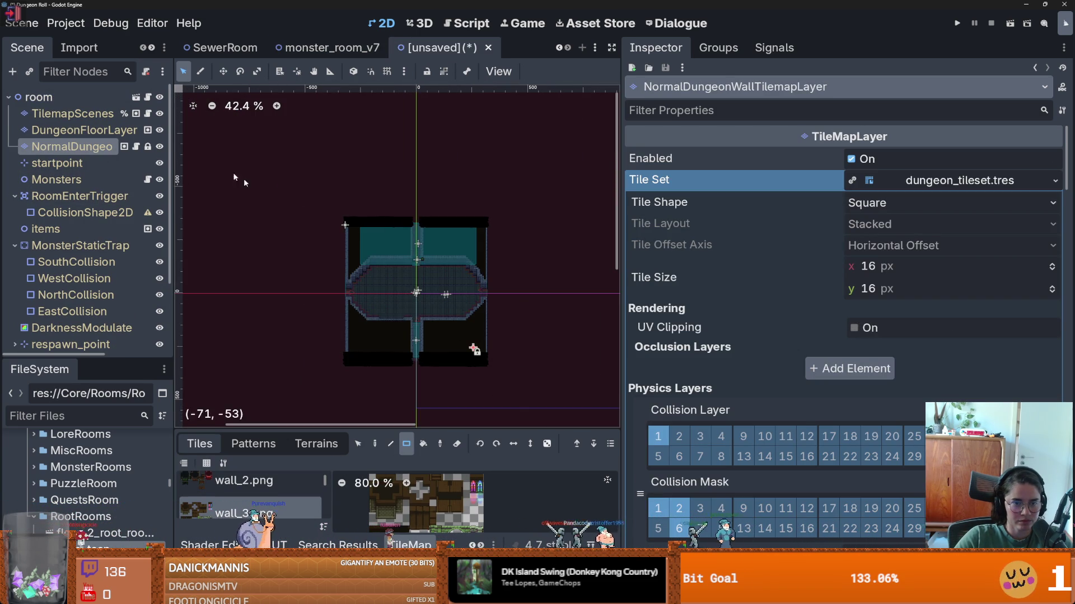
click(302, 445)
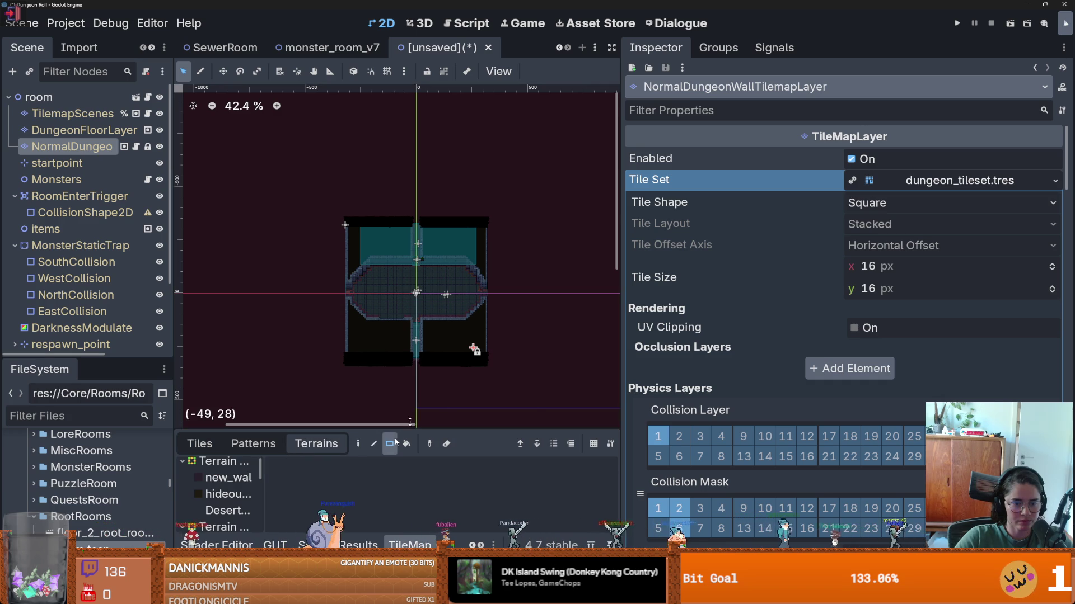
click(224, 477)
drag(607, 338, 247, 173)
scroll(385, 285, up, 1)
scroll(415, 322, up, 1)
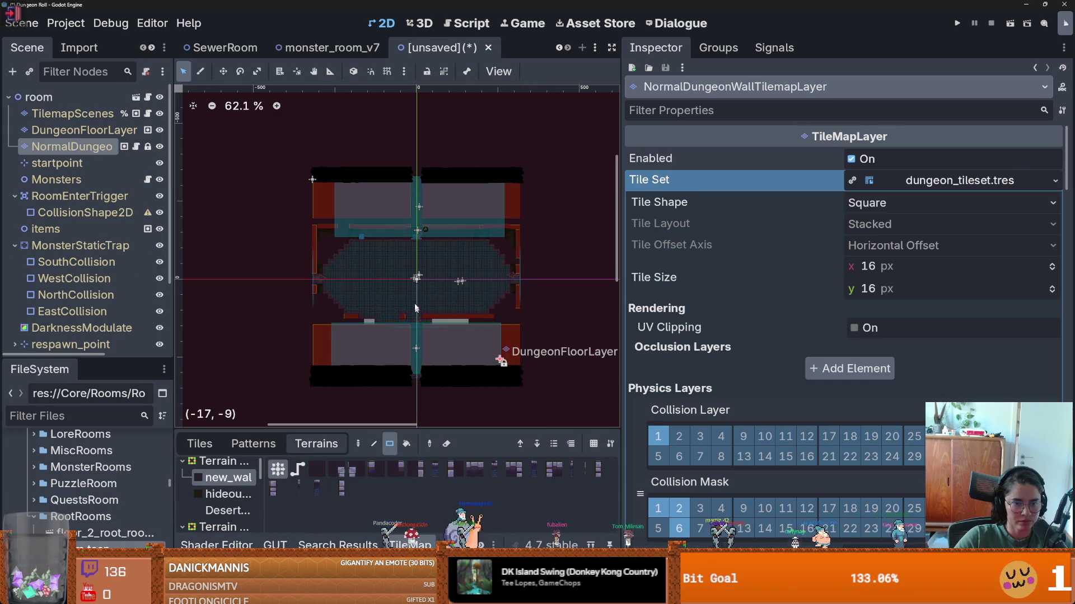
key(ctrl+v)
key(ctrl+z)
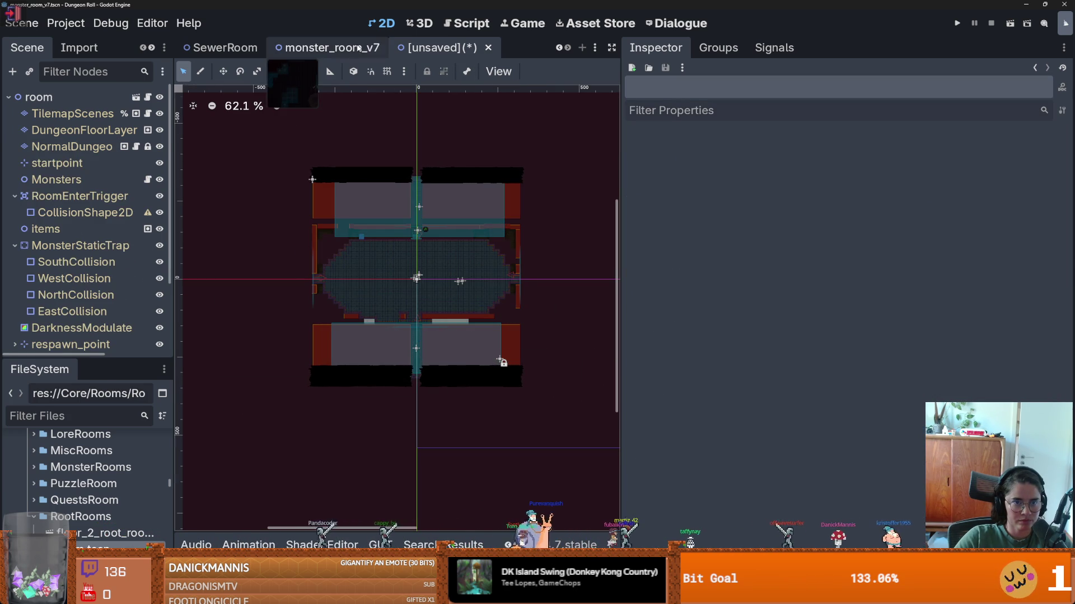
click(328, 47)
click(199, 443)
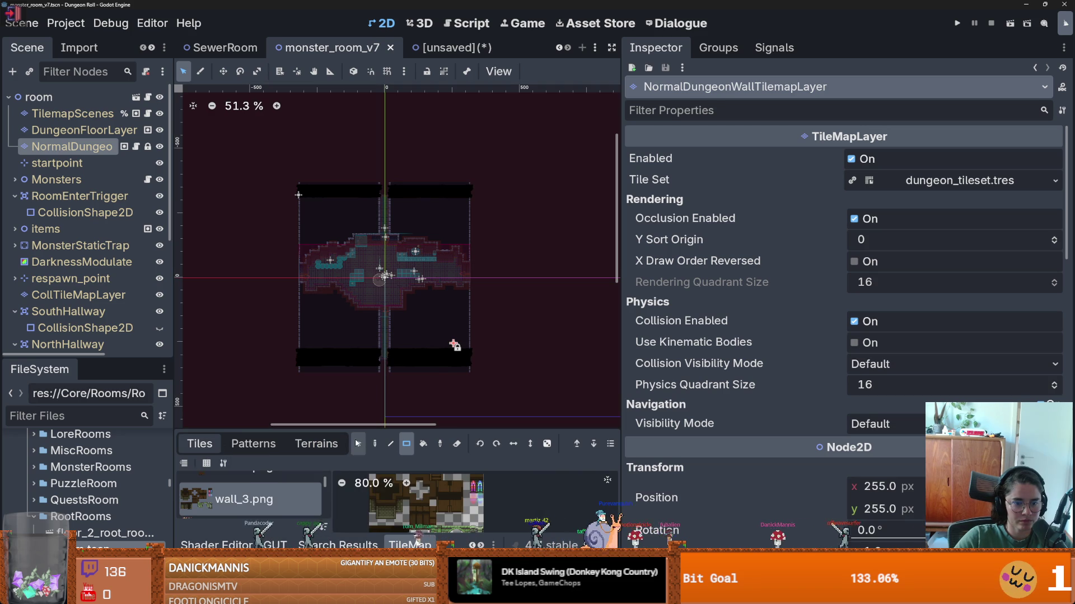
drag(539, 400, 262, 159)
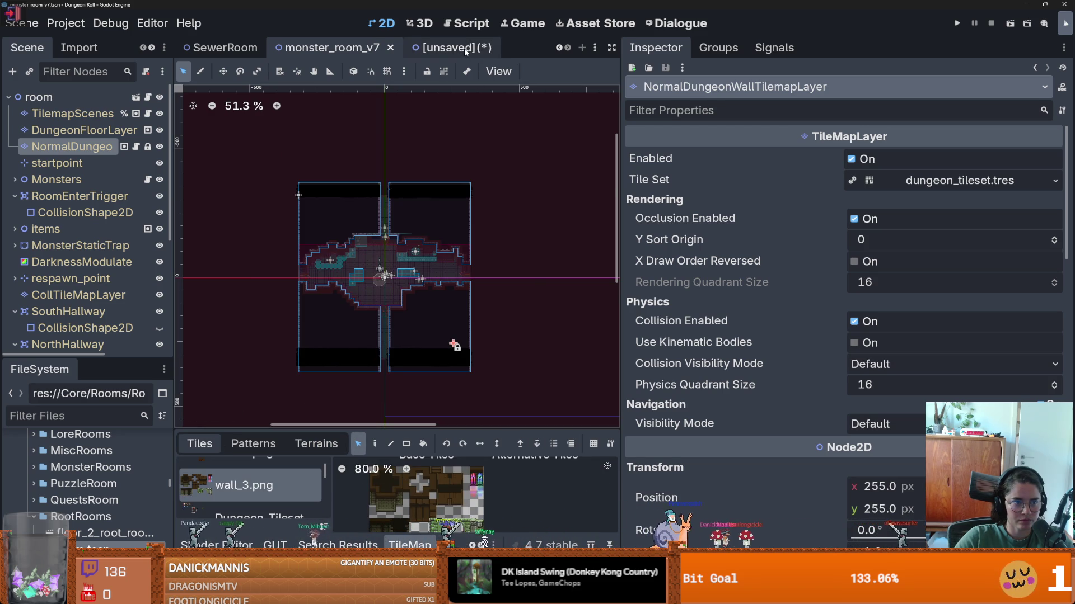
click(442, 47)
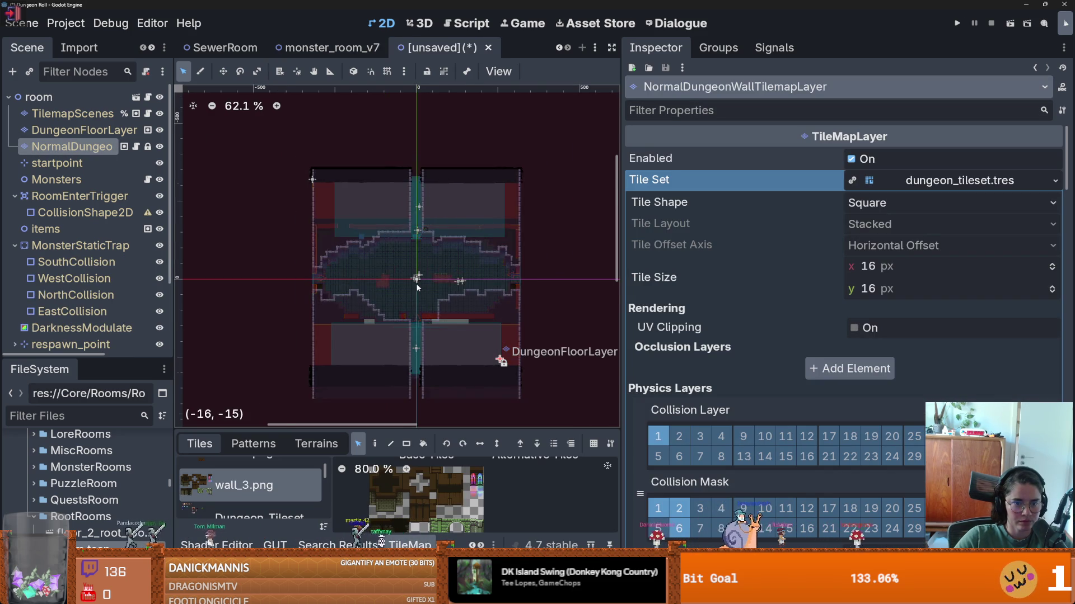
scroll(415, 280, up, 5)
right_click(415, 272)
click(416, 272)
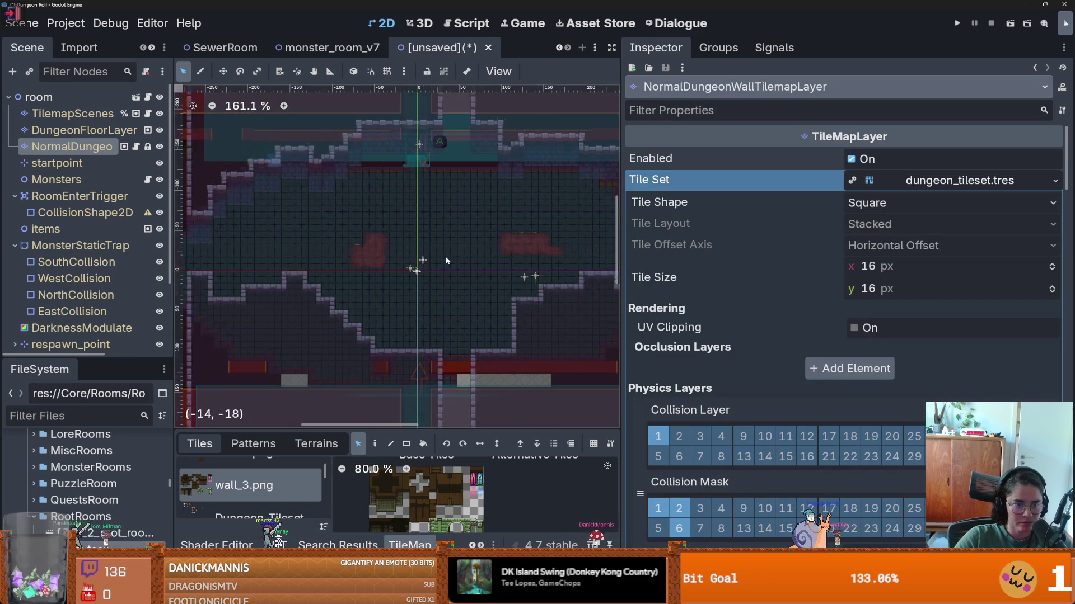
scroll(419, 268, down, 3)
right_click(419, 270)
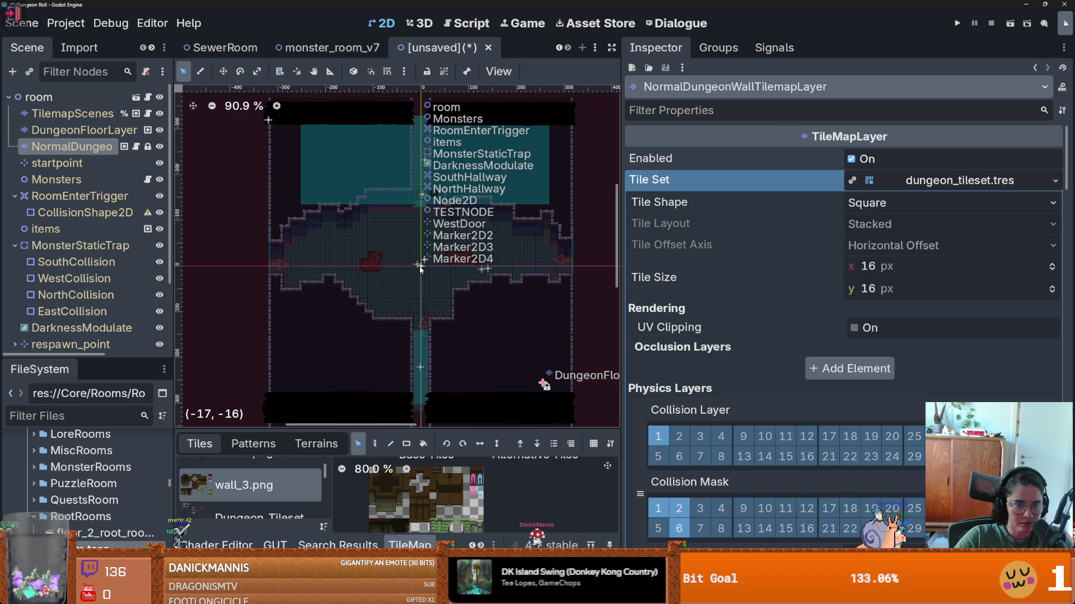
click(420, 268)
scroll(426, 246, down, 2)
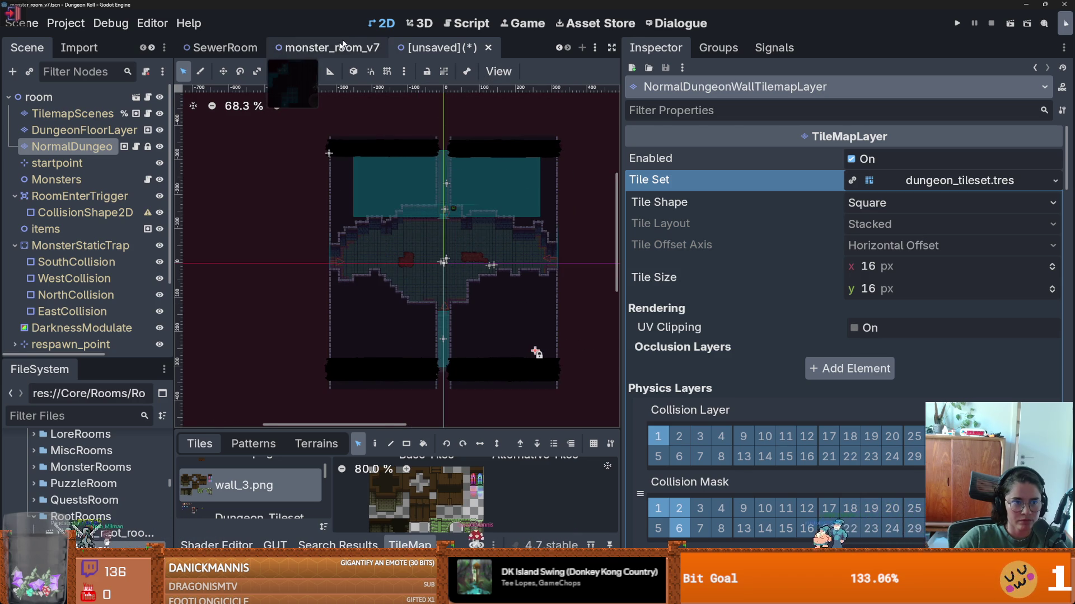
click(333, 47)
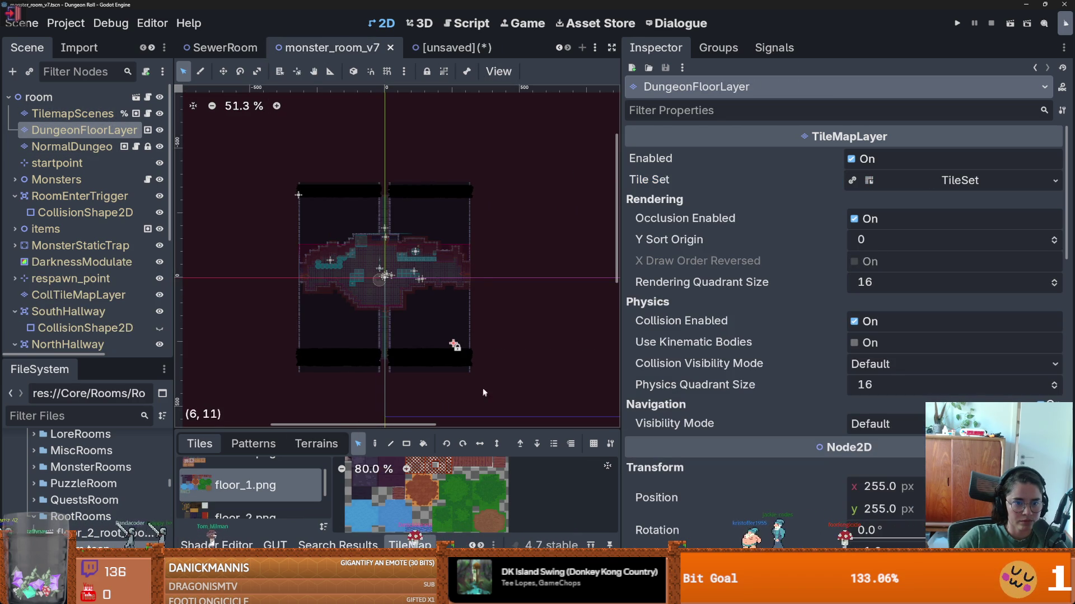
key(ctrl+Tab)
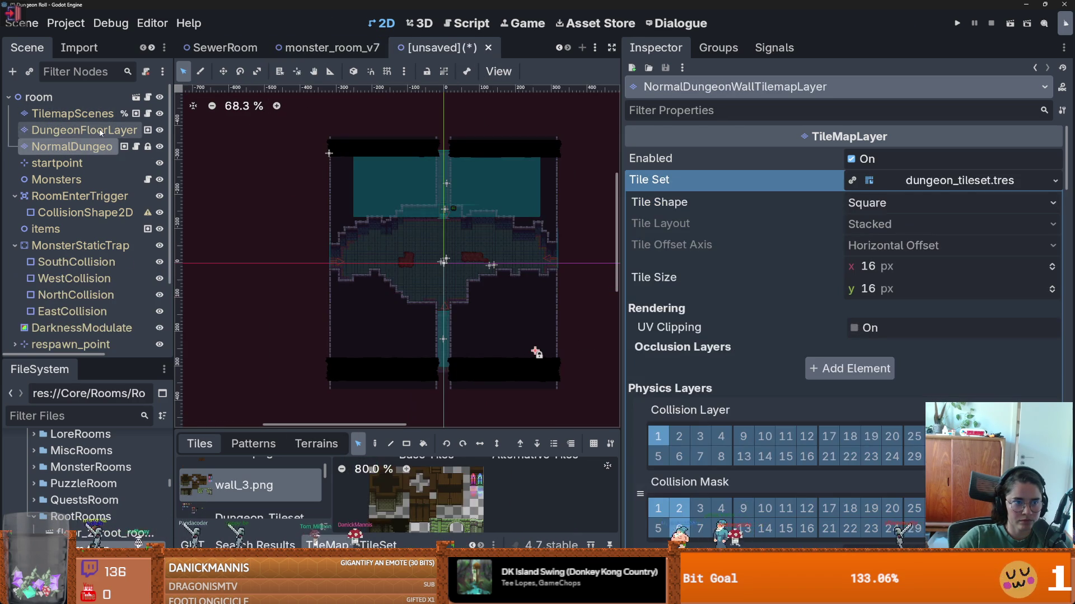
click(101, 130)
alt+right_click(446, 264)
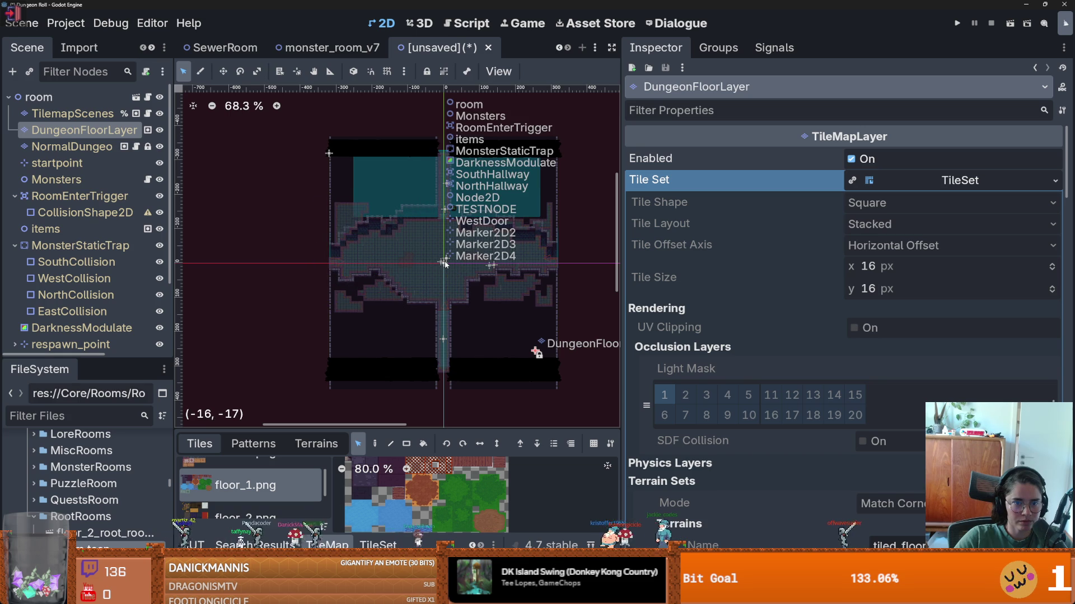
scroll(444, 261, up, 4)
key(Escape)
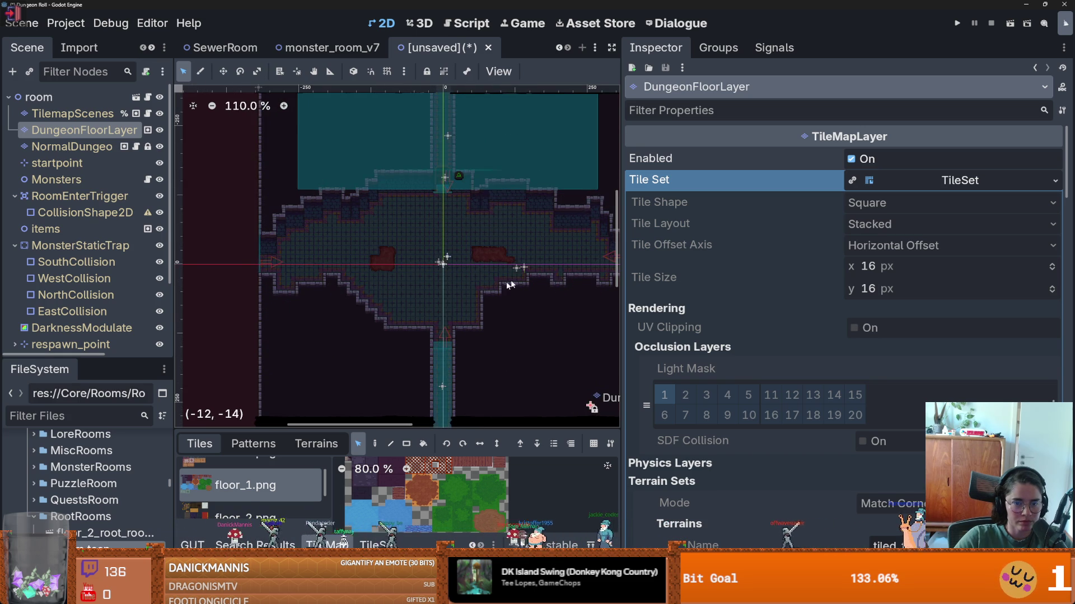
scroll(539, 271, down, 3)
click(328, 47)
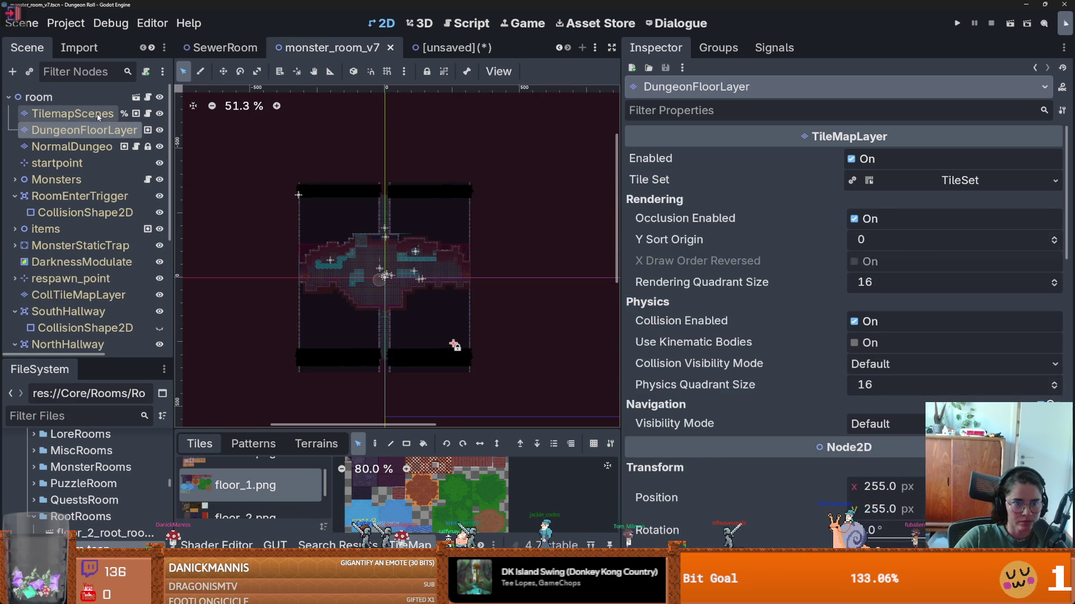
click(445, 48)
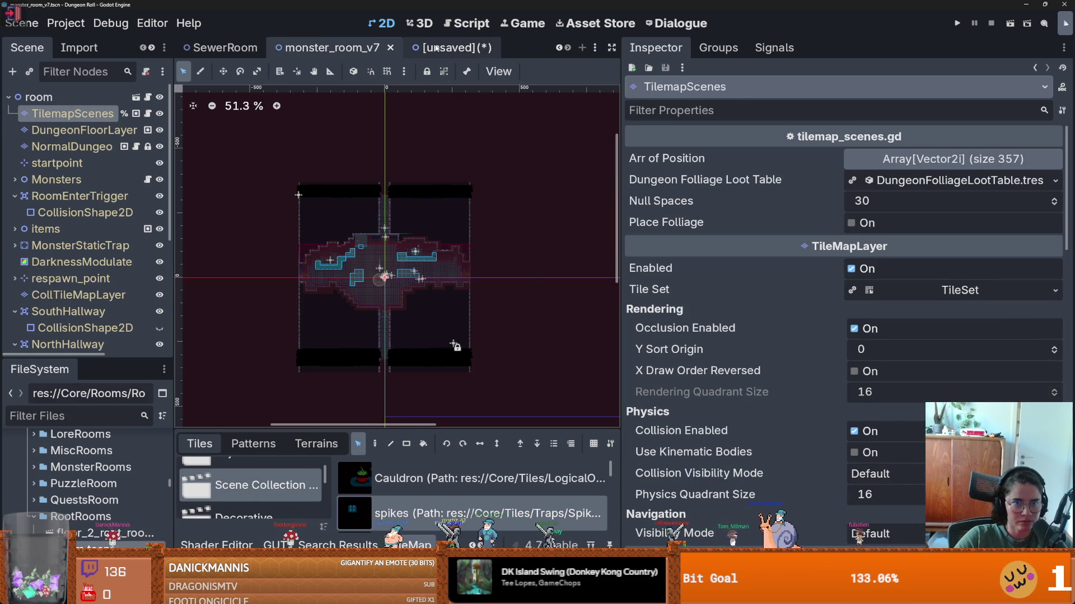
click(103, 113)
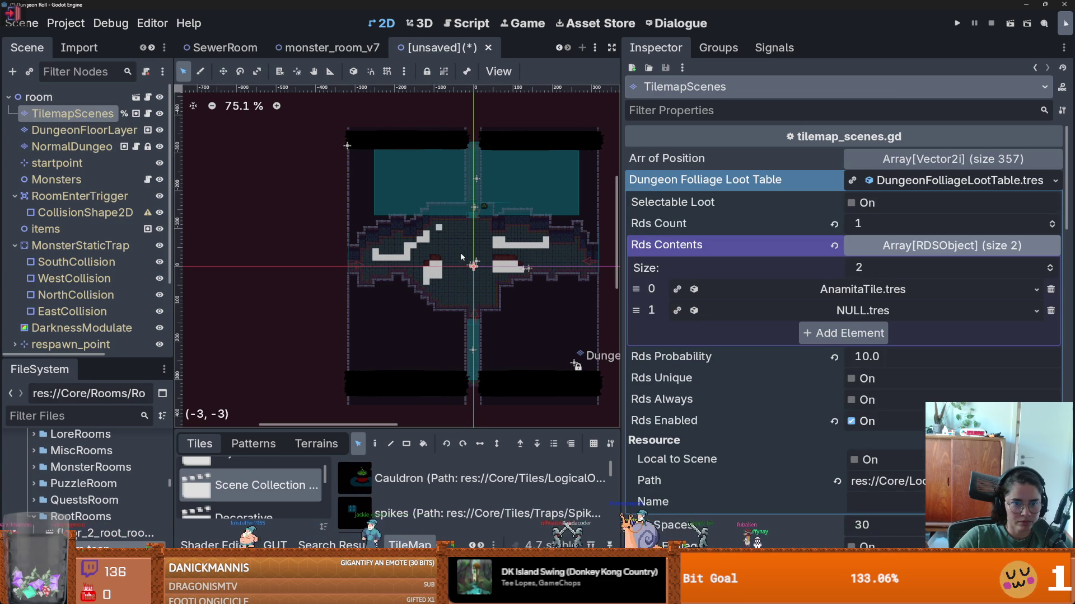
scroll(462, 250, up, 7)
scroll(511, 303, down, 1)
scroll(515, 297, up, 1)
scroll(515, 297, down, 2)
key(ctrl+s)
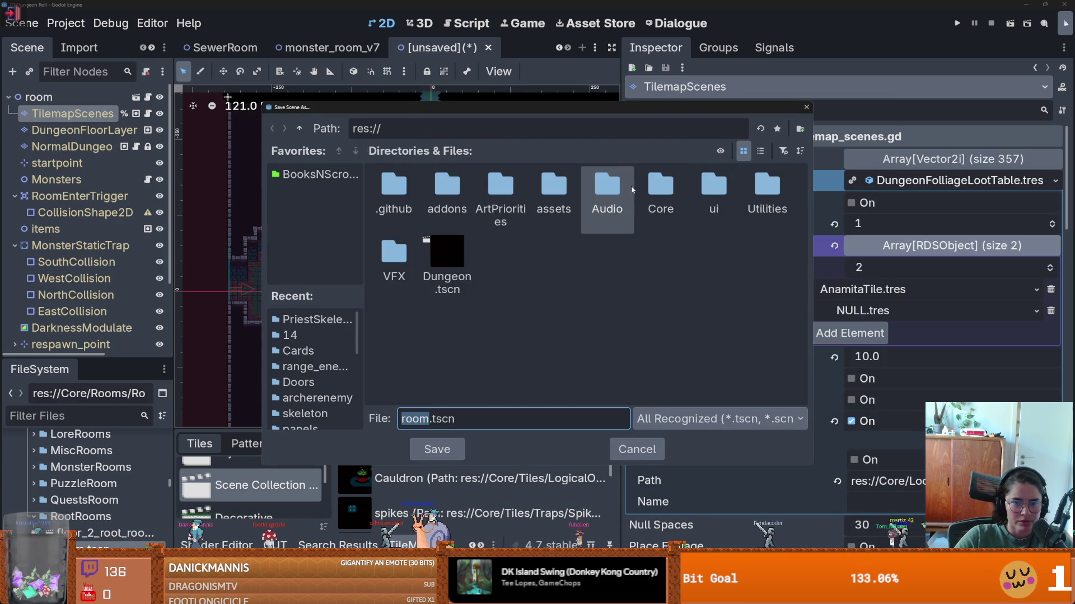
- Copy monster_room_7.tres from monster_room_v7's Room Res and paste it into the unsaved room's root node
double_click(661, 191)
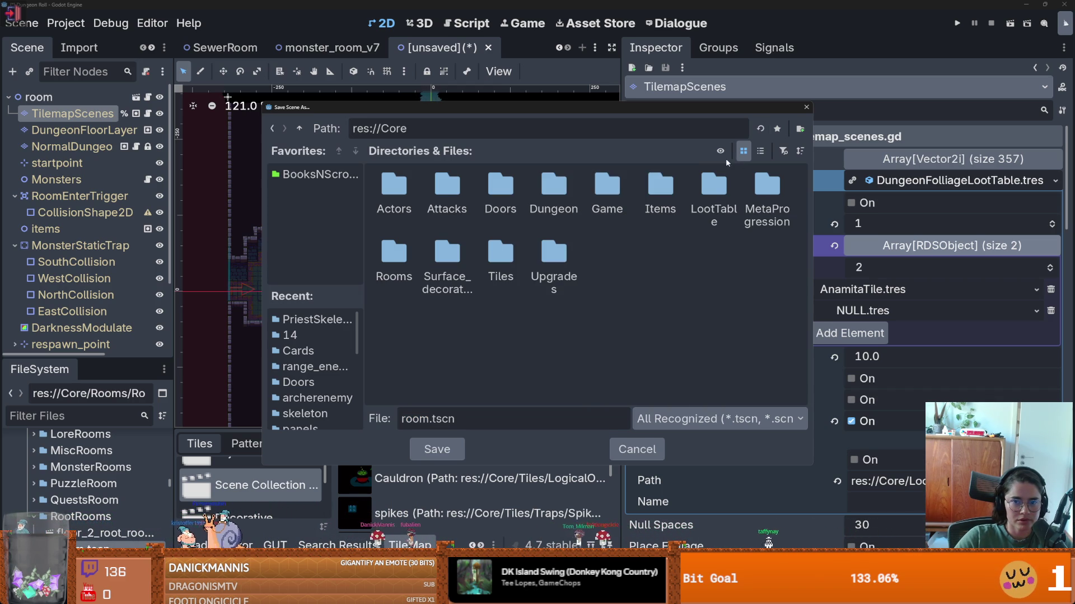
click(806, 107)
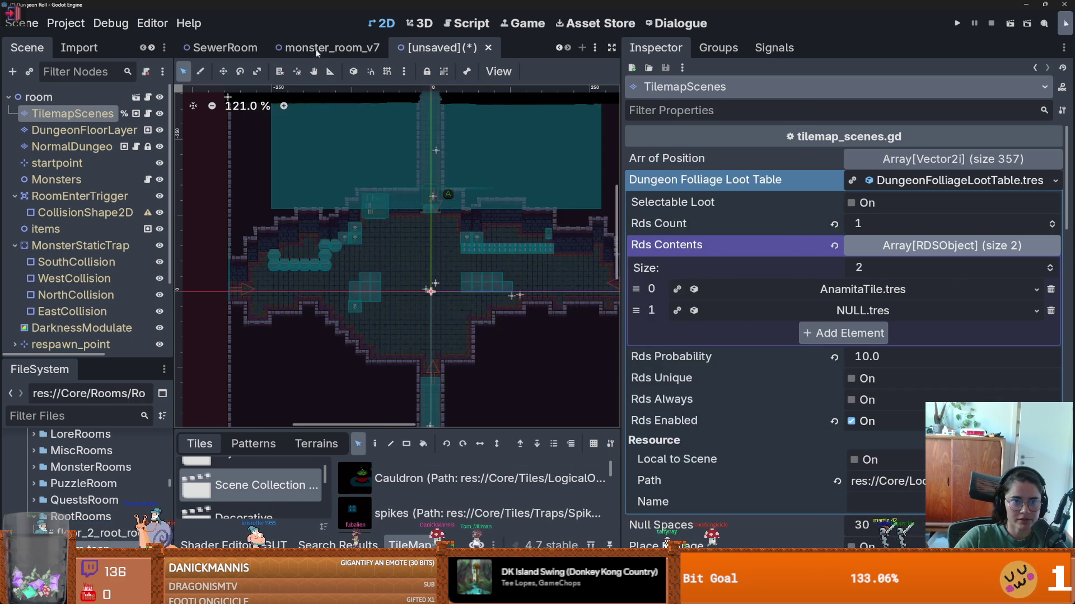
key(ctrl+shift+Tab)
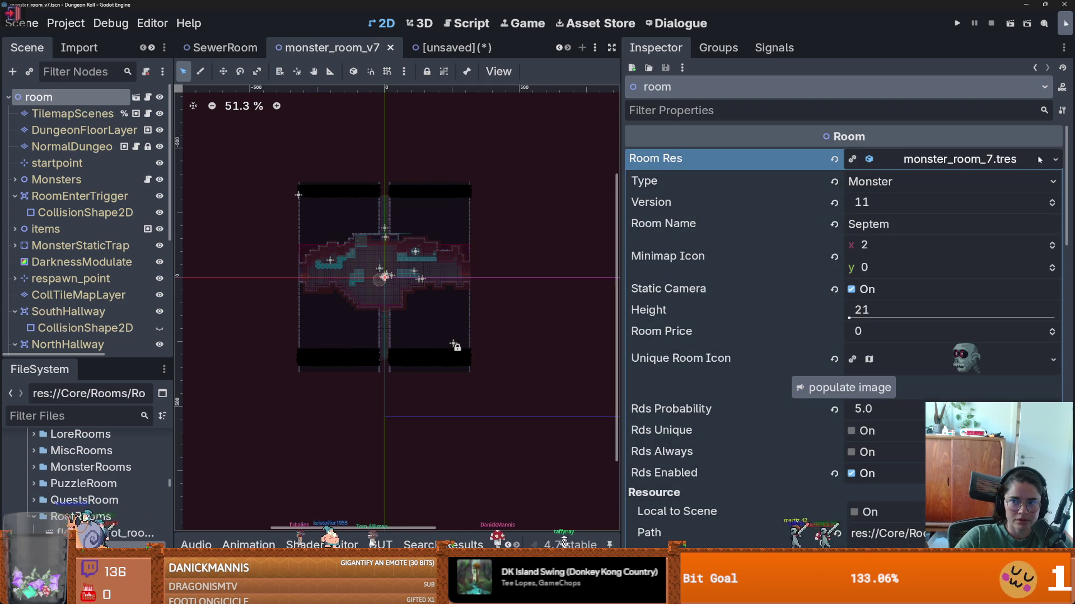
click(1055, 160)
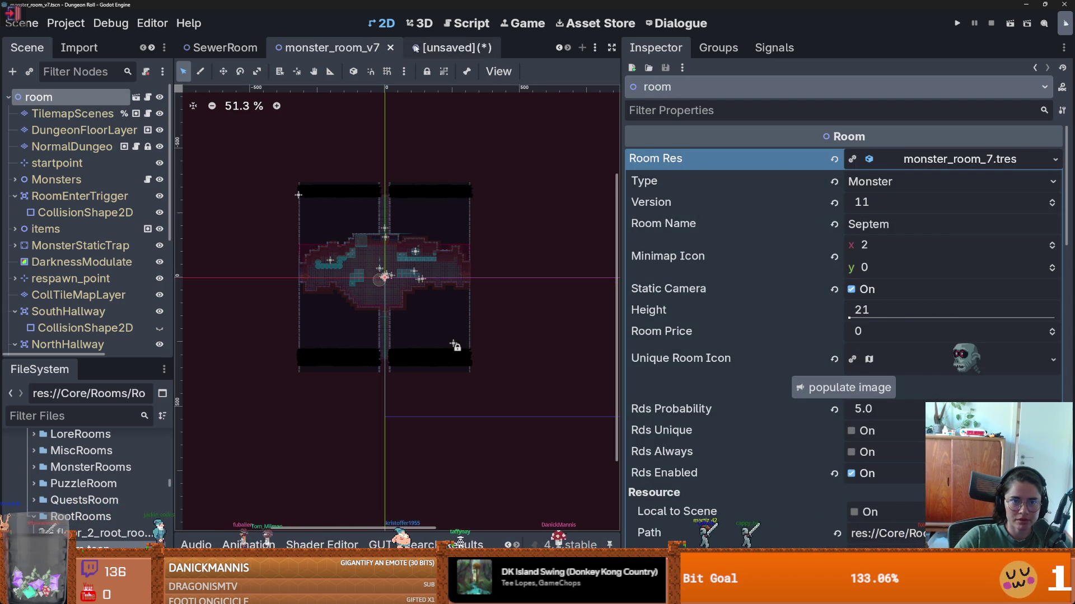
click(416, 48)
click(69, 98)
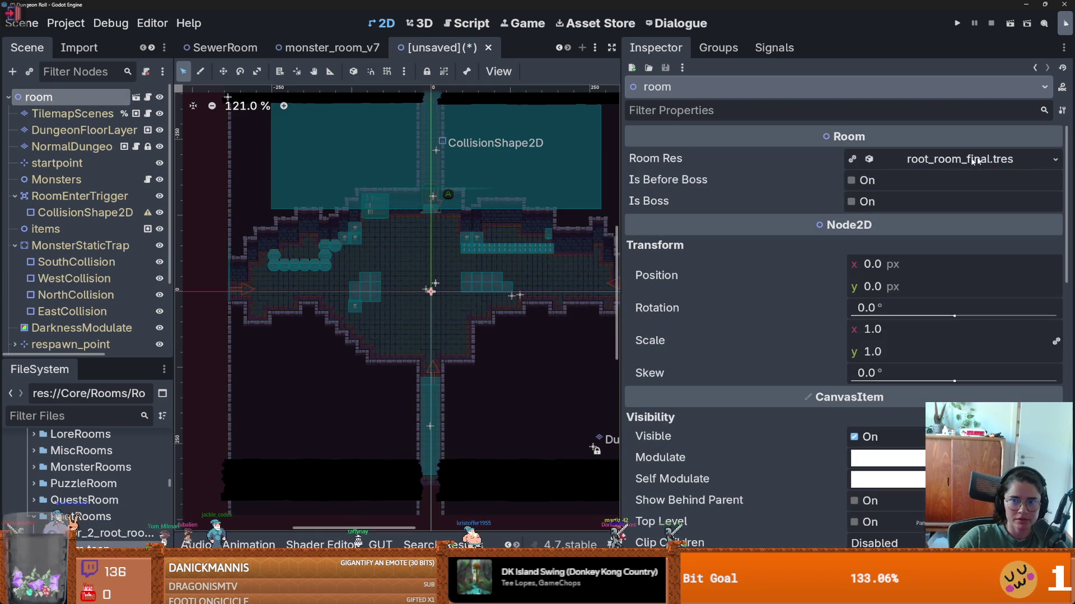
click(1054, 163)
click(974, 396)
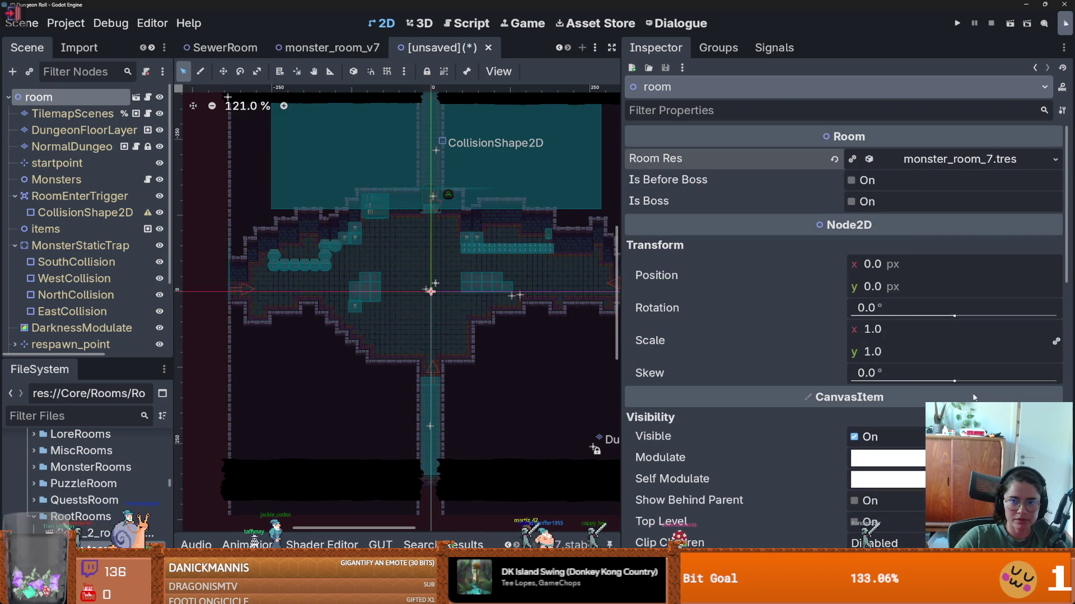
key(ctrl+s)
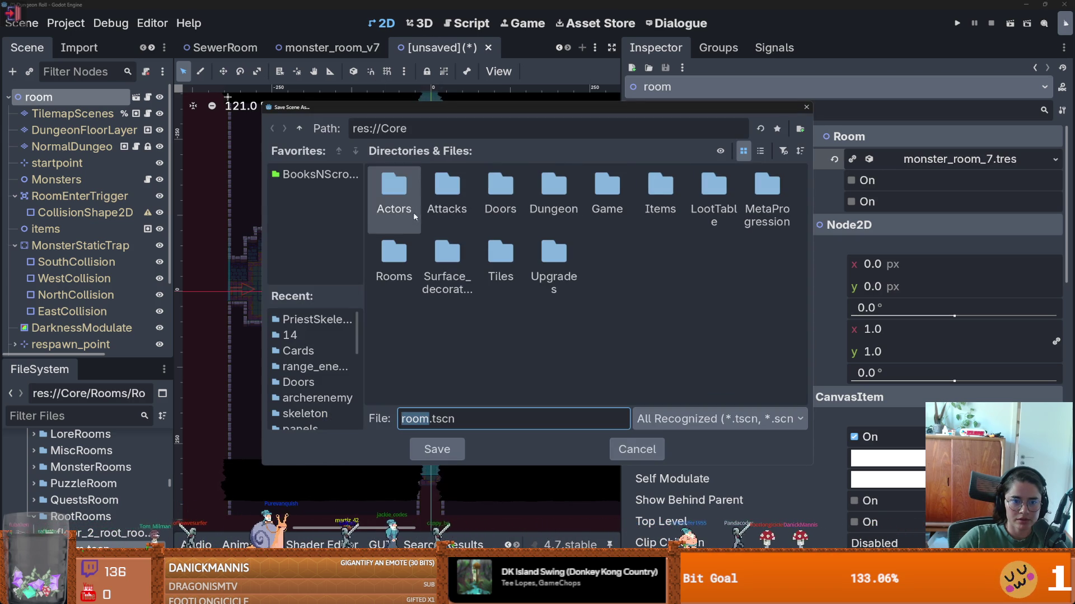
- Browse to Core/Rooms/RoomScenes/MonsterRooms/7 and save over monster_room_v7.tscn, which hits an open-scene warning
double_click(393, 255)
double_click(393, 190)
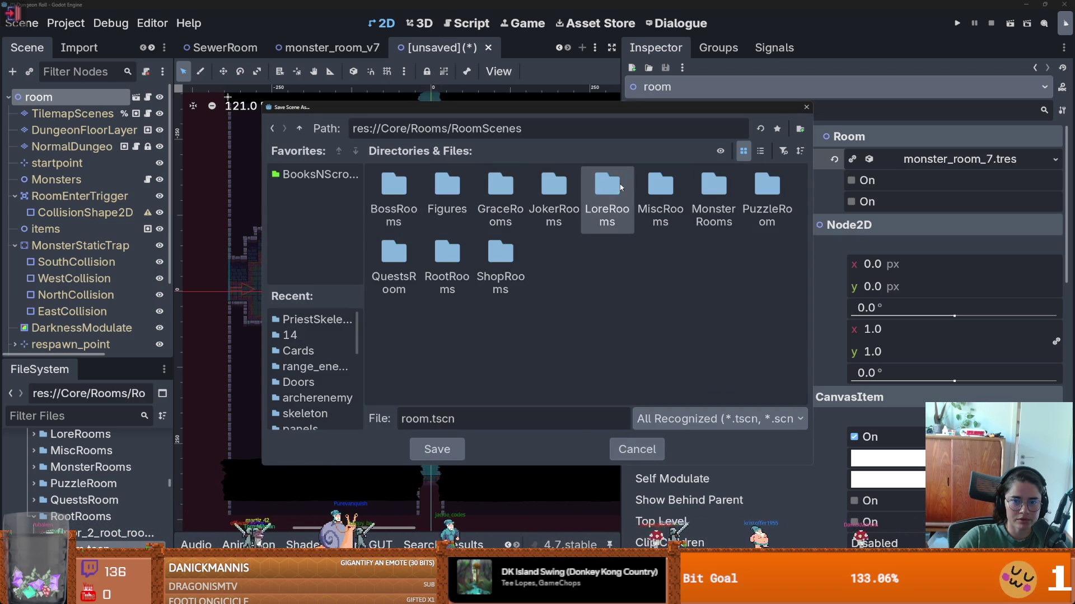
double_click(714, 193)
double_click(713, 191)
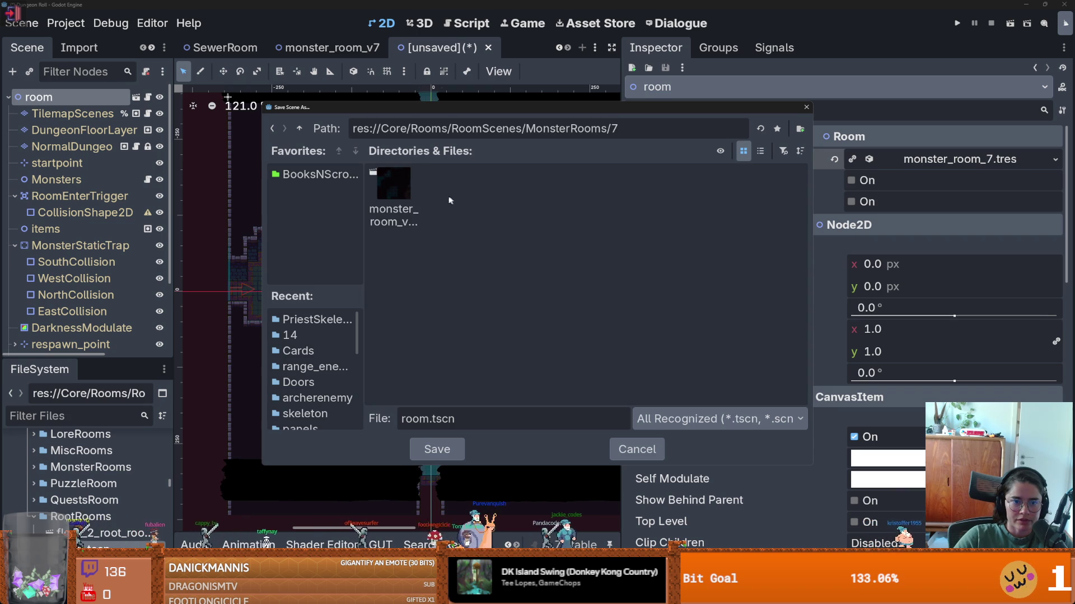
click(409, 195)
click(450, 451)
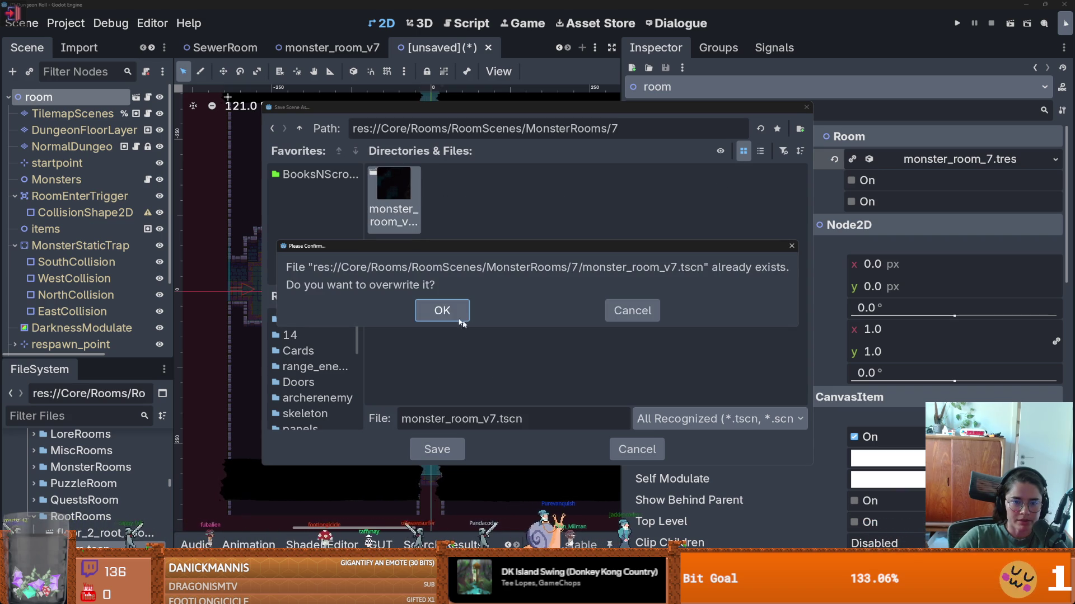
click(437, 310)
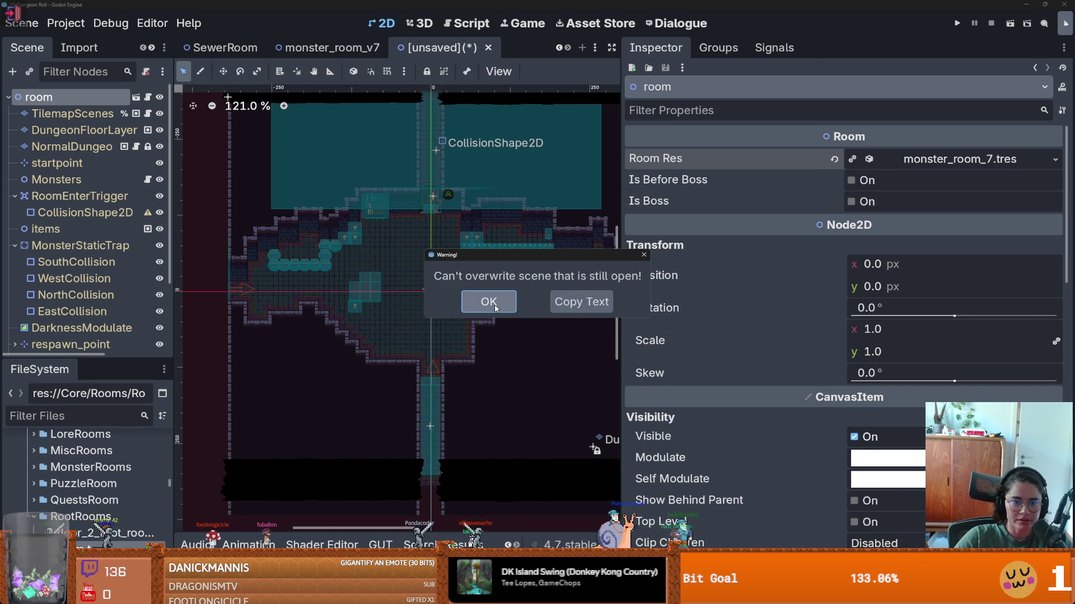
click(488, 302)
- Close the open monster_room_v7 tab, then save over monster_room_v7.tscn again and confirm the overwrite
click(377, 50)
click(390, 49)
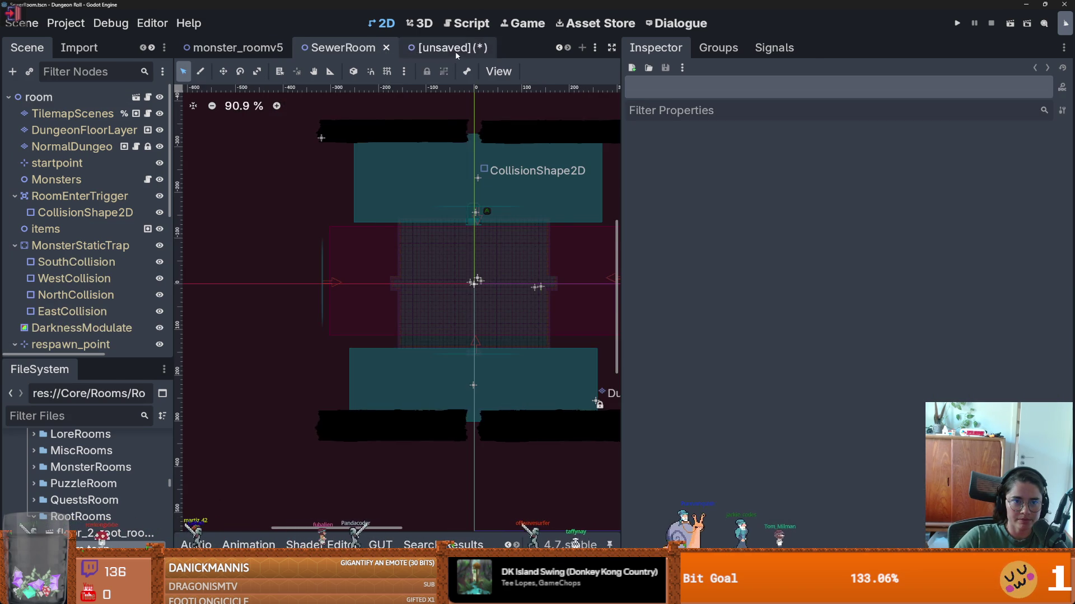
key(ctrl+s)
click(393, 193)
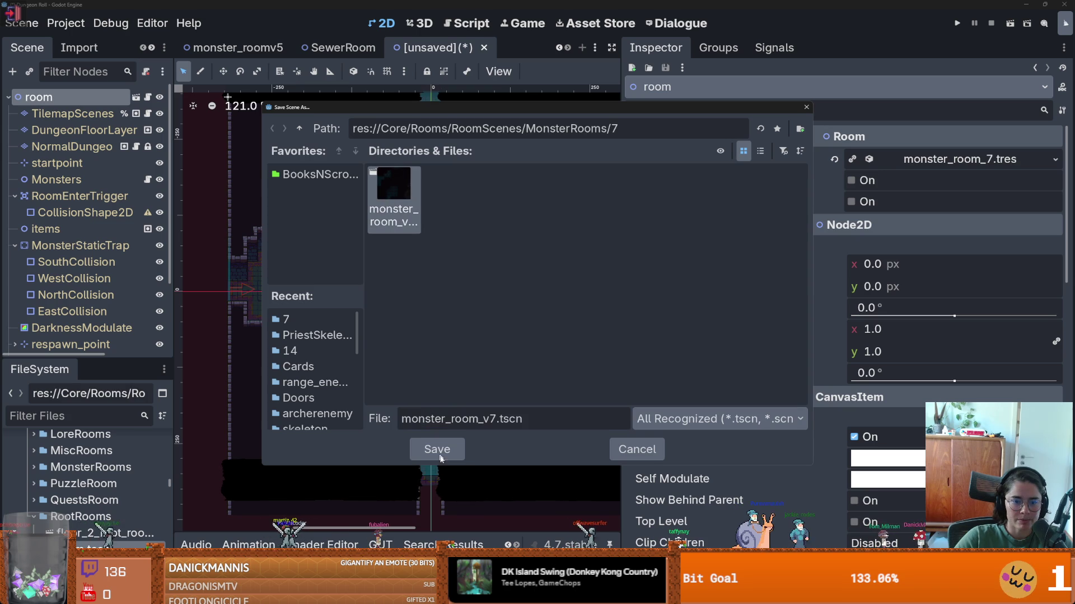
click(438, 449)
click(455, 307)
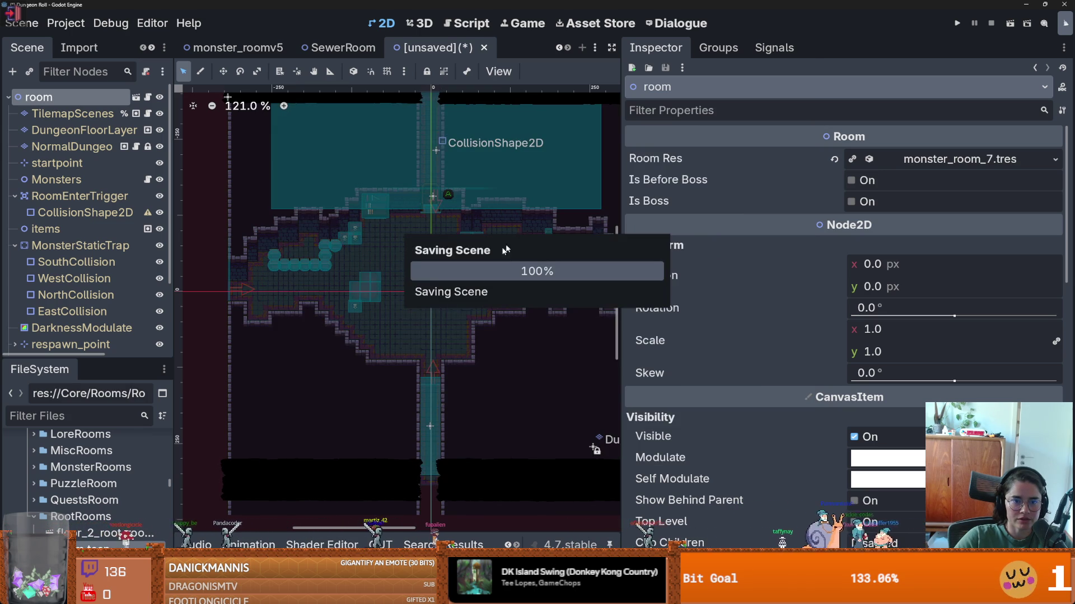
click(353, 48)
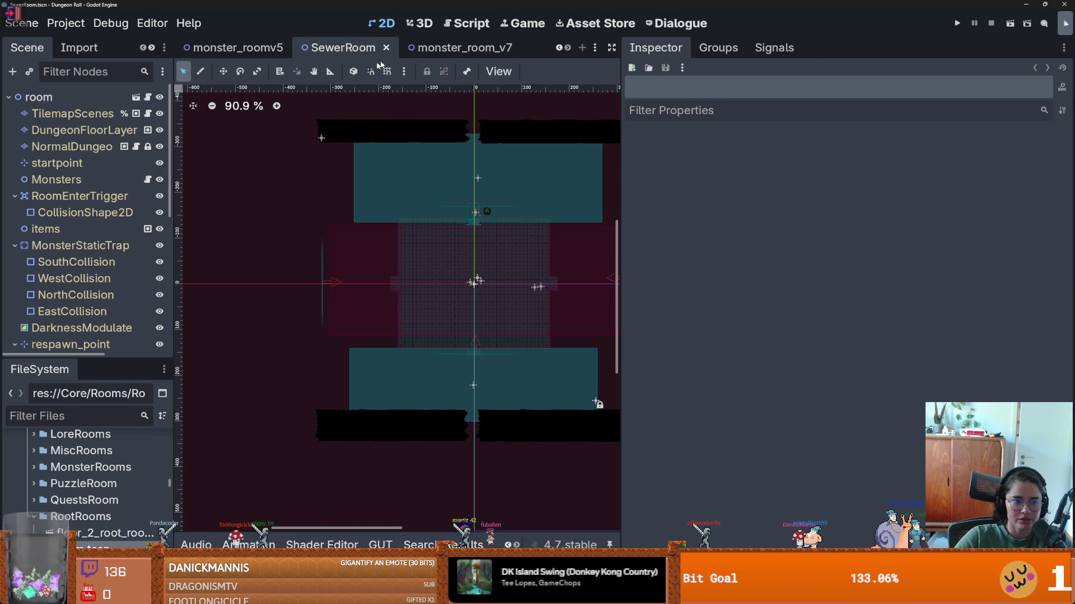
- Locate SewerRoom.tscn in FileSystem from its scene tab and delete it, confirming Remove
right_click(379, 51)
click(426, 132)
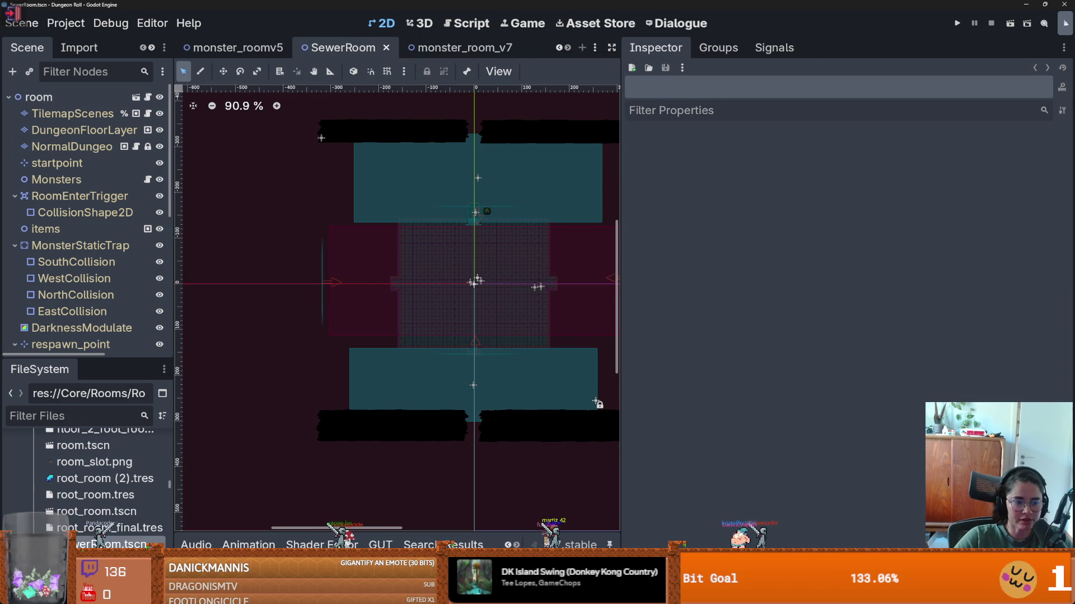
right_click(100, 544)
click(140, 473)
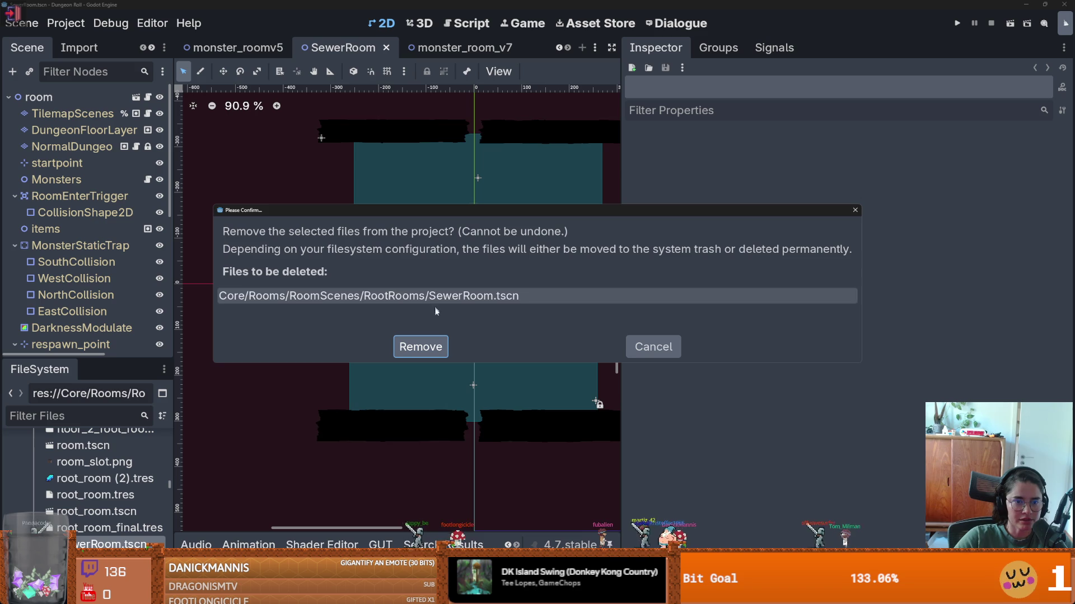
click(417, 348)
key(ctrl+s)
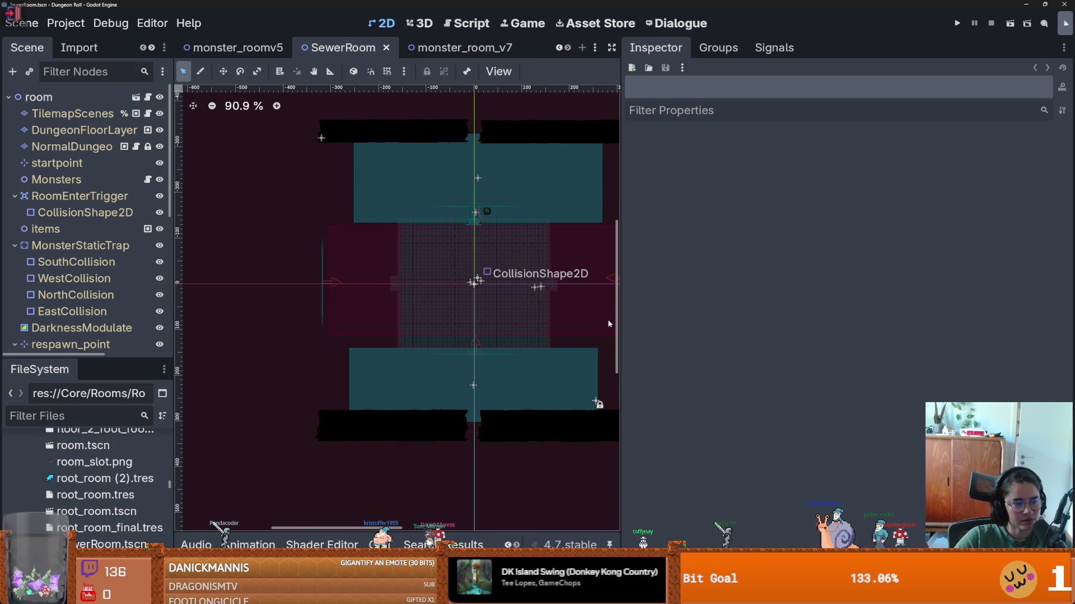
drag(621, 322, 957, 322)
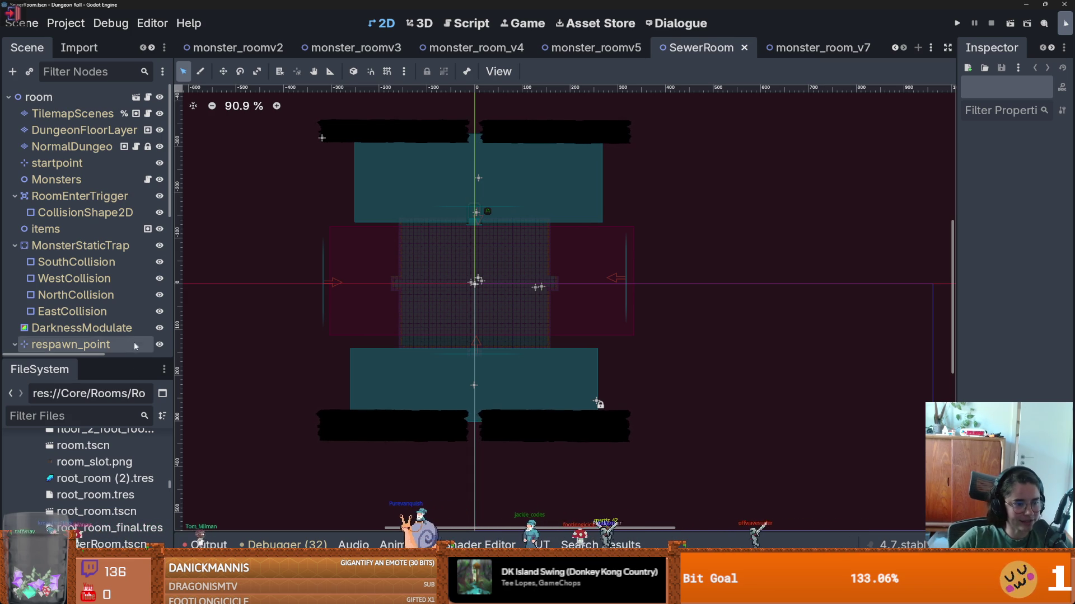
drag(90, 358, 89, 107)
scroll(152, 290, up, 20)
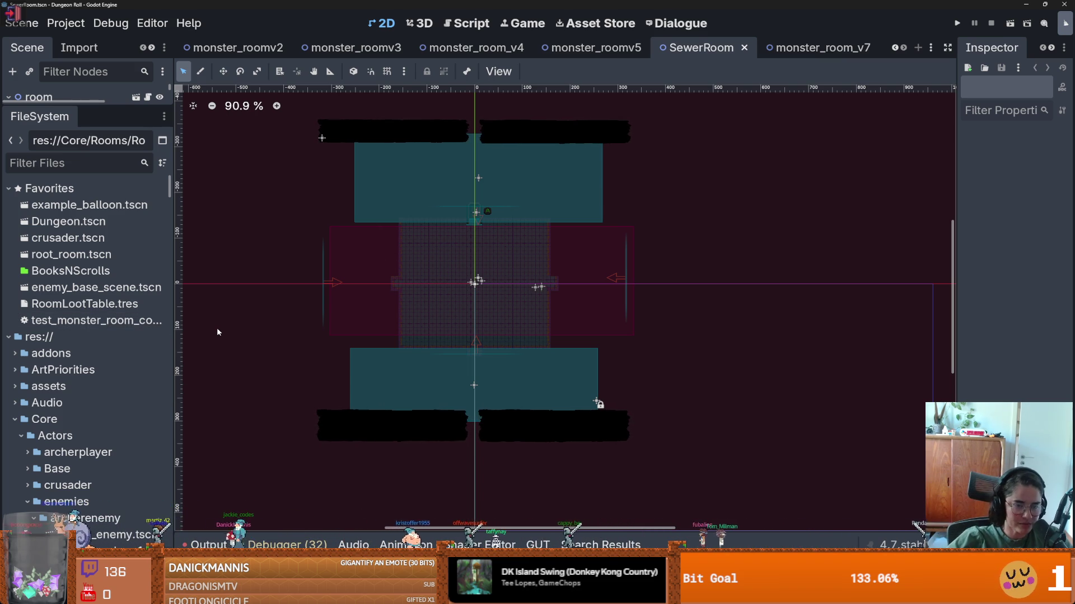
- Show the Debugger's Errors list of 32 errors
click(264, 544)
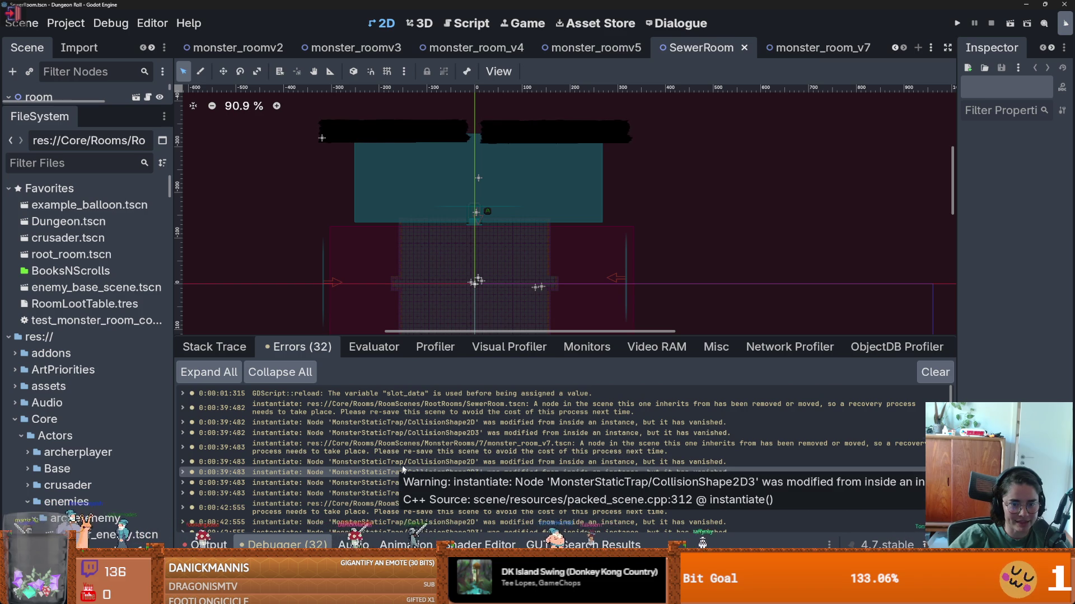
scroll(455, 463, down, 1)
scroll(59, 386, down, 5)
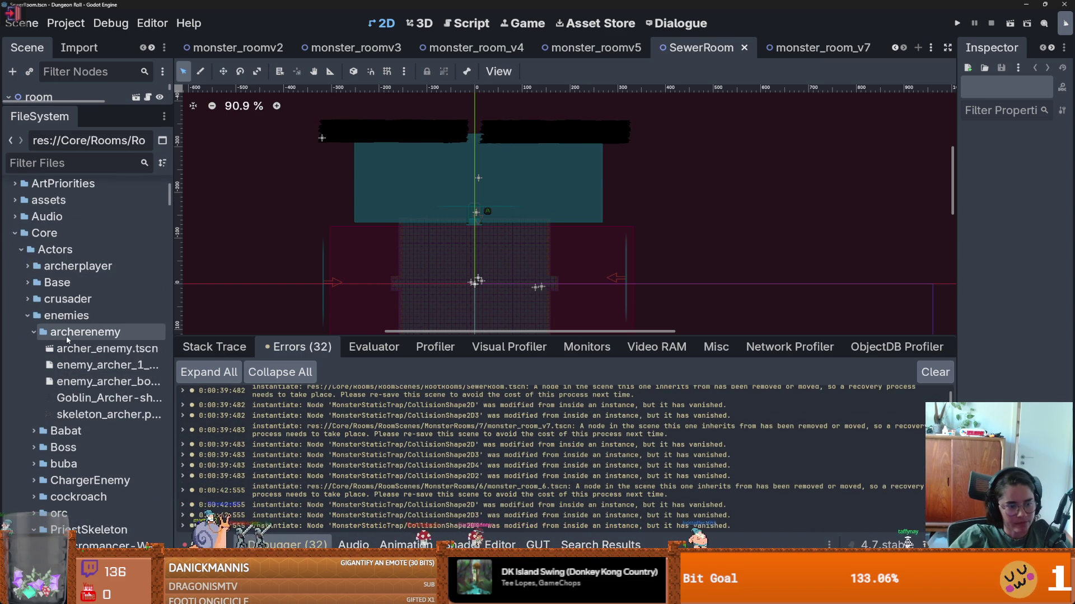
- Collapse the Actors, Game, Items, LootTable, MetaProgression and Figures folders in FileSystem
click(23, 250)
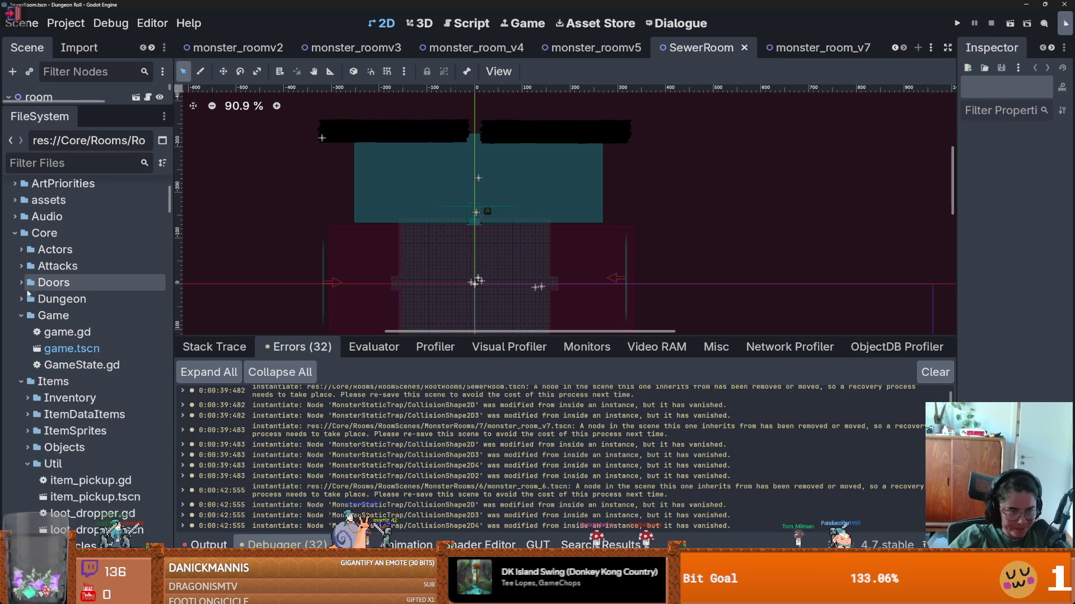
click(22, 316)
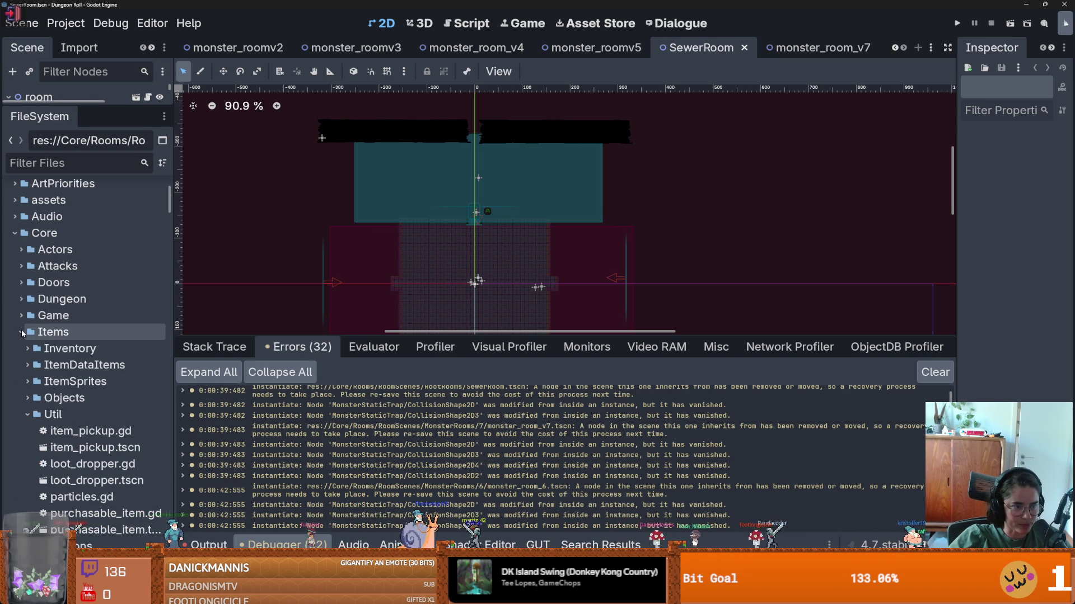
click(22, 333)
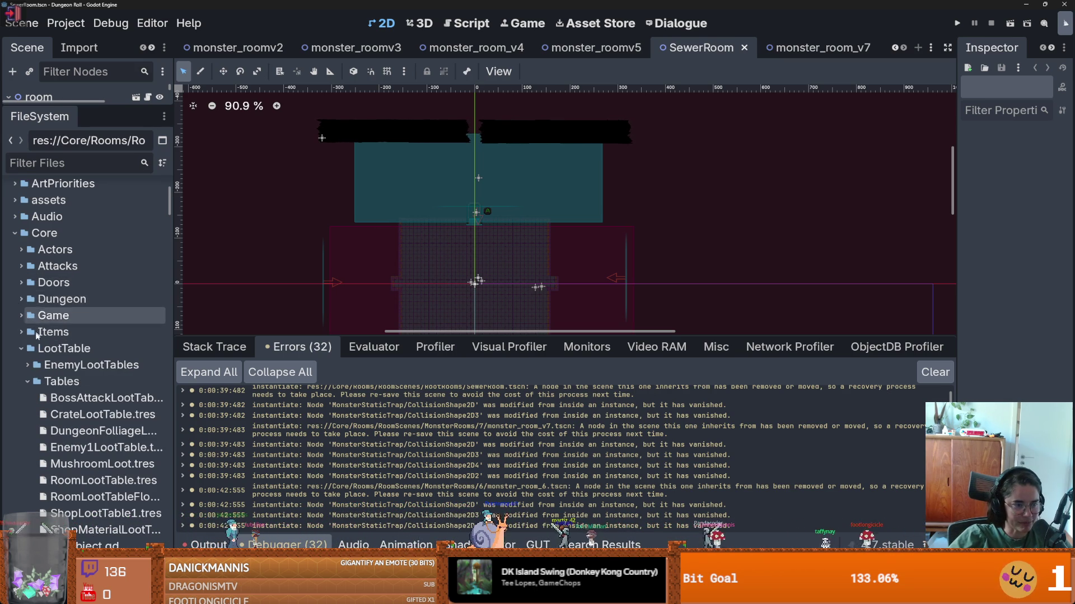
scroll(19, 312, up, 2)
scroll(17, 329, down, 3)
click(21, 302)
click(21, 319)
click(66, 384)
scroll(65, 386, down, 1)
click(66, 386)
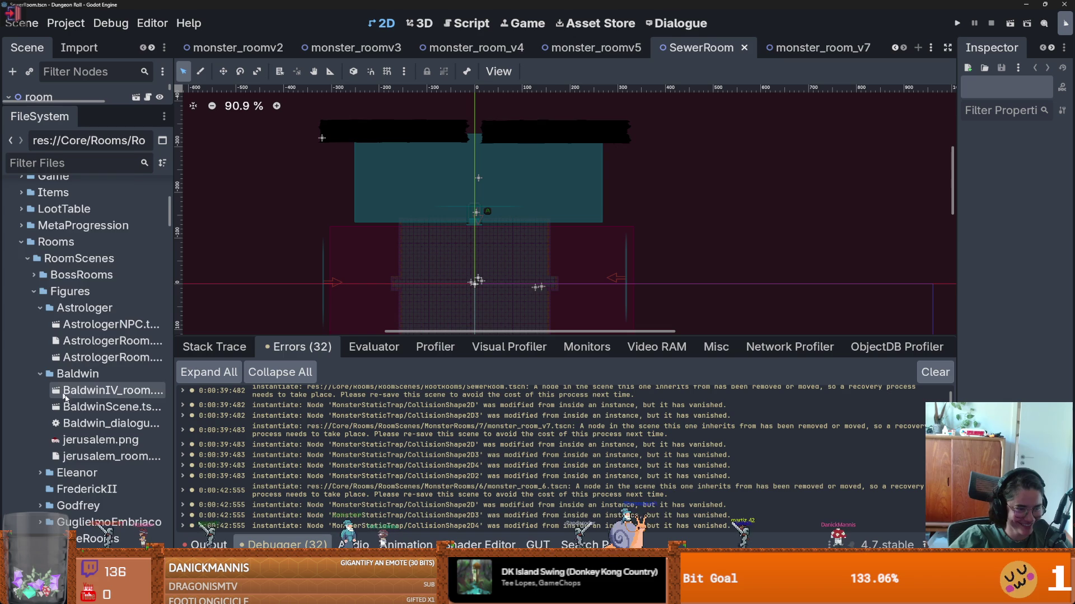
scroll(66, 386, down, 5)
scroll(53, 368, up, 6)
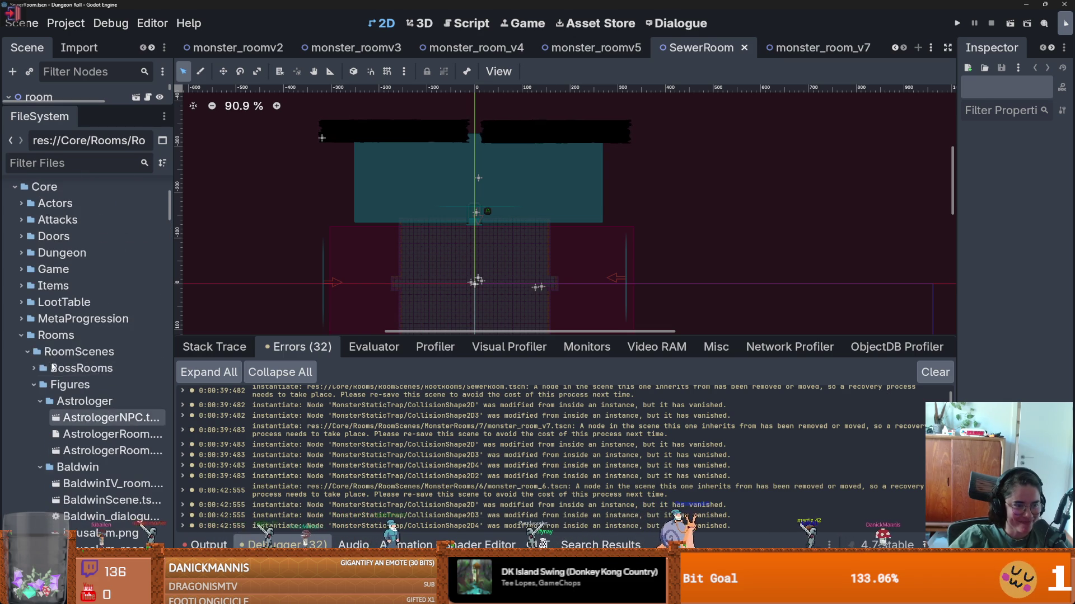
click(32, 389)
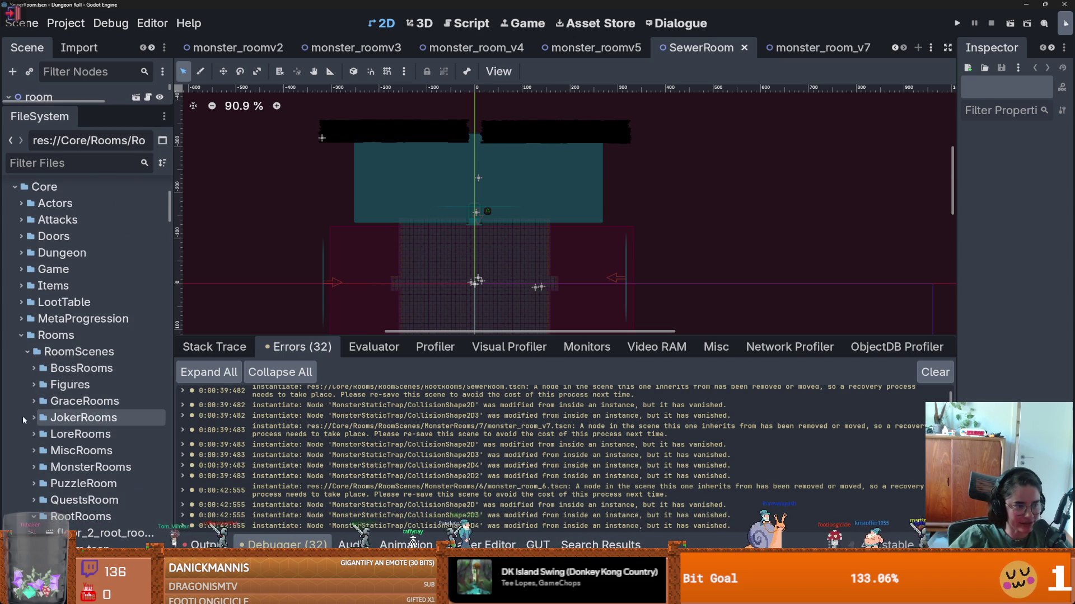
- Expand MonsterRooms, then open and re-save monster_room_6 and monster_room_9 via their tabs' Save Scene
click(33, 468)
scroll(93, 461, down, 10)
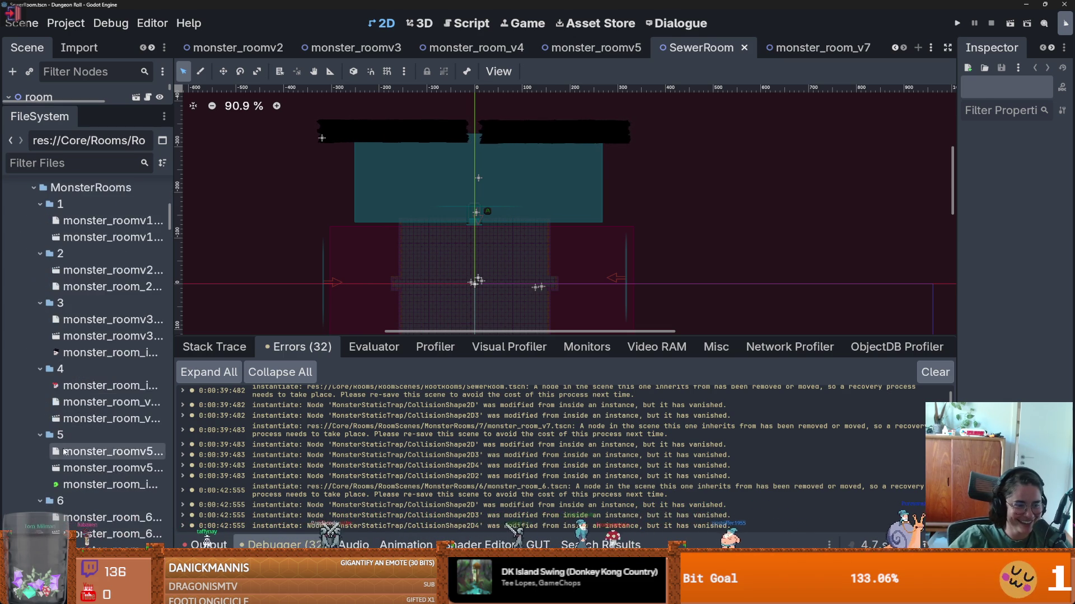
double_click(106, 394)
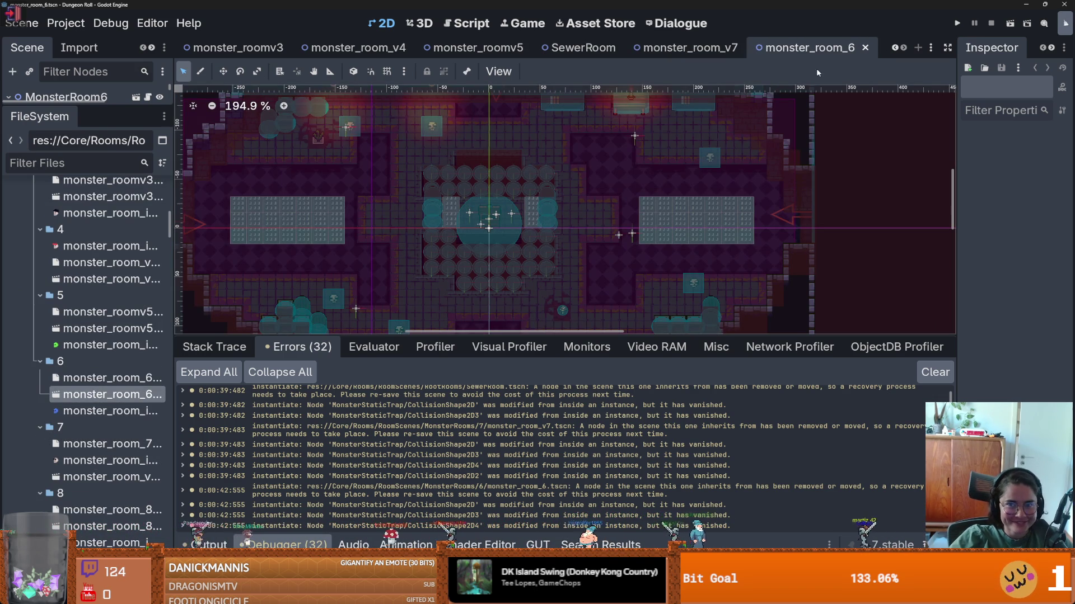
right_click(809, 51)
click(840, 82)
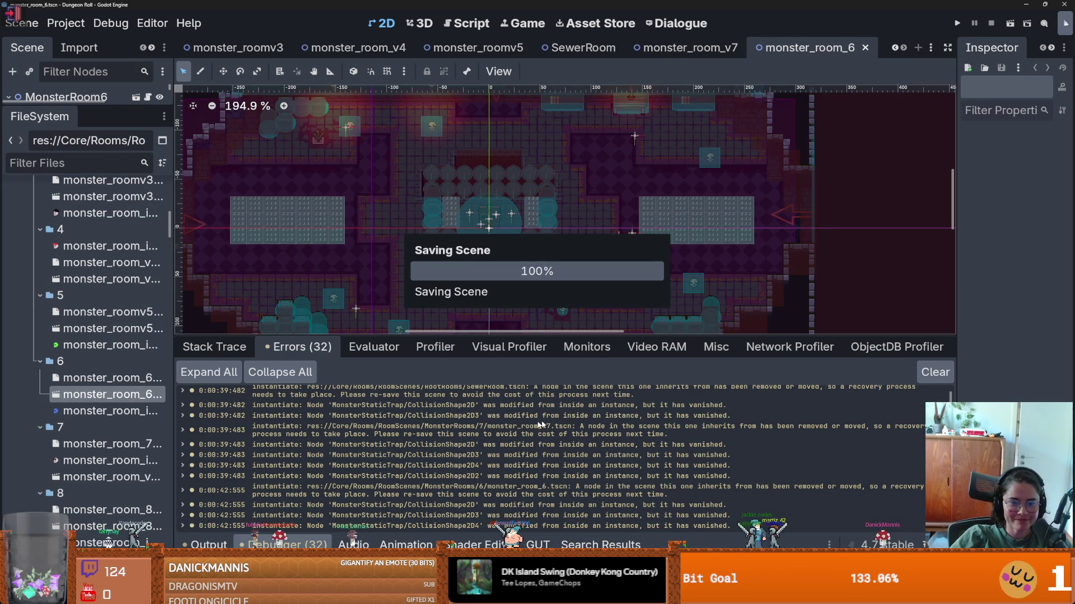
scroll(96, 407, down, 5)
double_click(106, 406)
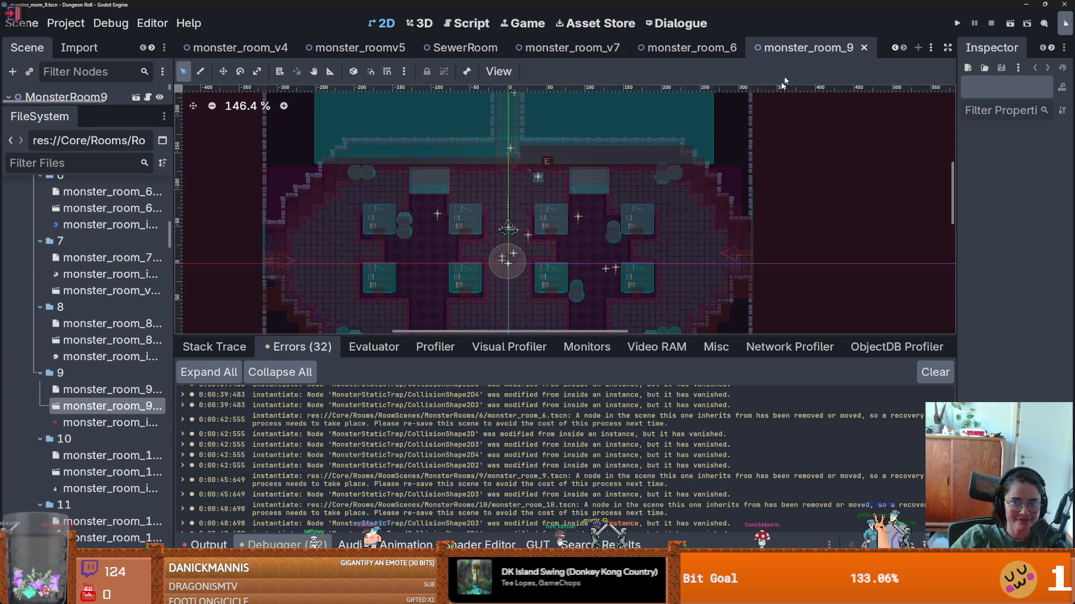
right_click(784, 48)
click(823, 77)
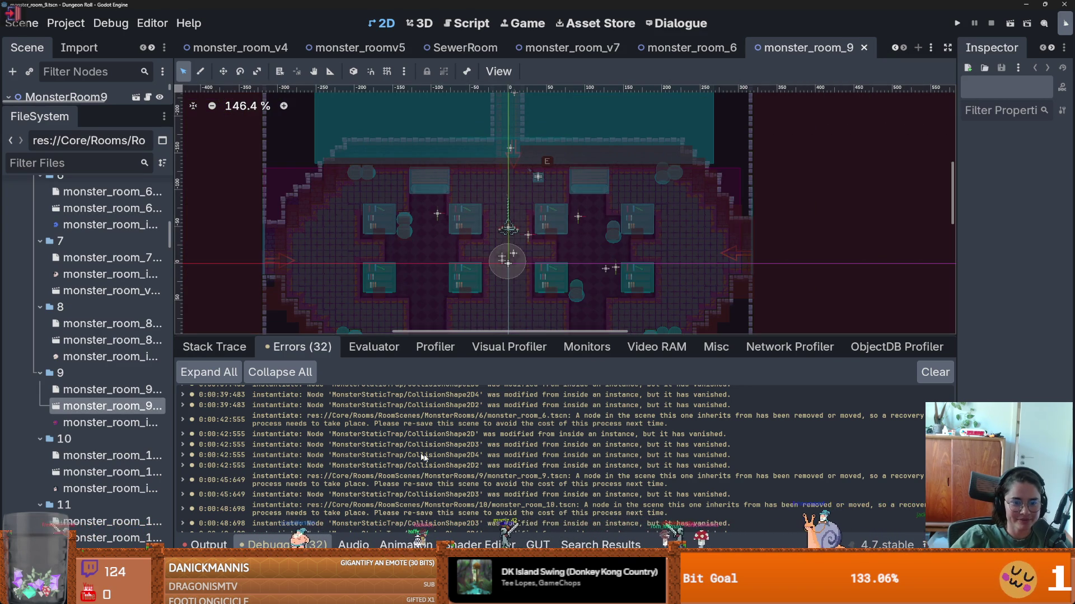
- Open and re-save monster_room_10 and monster_room_11 the same way
double_click(101, 472)
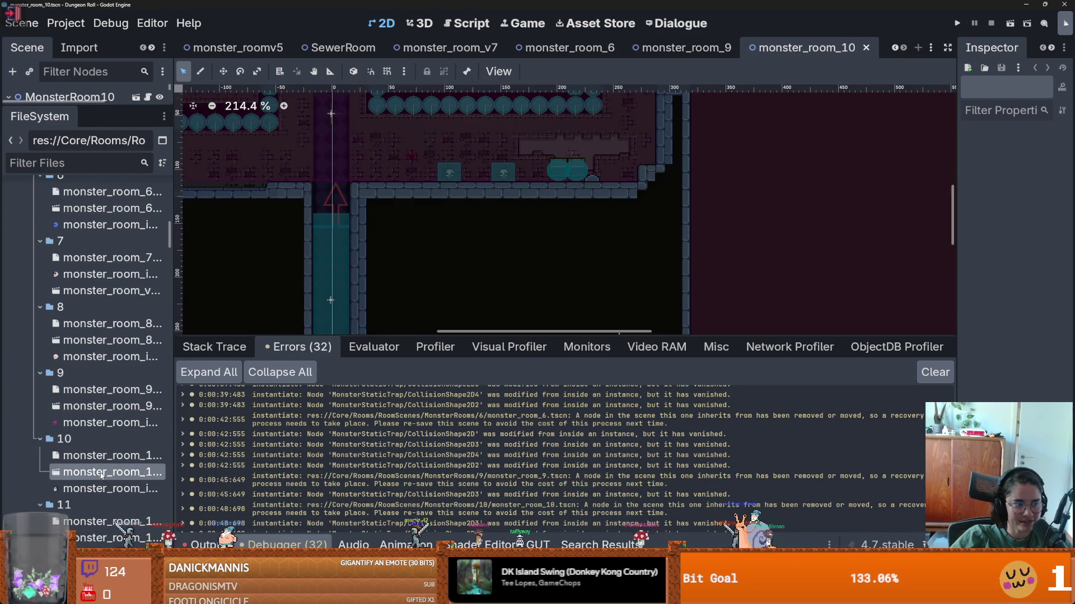
right_click(801, 52)
click(849, 80)
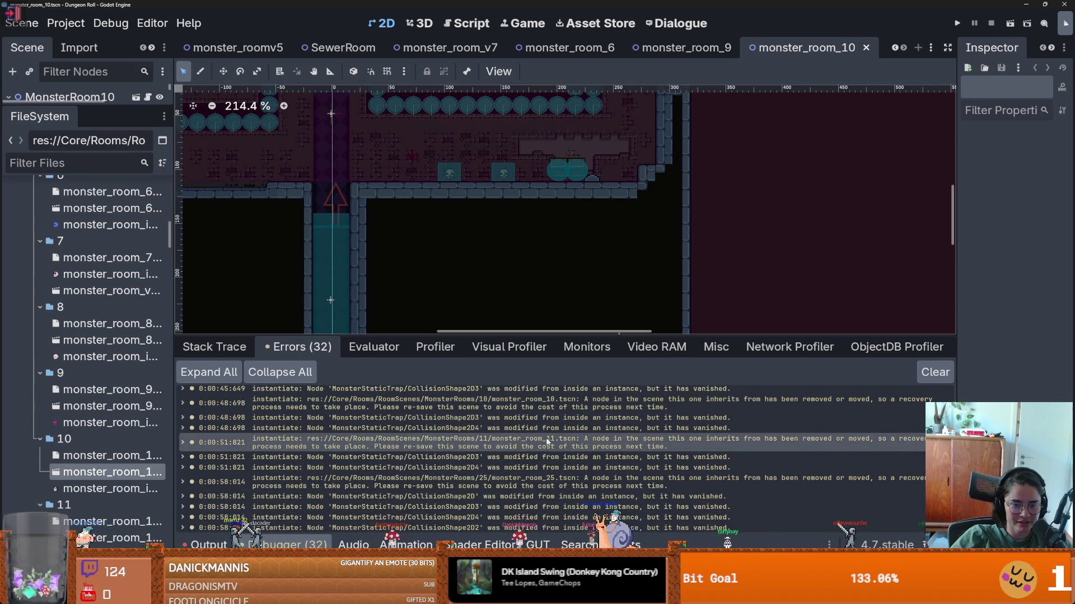
scroll(83, 370, down, 5)
double_click(84, 352)
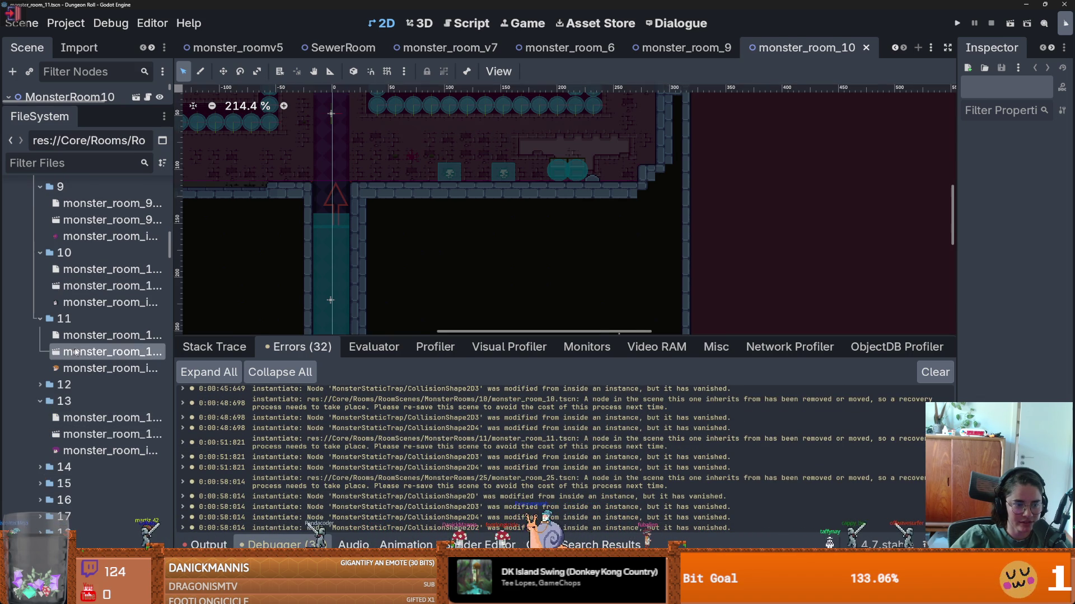
right_click(800, 50)
click(847, 79)
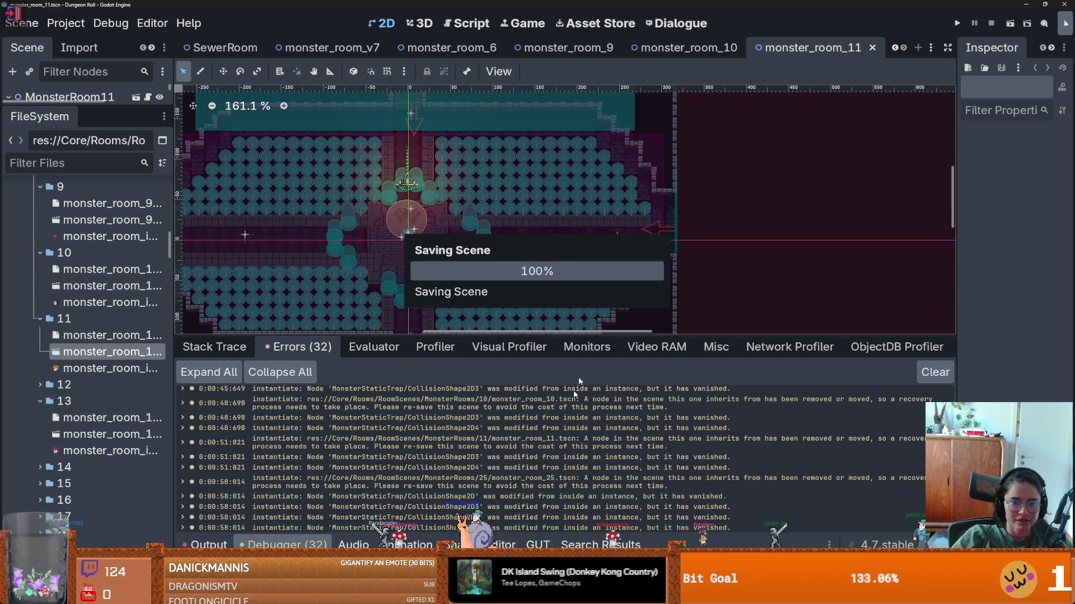
scroll(95, 442, down, 3)
scroll(95, 442, down, 1)
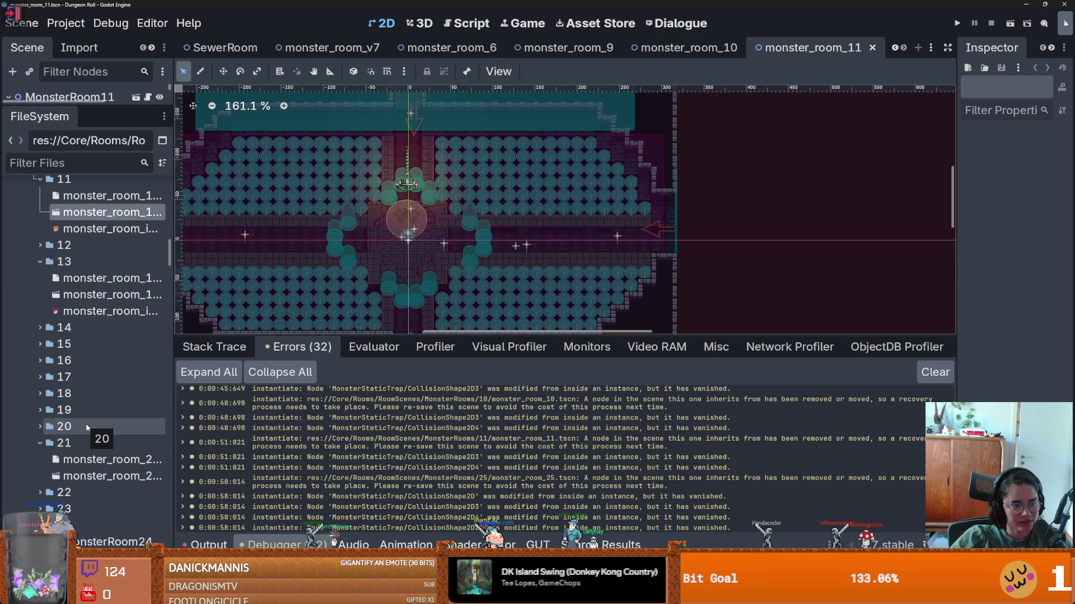
scroll(87, 428, down, 1)
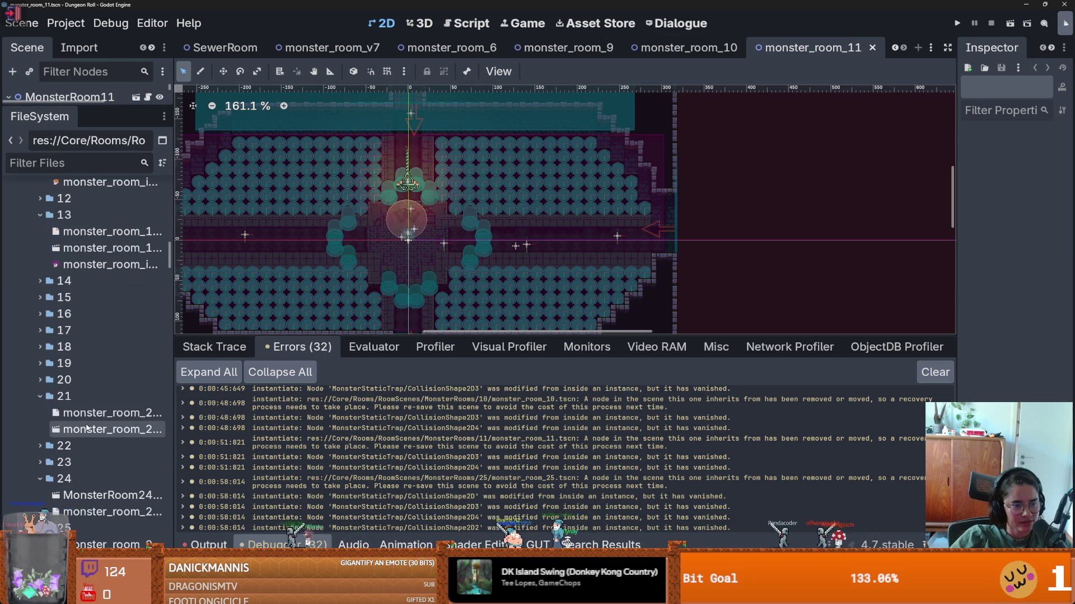
click(40, 397)
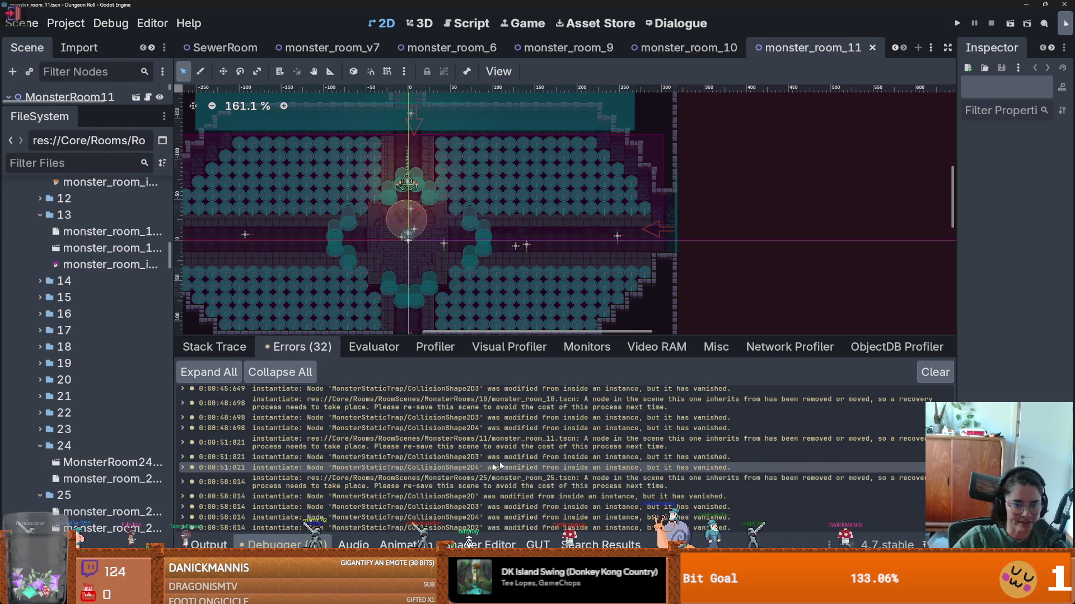
- Open monster_room_25 and monster_room_26 from FileSystem and Save Scene each from its tab
scroll(112, 487, down, 2)
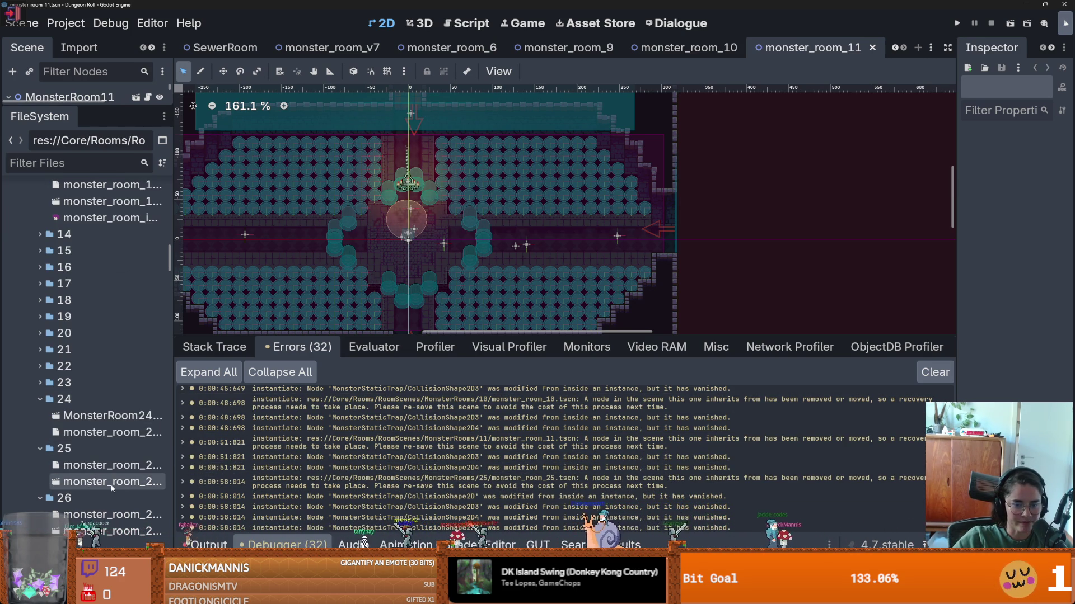
double_click(112, 482)
right_click(739, 49)
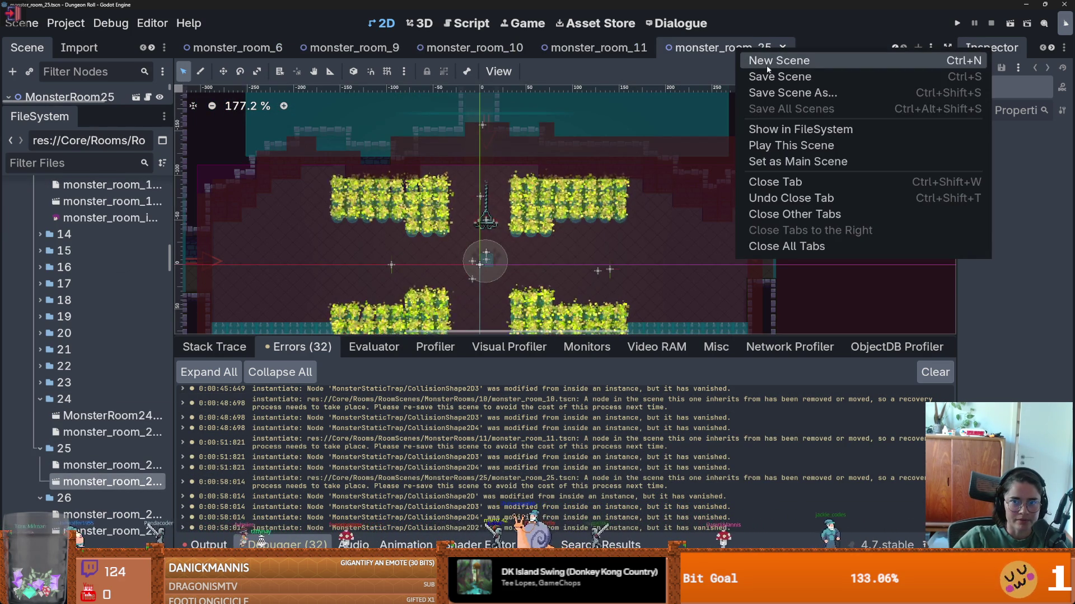
click(767, 75)
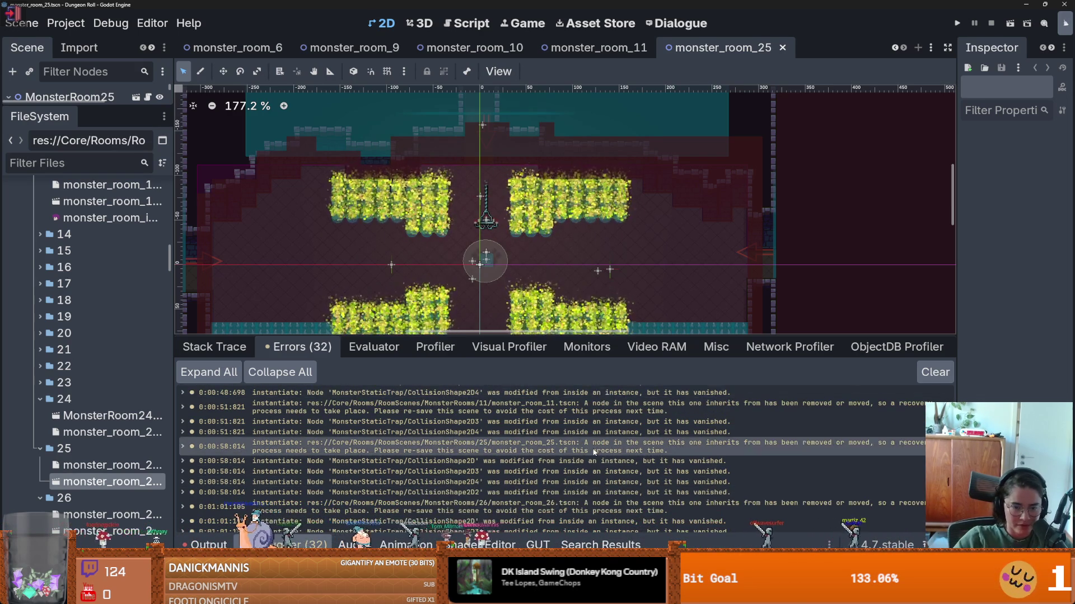
scroll(595, 452, down, 2)
scroll(104, 445, down, 5)
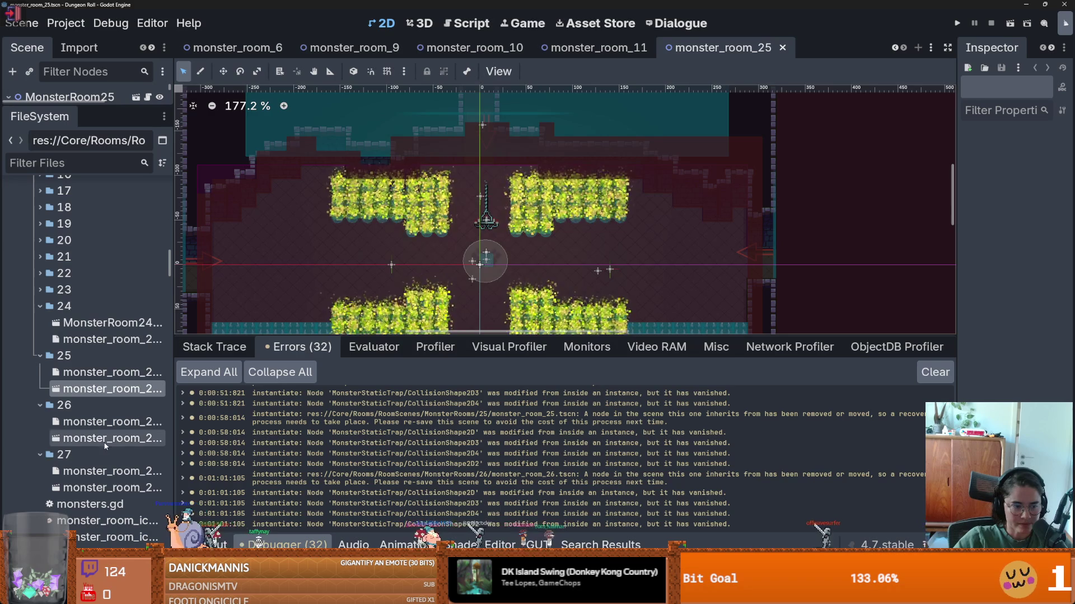
double_click(105, 440)
right_click(724, 50)
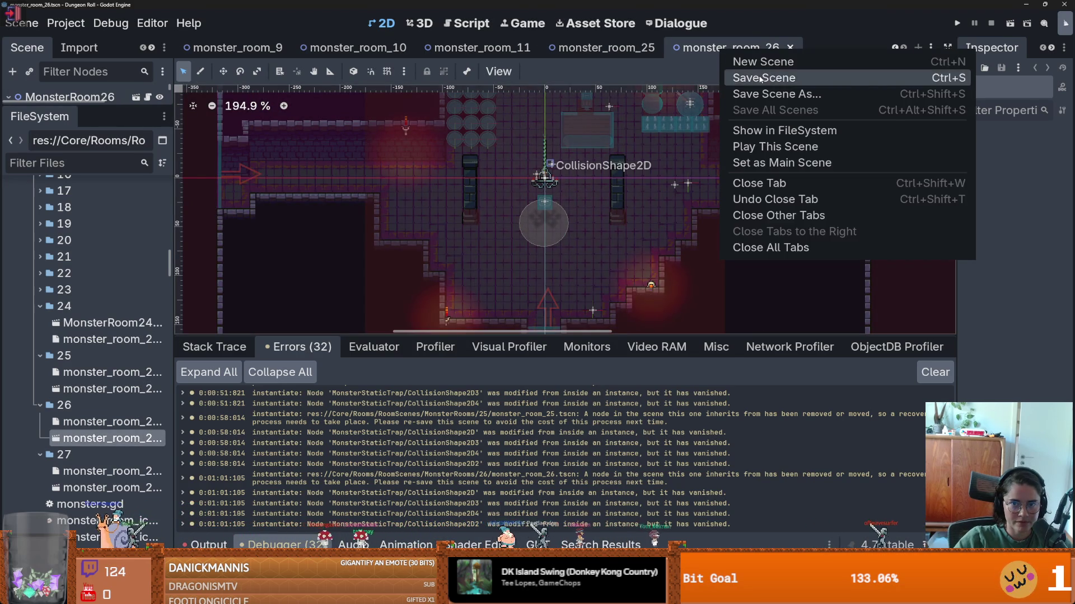
click(760, 79)
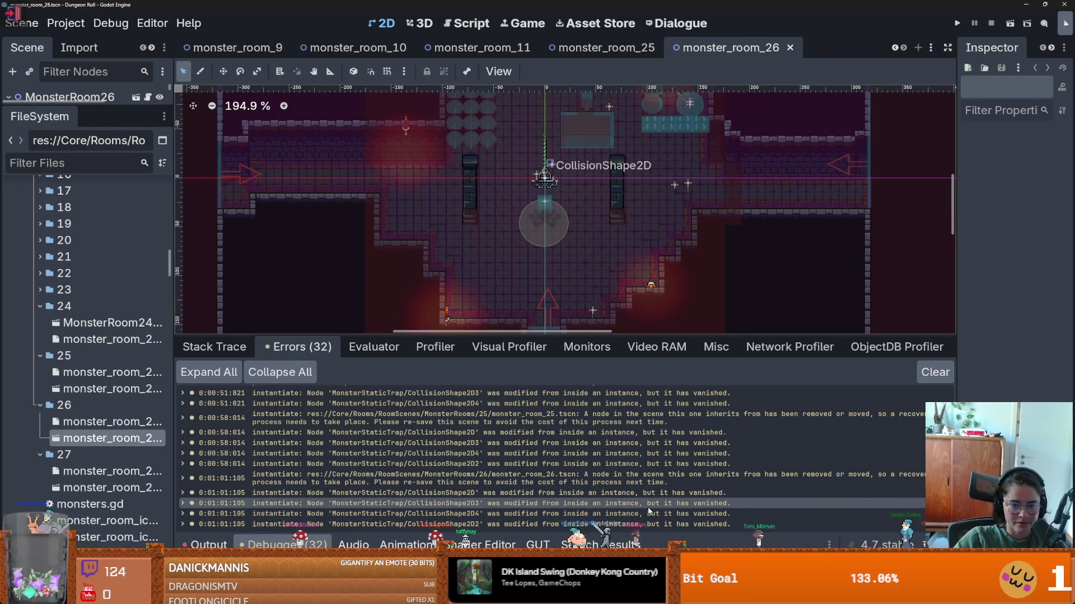
scroll(649, 511, up, 1)
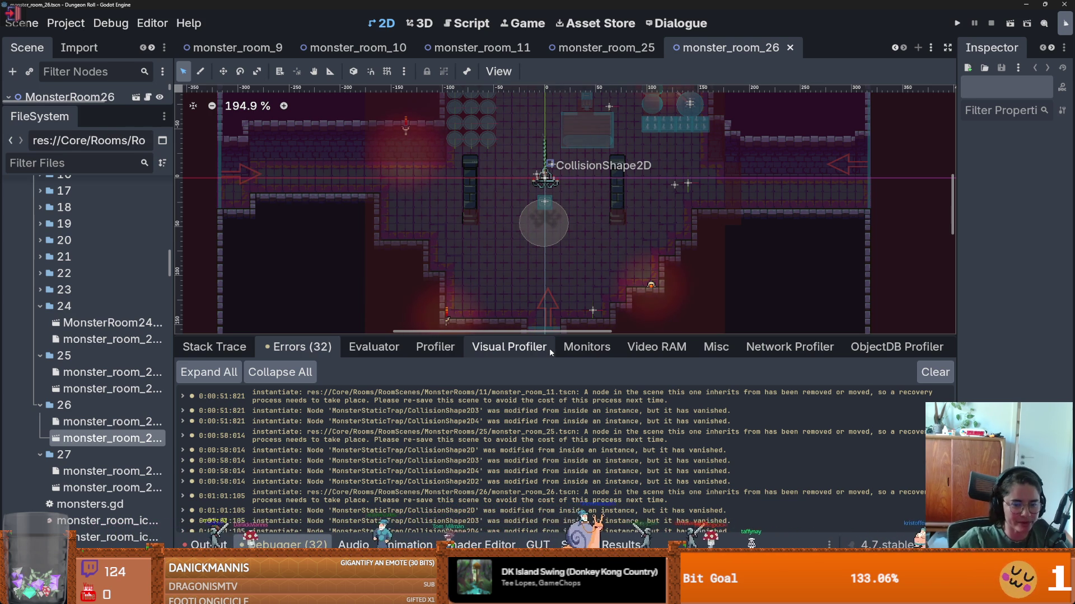
scroll(559, 437, down, 1)
- Enlarge the bottom panel and scene tree, then launch Run All in the GUT panel
mouse_move(603, 336)
mouse_down()
mouse_move(593, 277)
mouse_move(560, 321)
mouse_up()
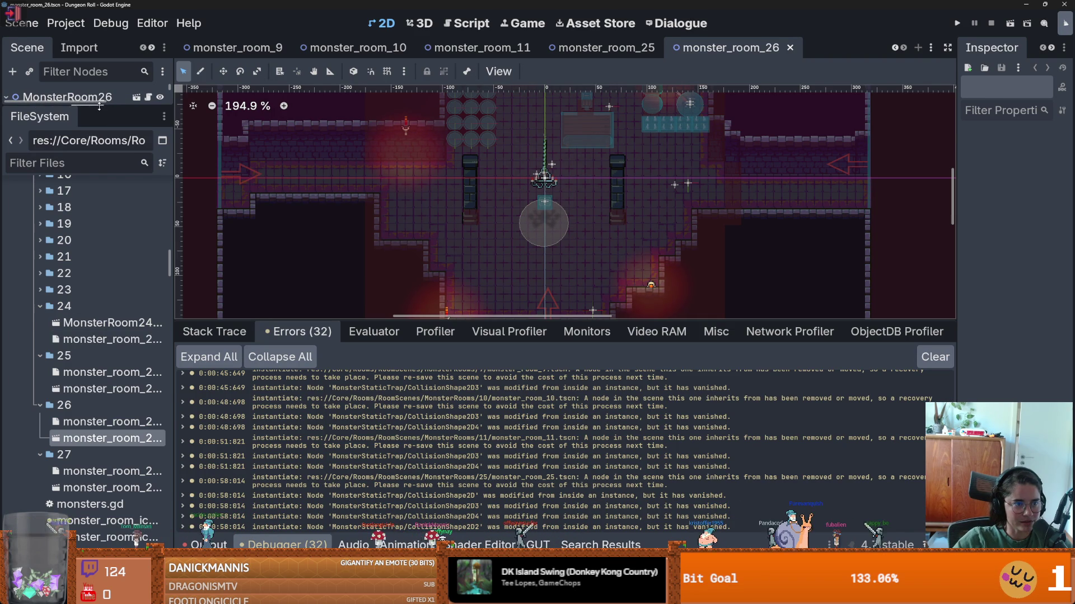
drag(99, 106, 100, 473)
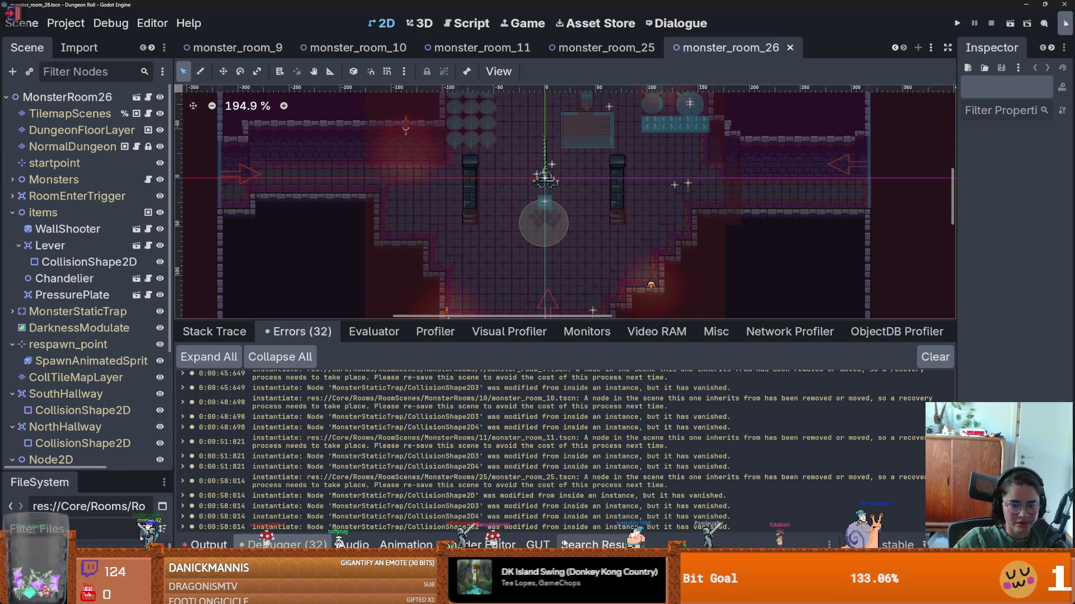
click(537, 544)
click(203, 210)
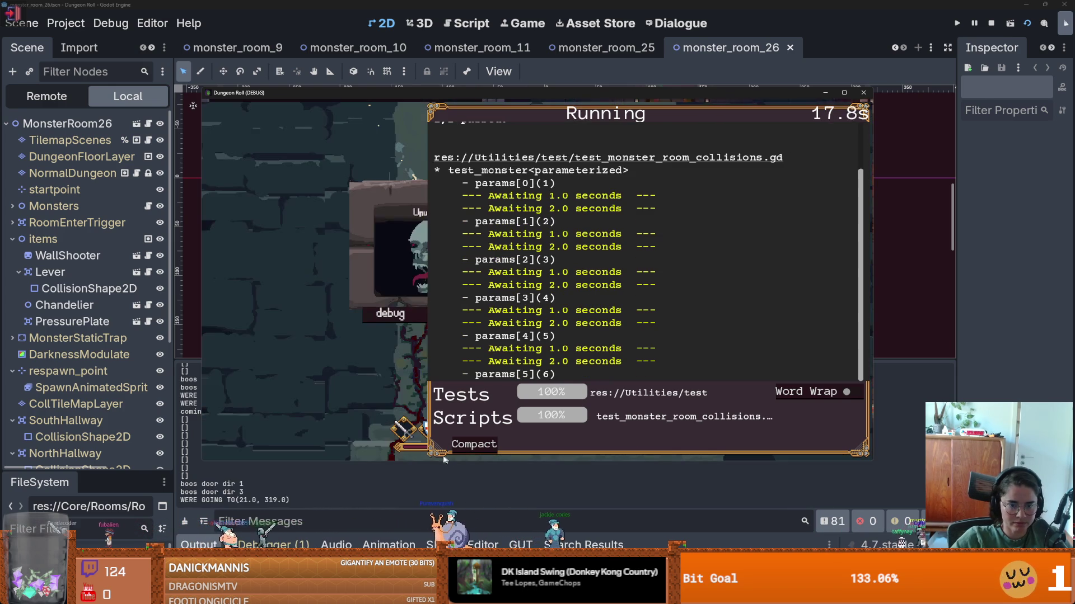
- Toggle the GUT results overlay to Compact and back to Expand while the collision tests finish
click(470, 448)
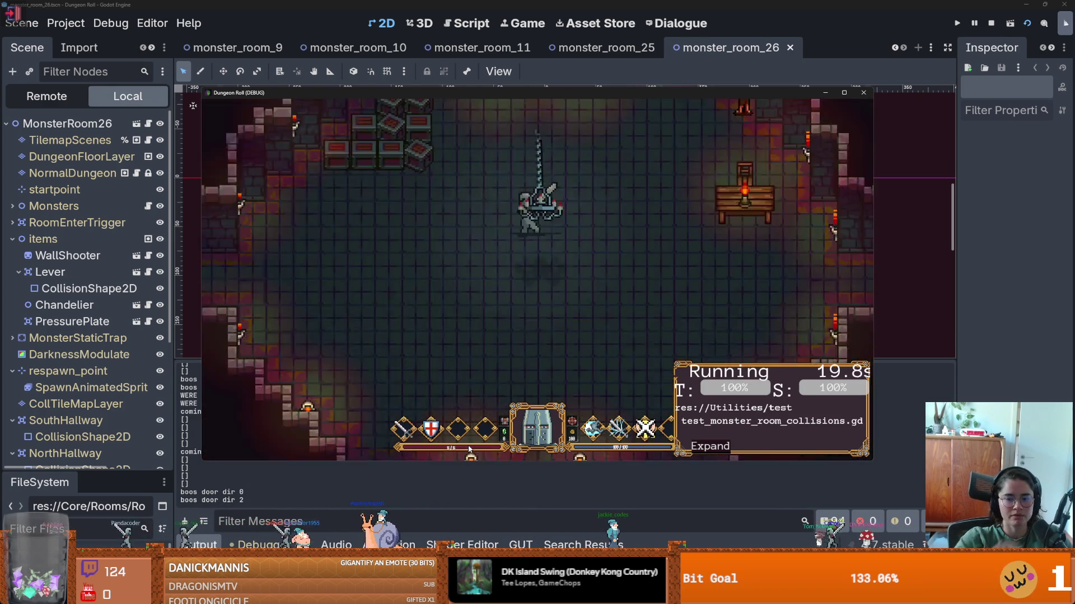
click(709, 446)
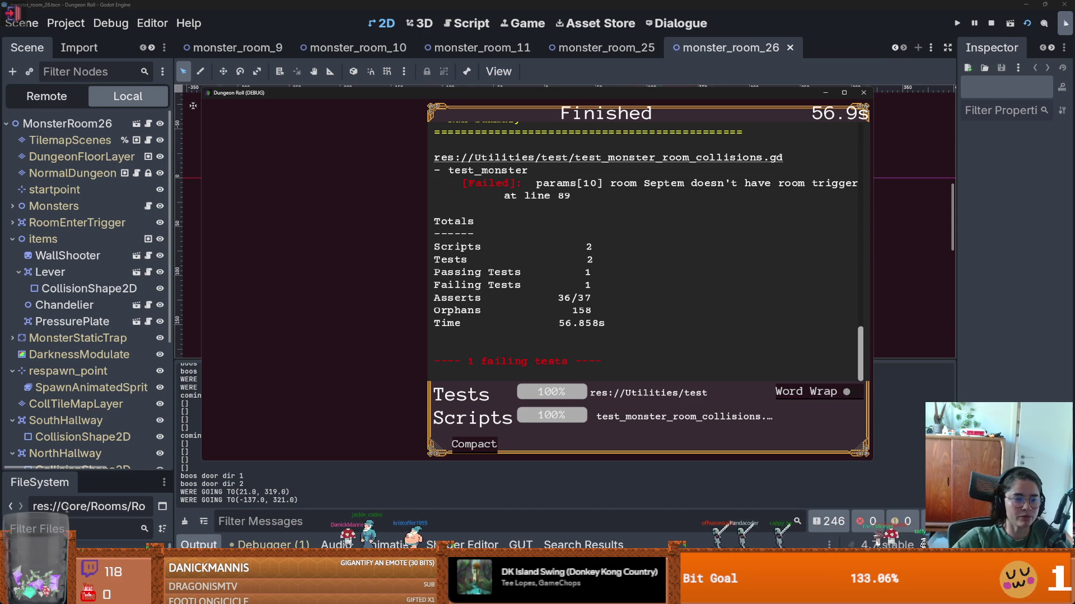
drag(81, 471, 78, 185)
scroll(71, 367, up, 15)
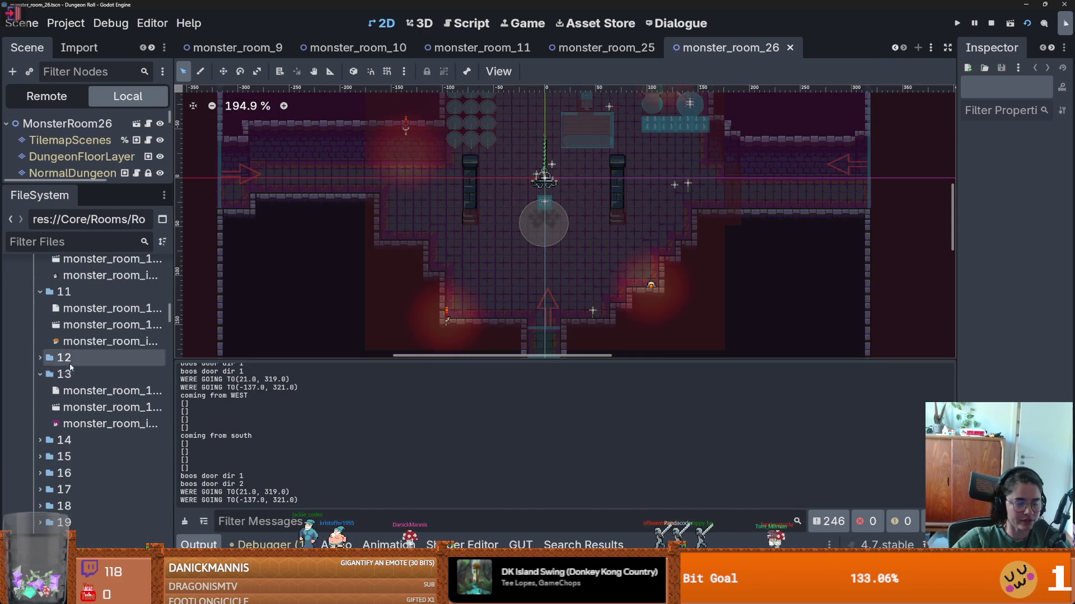
- Open monster_room_v7 and give RoomEnterTrigger's CollisionShape2D a new RectangleShape2D
scroll(71, 367, up, 3)
double_click(84, 371)
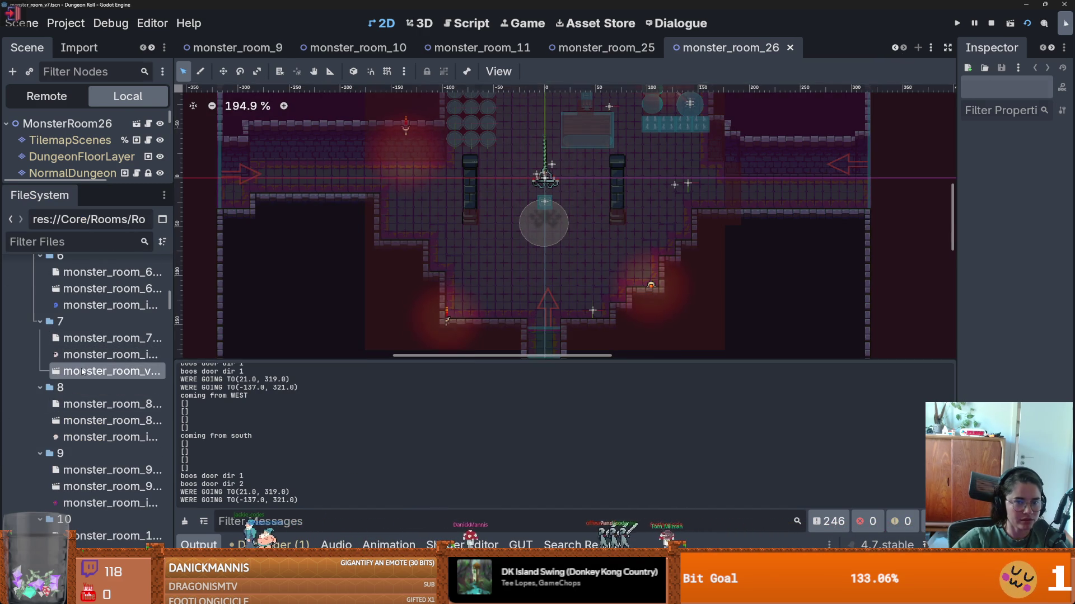
drag(129, 182, 128, 473)
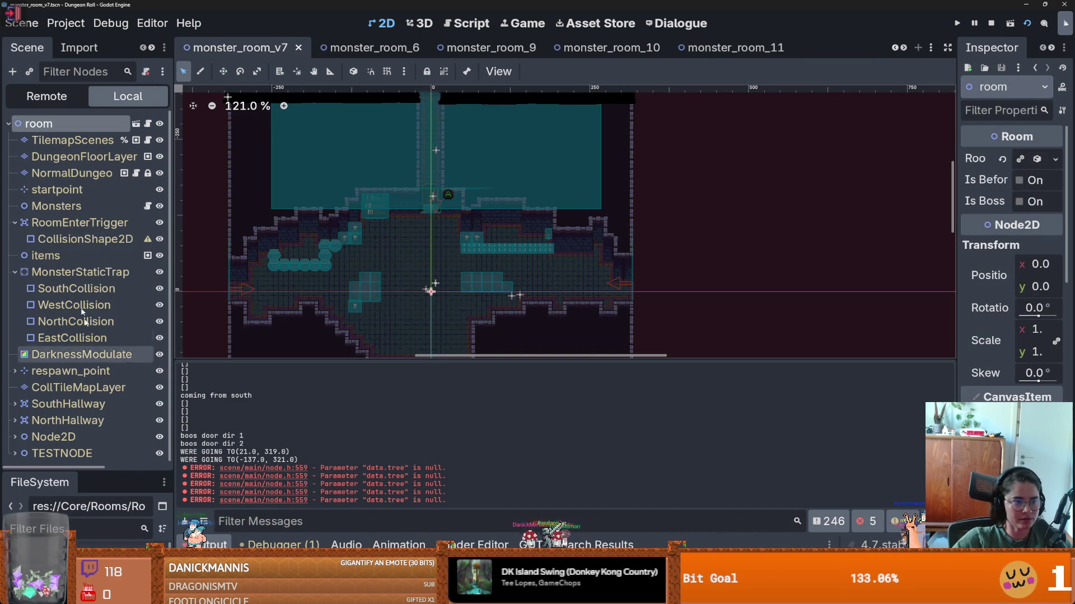
click(57, 243)
click(1055, 159)
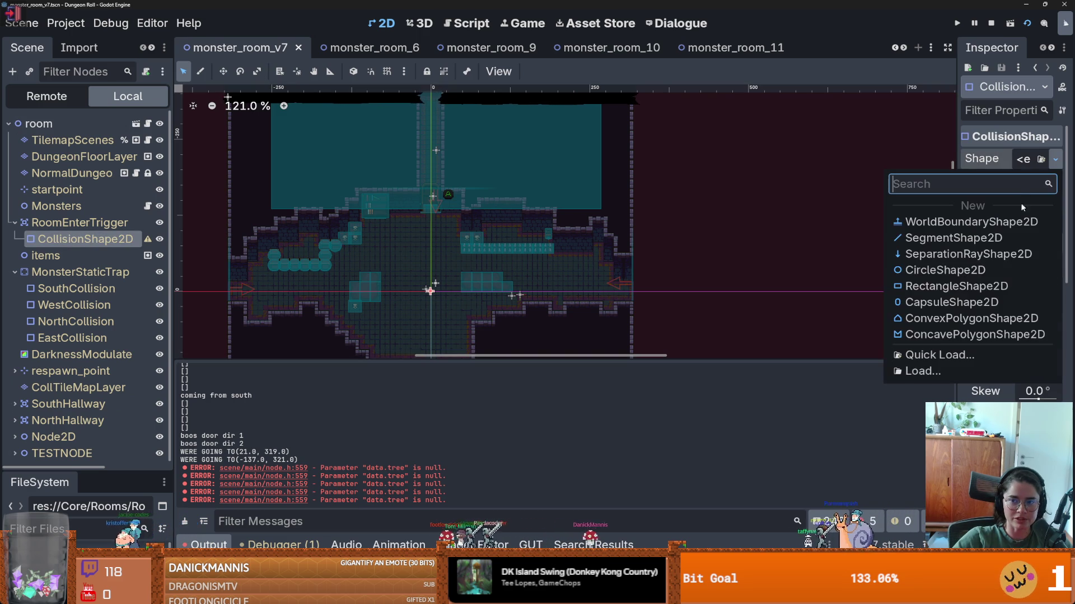
click(956, 286)
- Stretch the rectangle to the room walls, roughly 634 by 289, and save the scene
scroll(469, 166, up, 3)
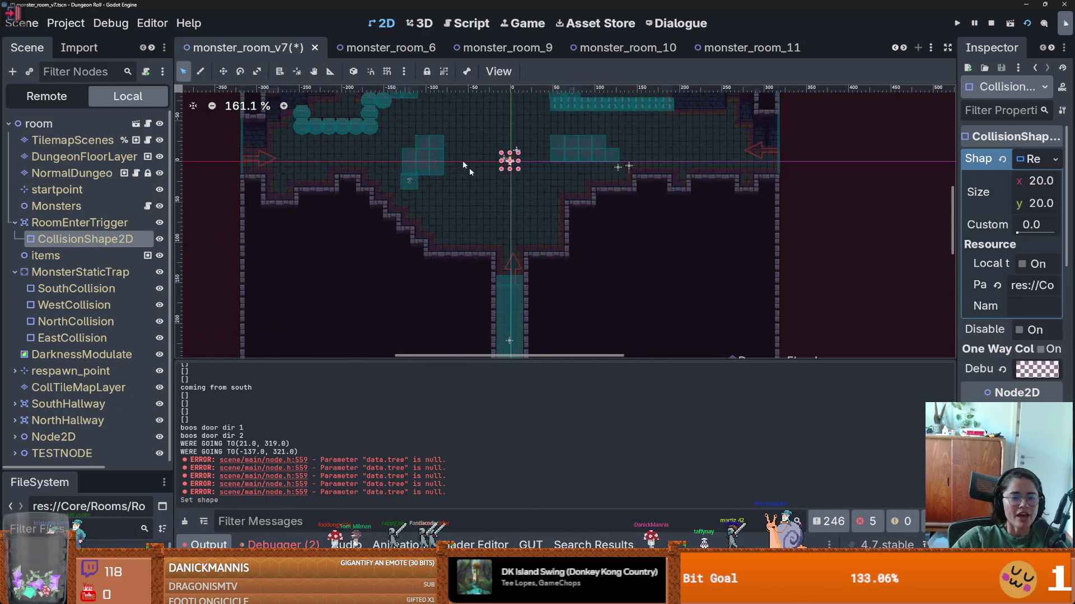
scroll(502, 170, down, 2)
drag(502, 168, 286, 167)
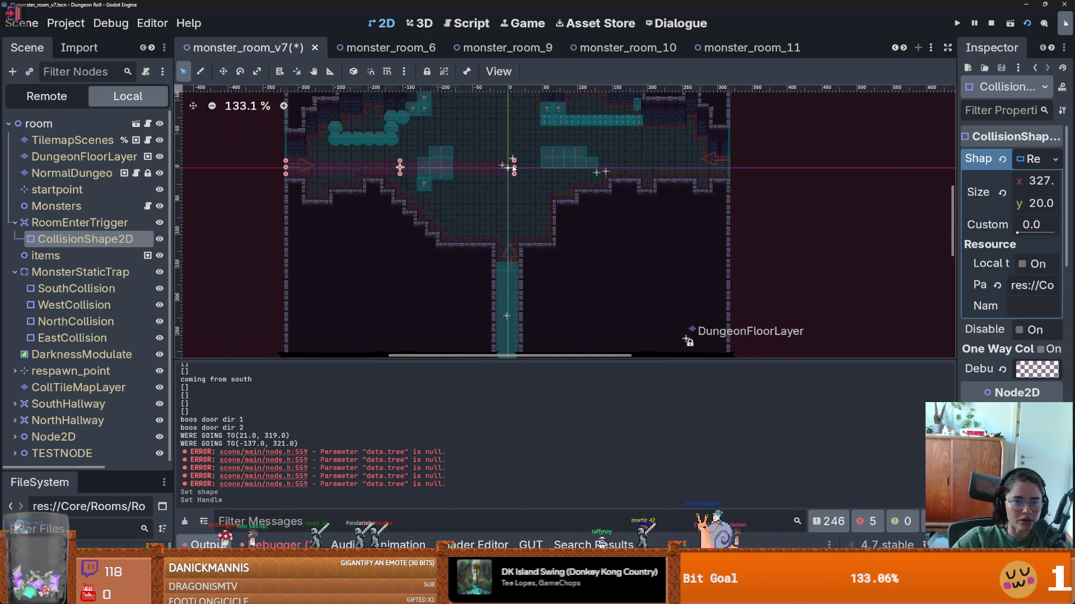
drag(543, 167, 728, 167)
scroll(493, 210, down, 1)
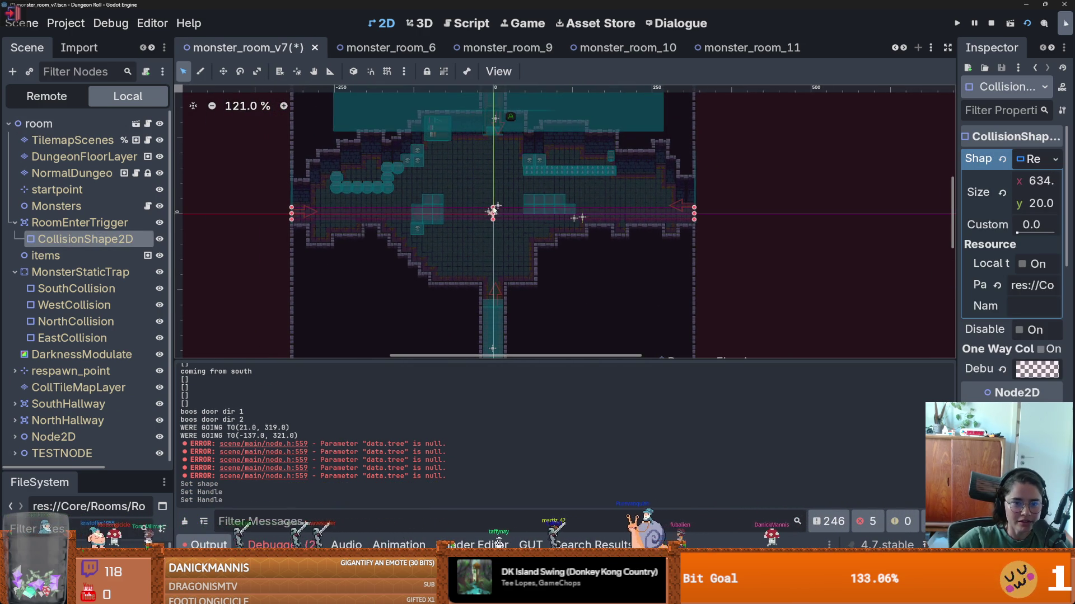
drag(496, 207, 493, 123)
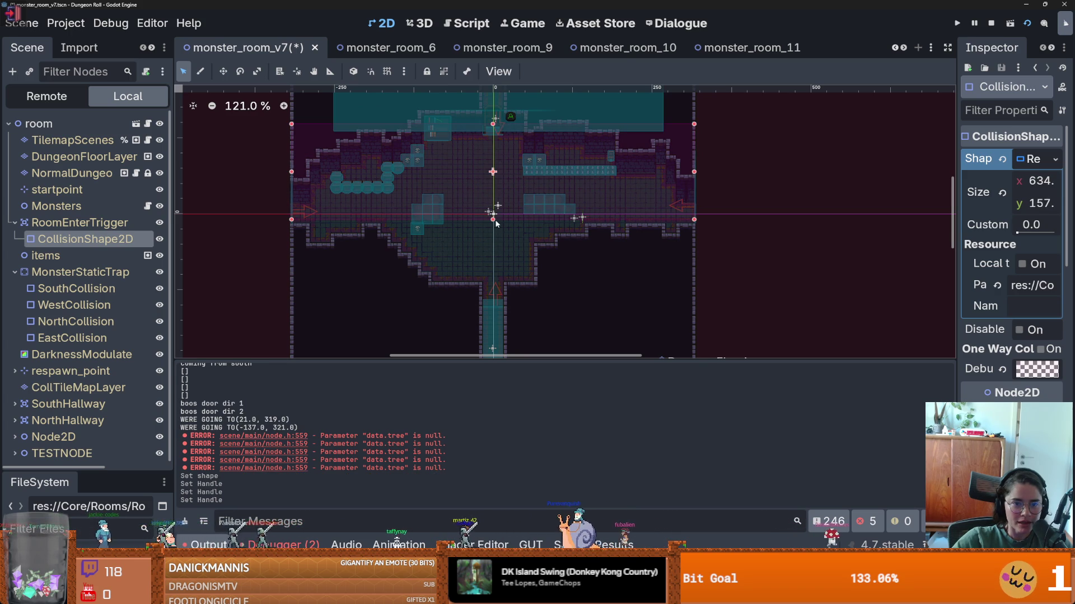
drag(496, 296, 496, 300)
key(ctrl+s)
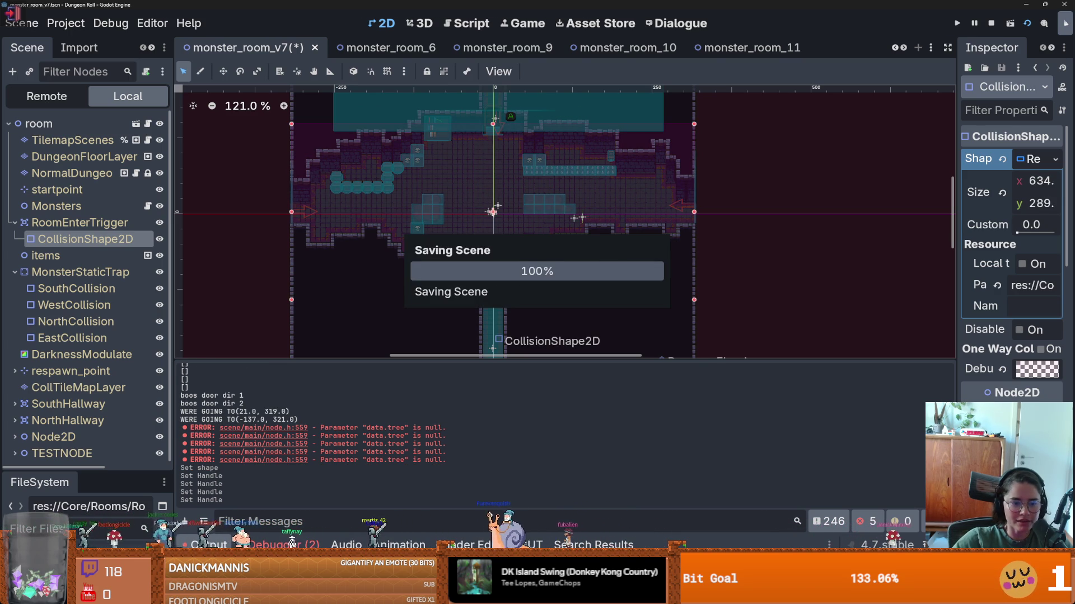
click(274, 545)
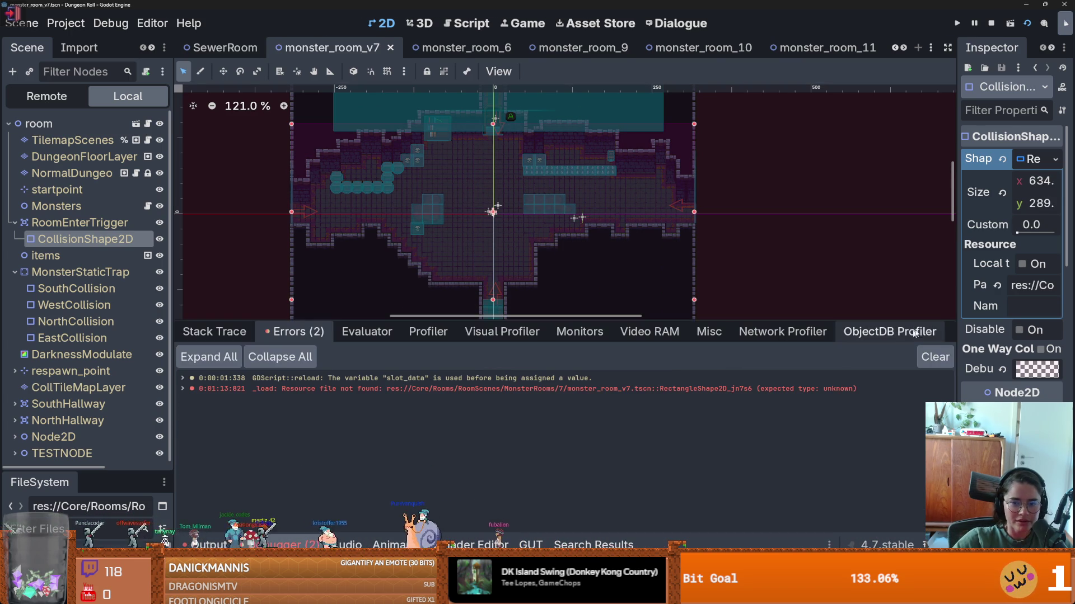
- Clear the debugger errors, rerun all GUT tests, and set the test overlay to Compact
click(922, 360)
click(507, 544)
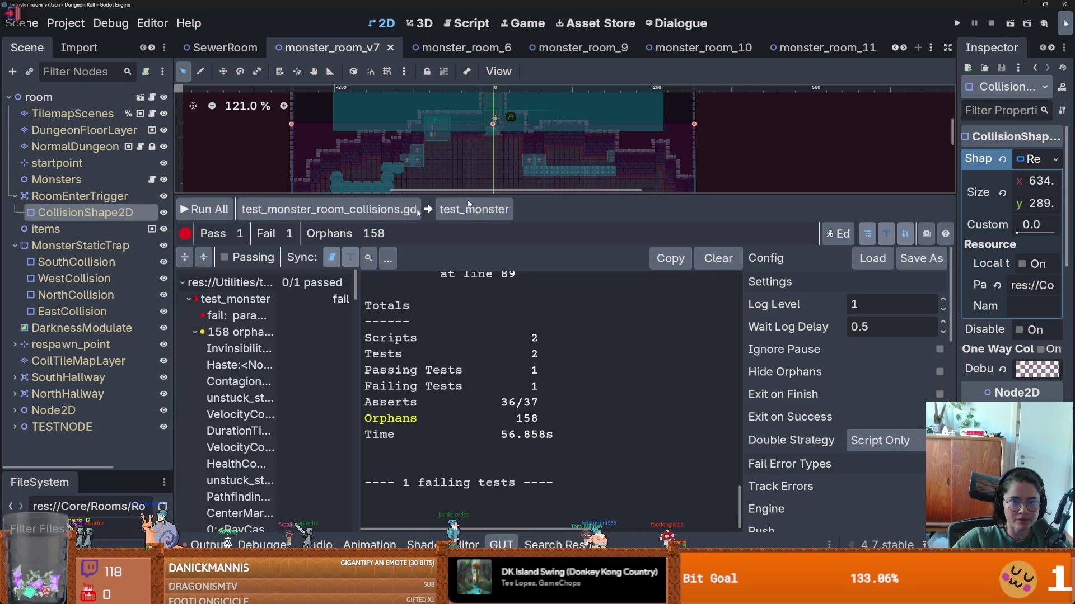
click(204, 209)
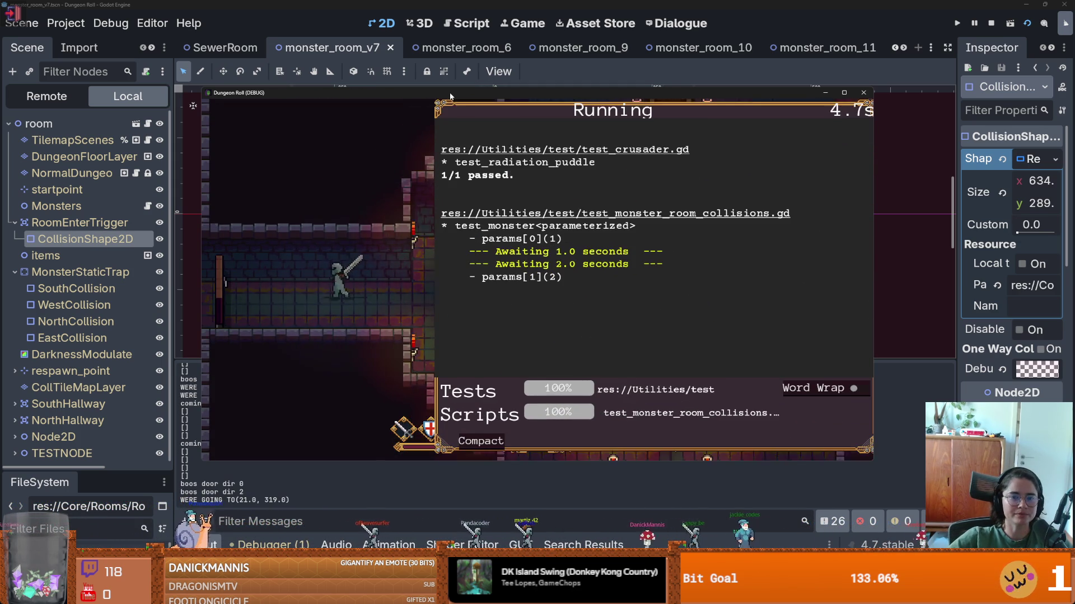
click(483, 443)
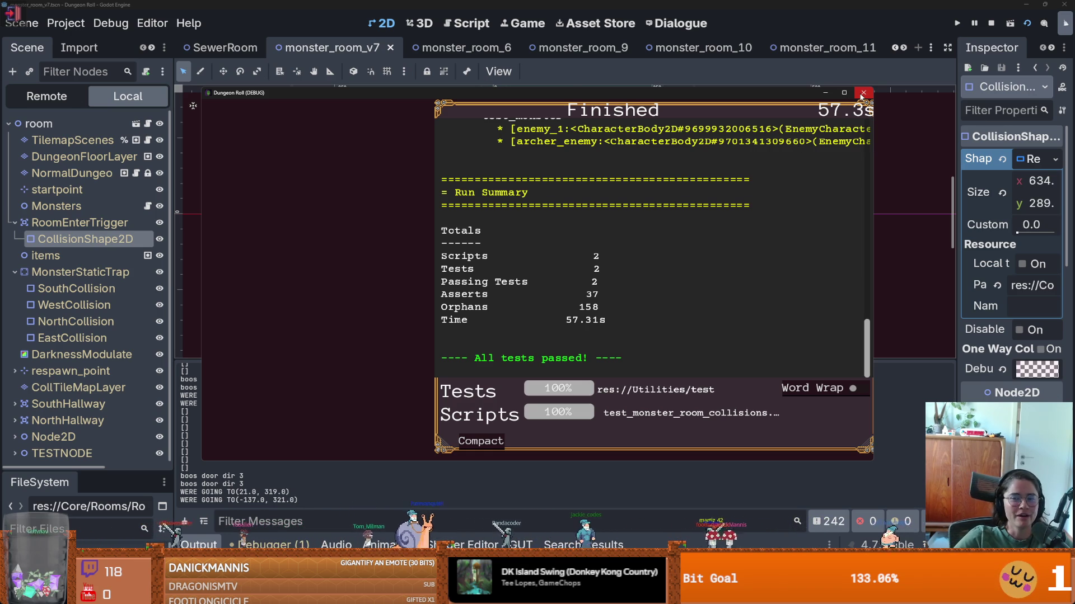
- Close the Dungeon Roll test window, resize the scene view and test results panel, and save
click(863, 93)
drag(584, 195, 612, 392)
key(ctrl+s)
mouse_move(526, 394)
mouse_down()
mouse_move(542, 311)
mouse_move(509, 367)
mouse_move(502, 297)
mouse_up()
key(ctrl+s)
key(ctrl+s)
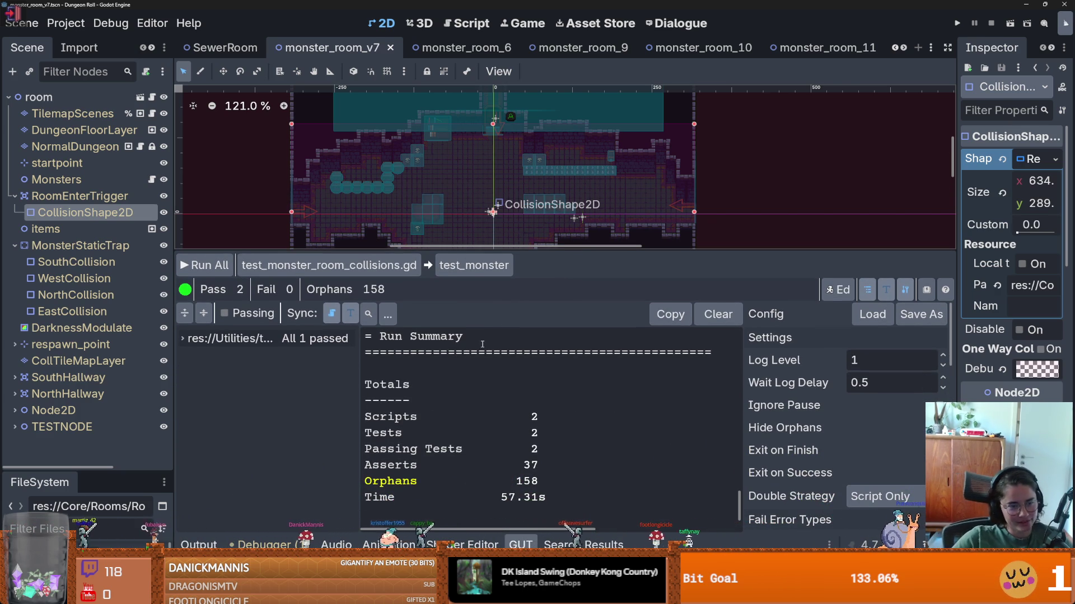
- Save the scene again and enlarge the test panel to review the run summary
drag(523, 251, 527, 346)
key(ctrl+s)
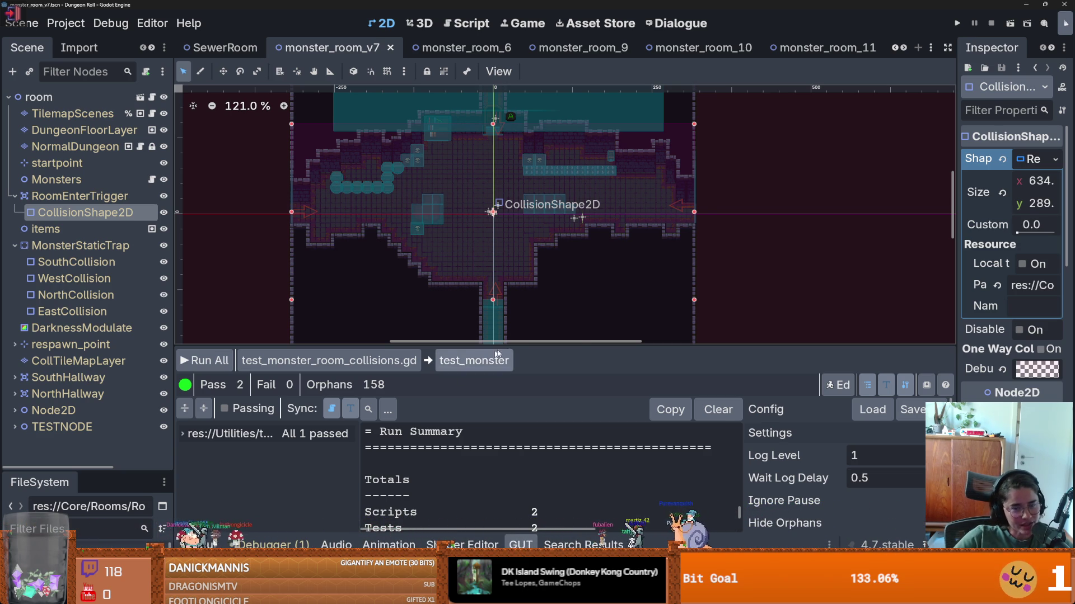
drag(497, 351, 497, 212)
scroll(531, 336, up, 5)
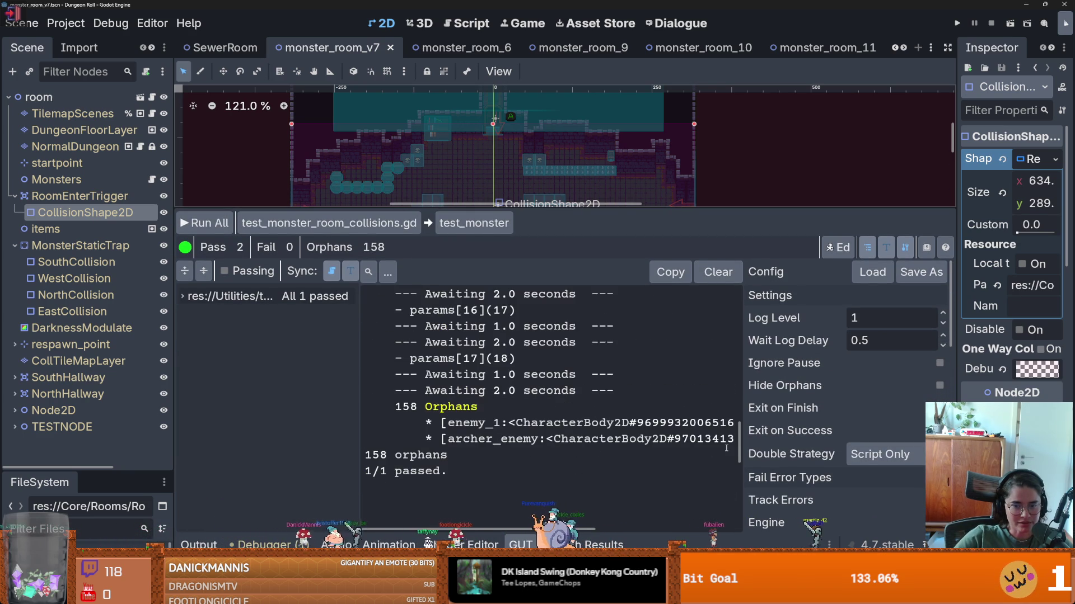
scroll(671, 425, up, 15)
- Open inventory_data.gd at line 53 from the Debugger's slot_data warning
click(269, 545)
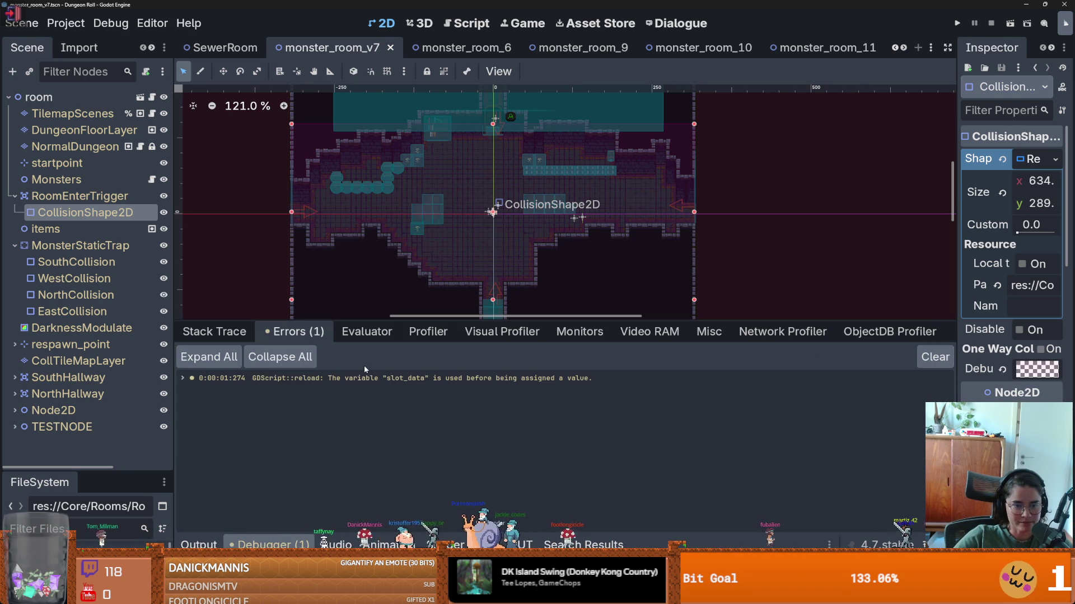
double_click(364, 371)
drag(565, 322, 564, 408)
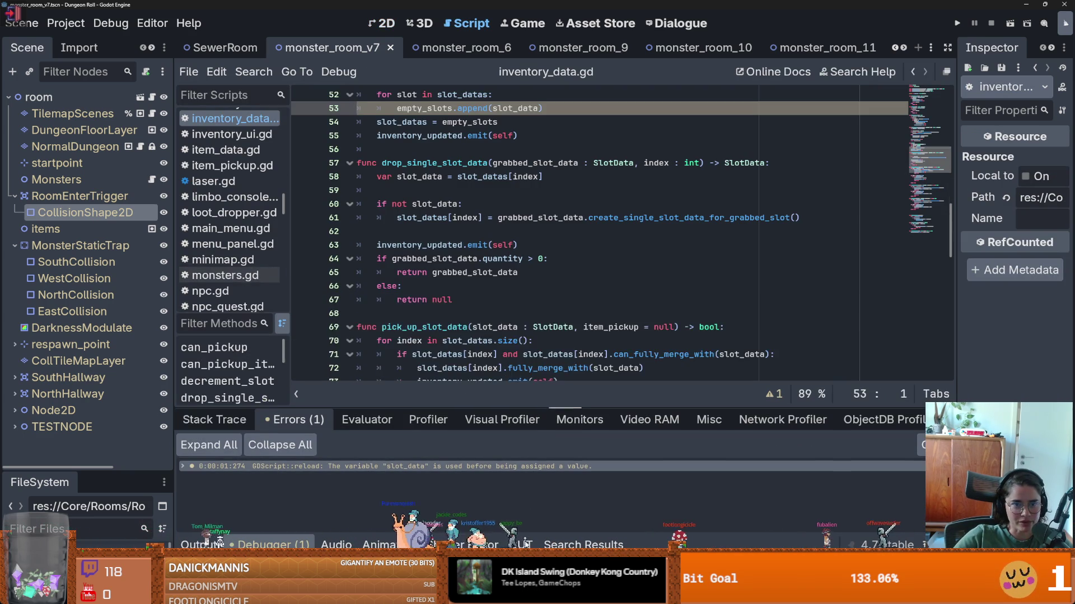
scroll(487, 216, up, 2)
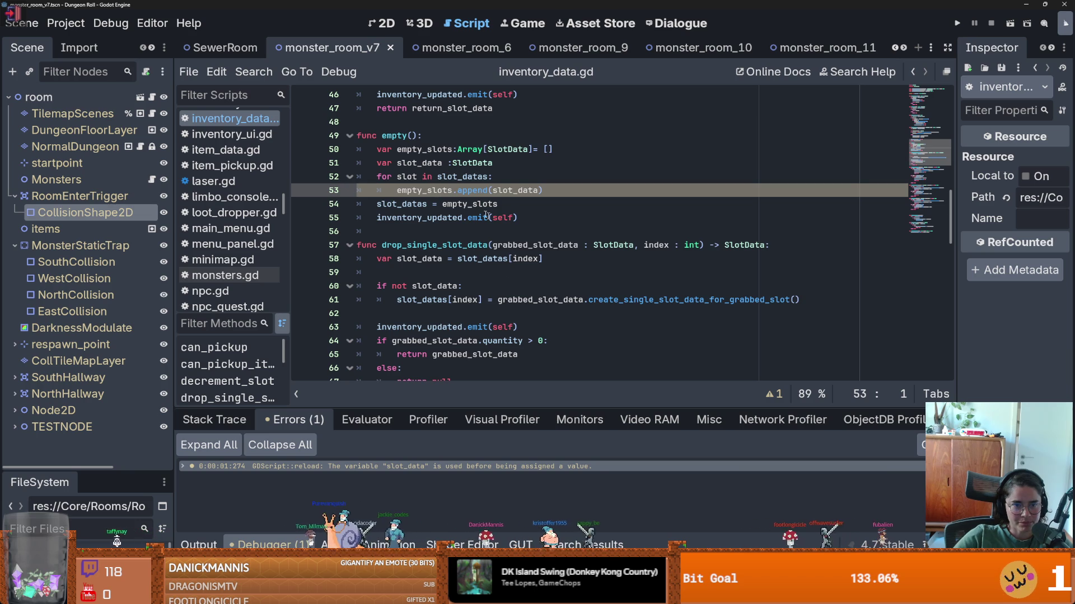
ctrl+click(502, 190)
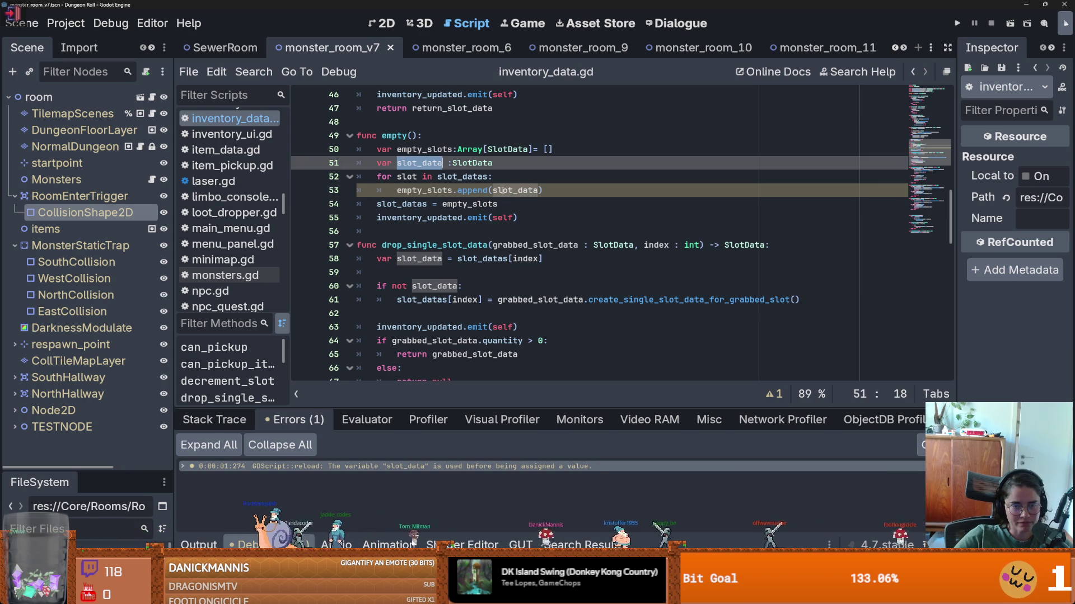
double_click(502, 190)
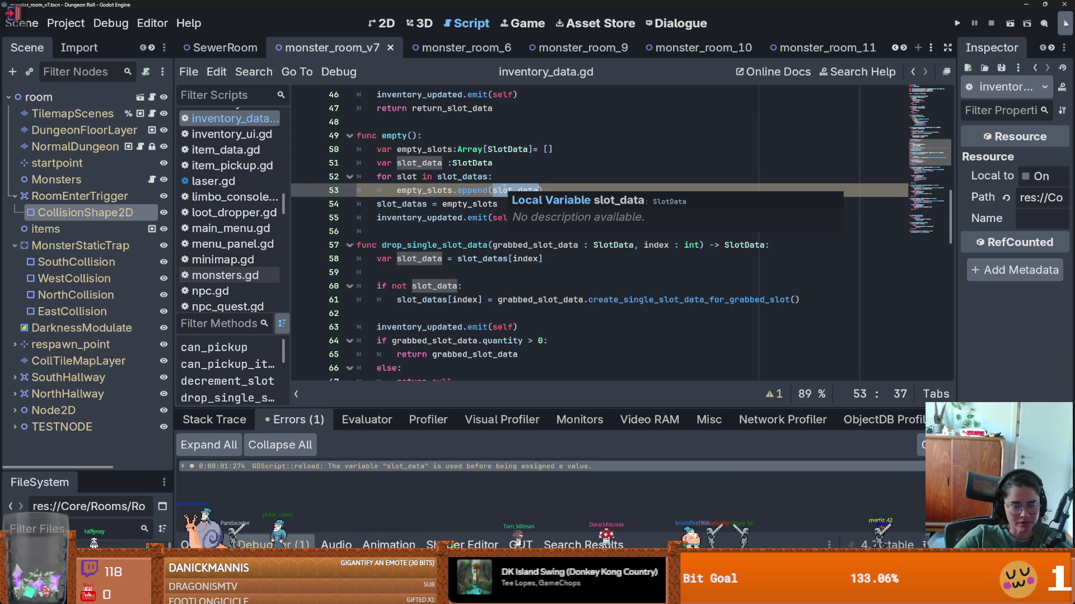
double_click(445, 190)
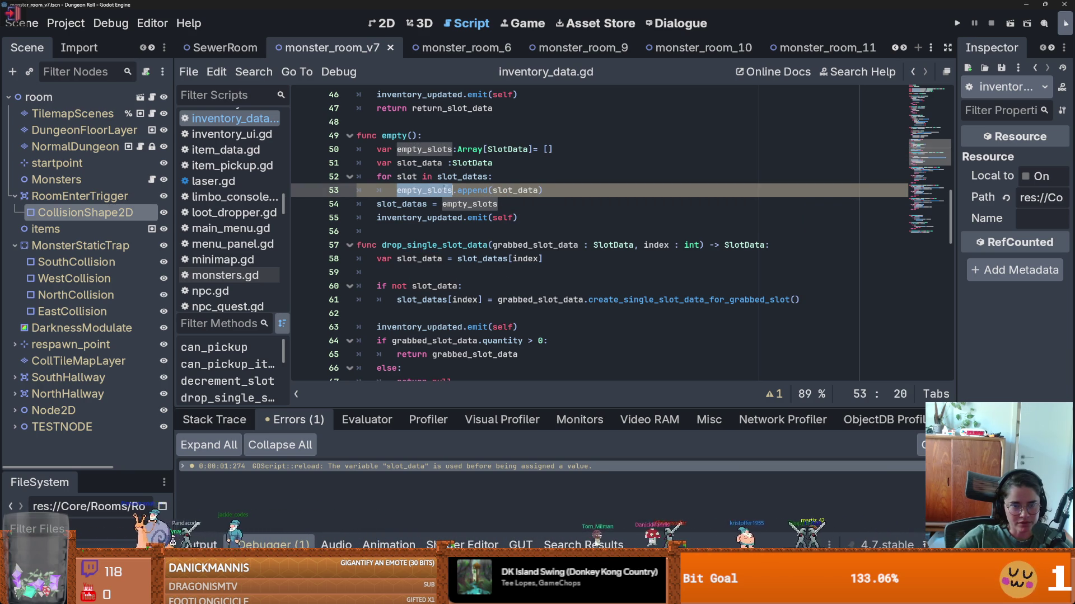
double_click(513, 190)
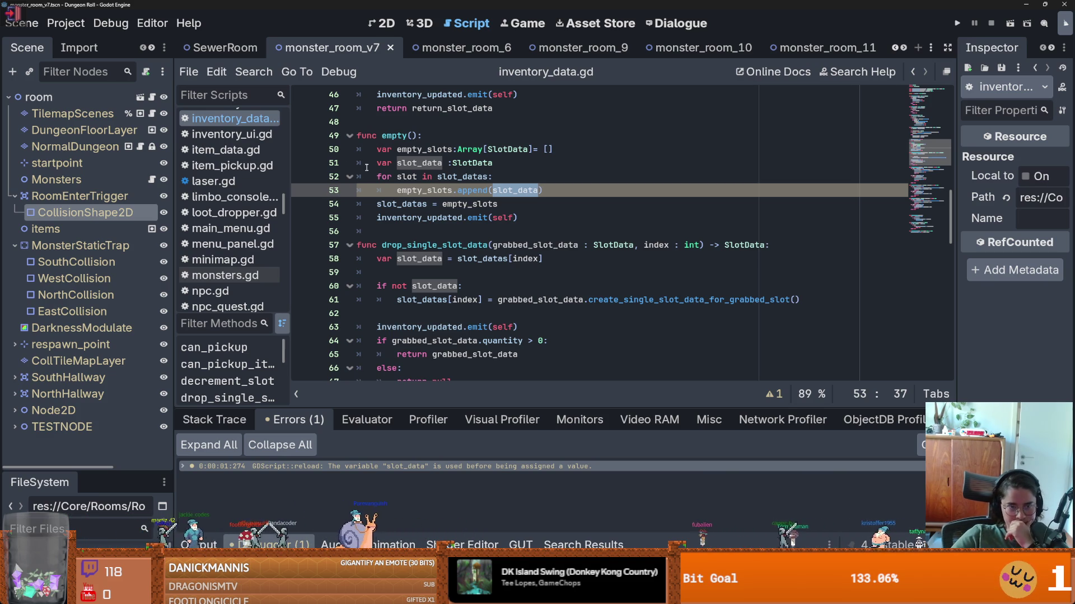
click(66, 23)
- Open Project Settings maximized and scroll through its options
click(89, 45)
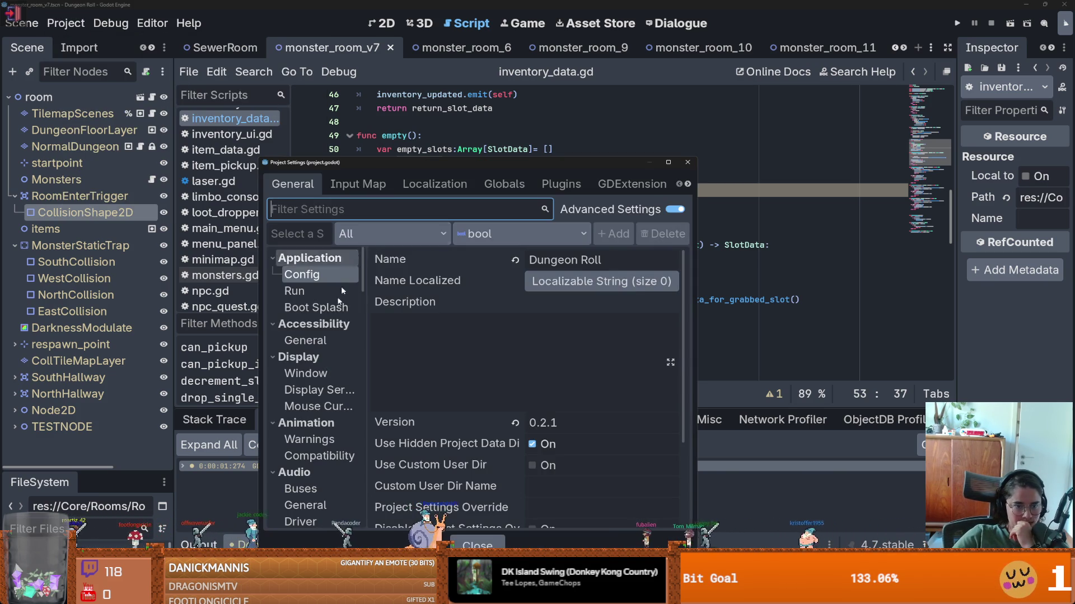
double_click(422, 165)
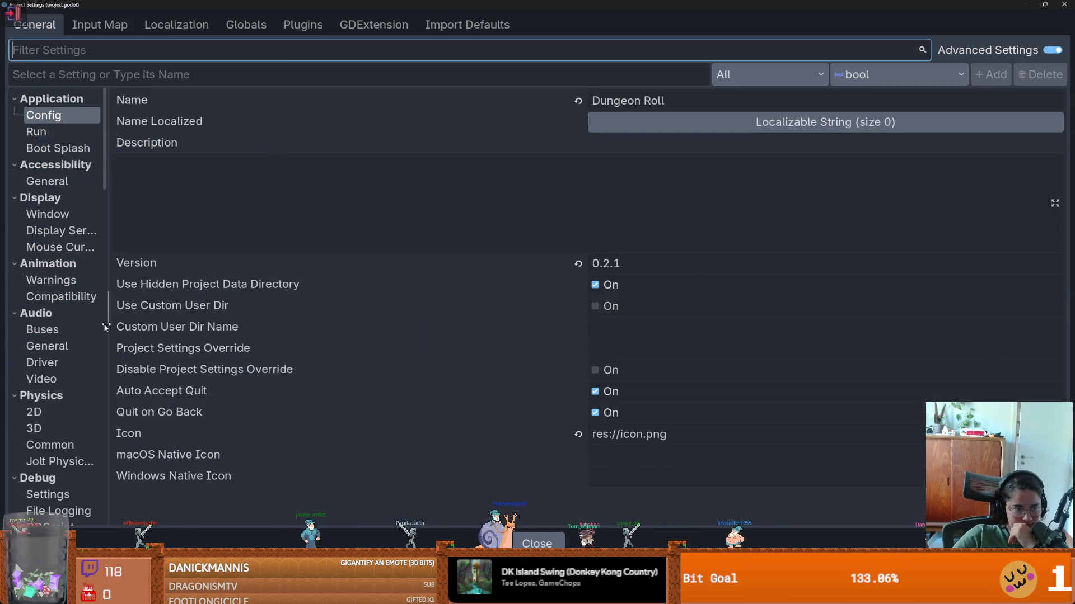
scroll(78, 330, down, 20)
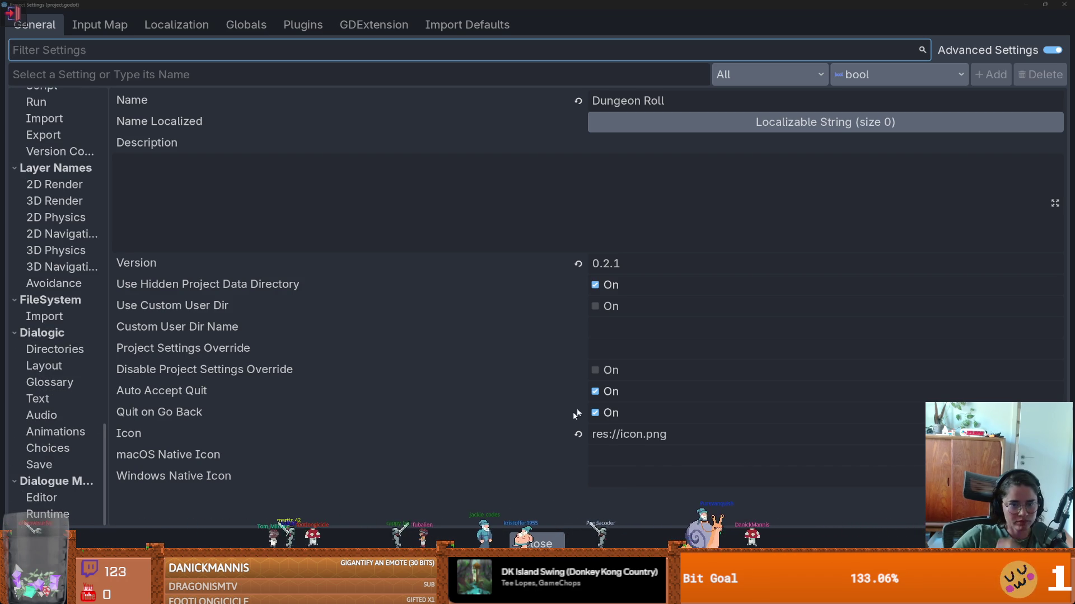
- Commit the changed files in GitHub Desktop, then close Project Settings
key(alt+Tab)
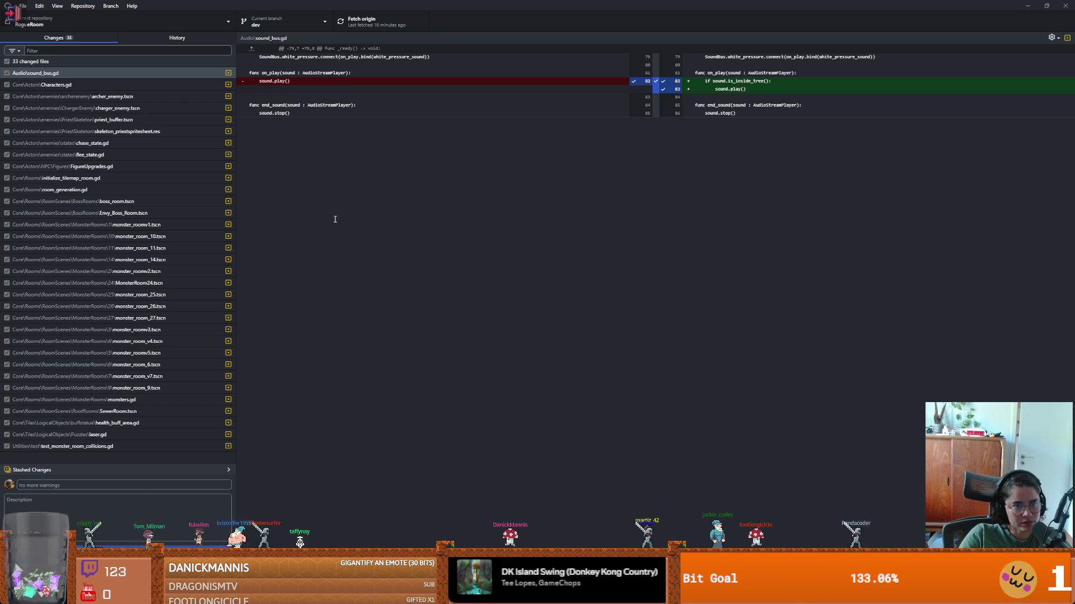
key(ctrl+Return)
click(1025, 5)
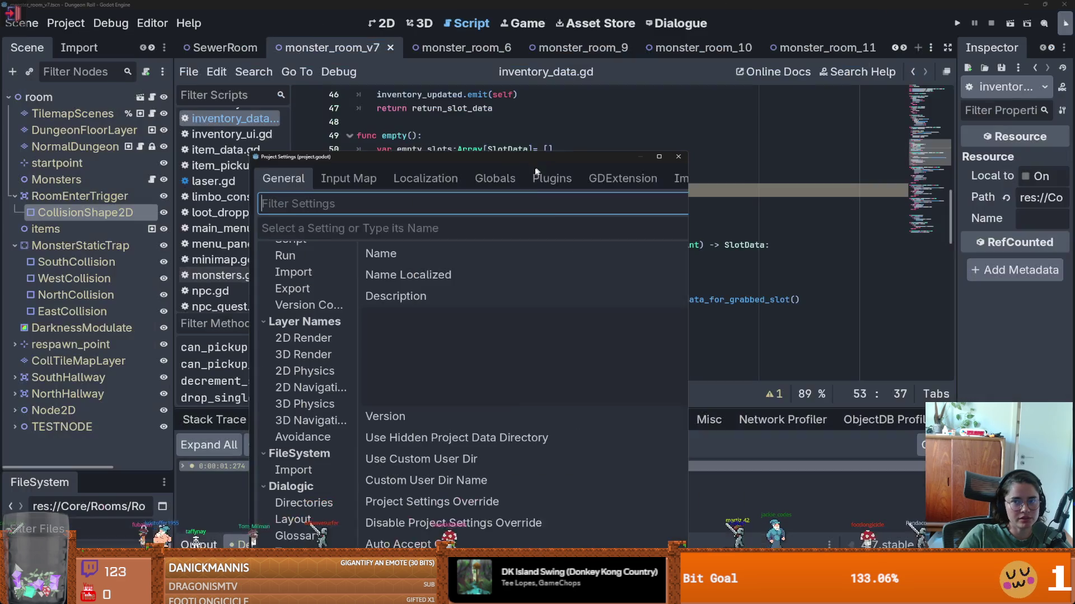
click(659, 156)
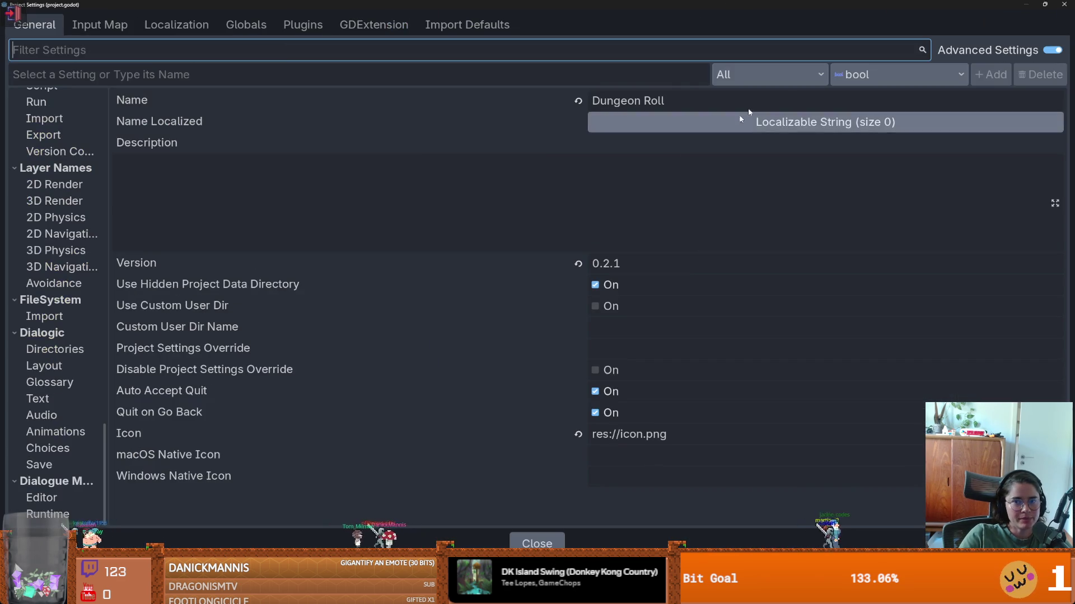
key(Escape)
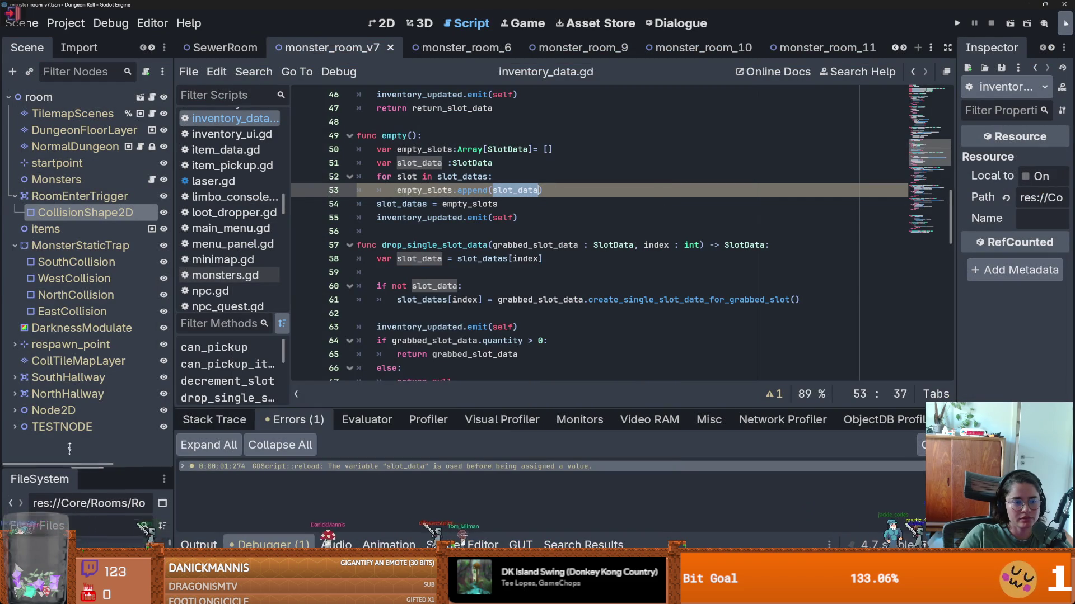
- Filter FileSystem for 'inve' and inspect inventory.tres's slot list in the Inspector
drag(68, 471, 70, 189)
text(inve)
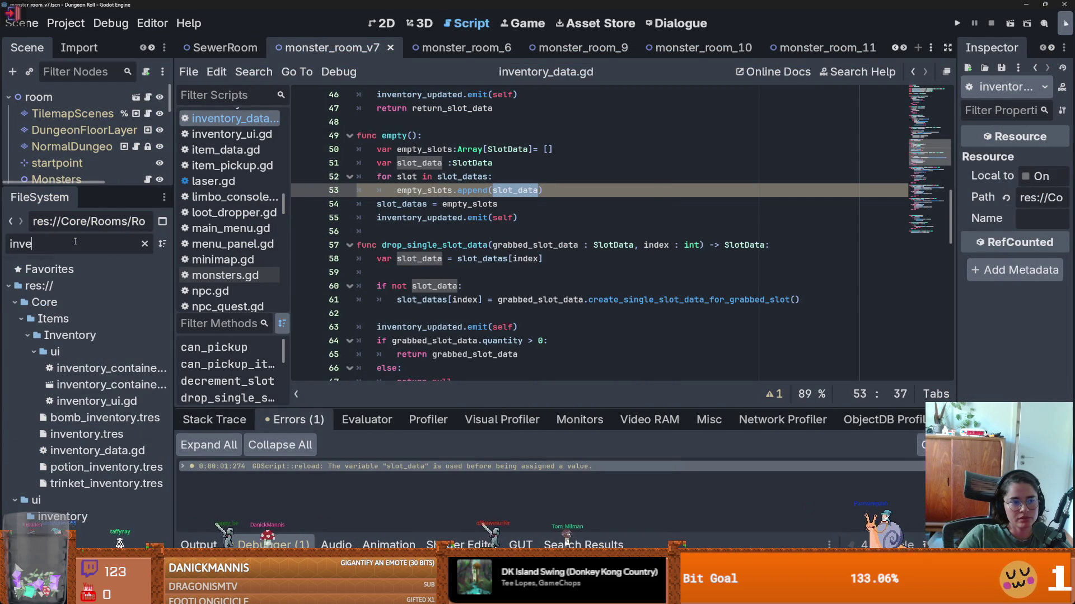
double_click(92, 440)
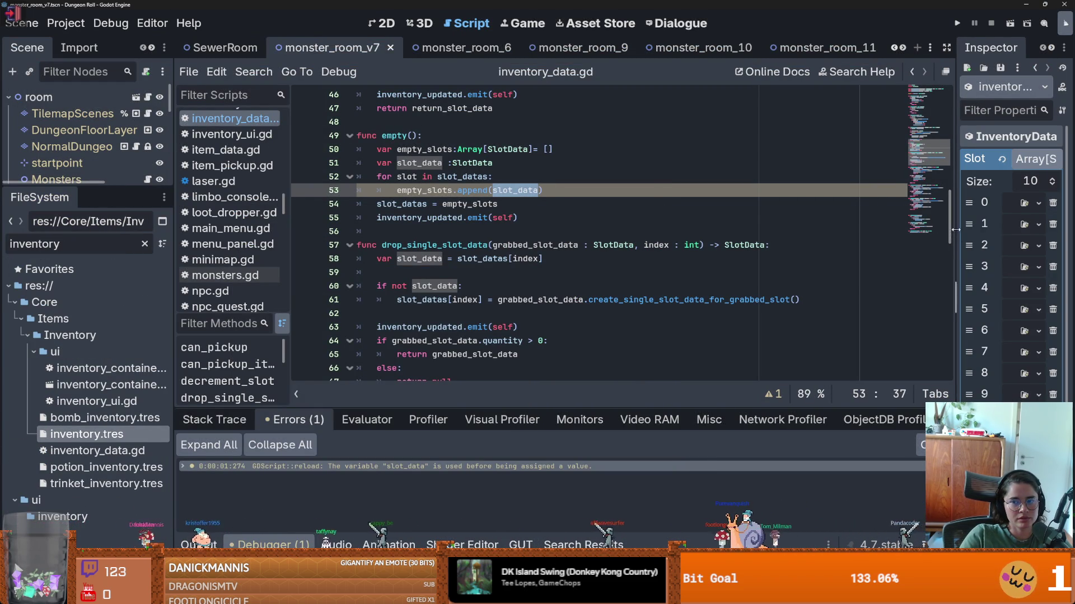
drag(955, 230, 723, 193)
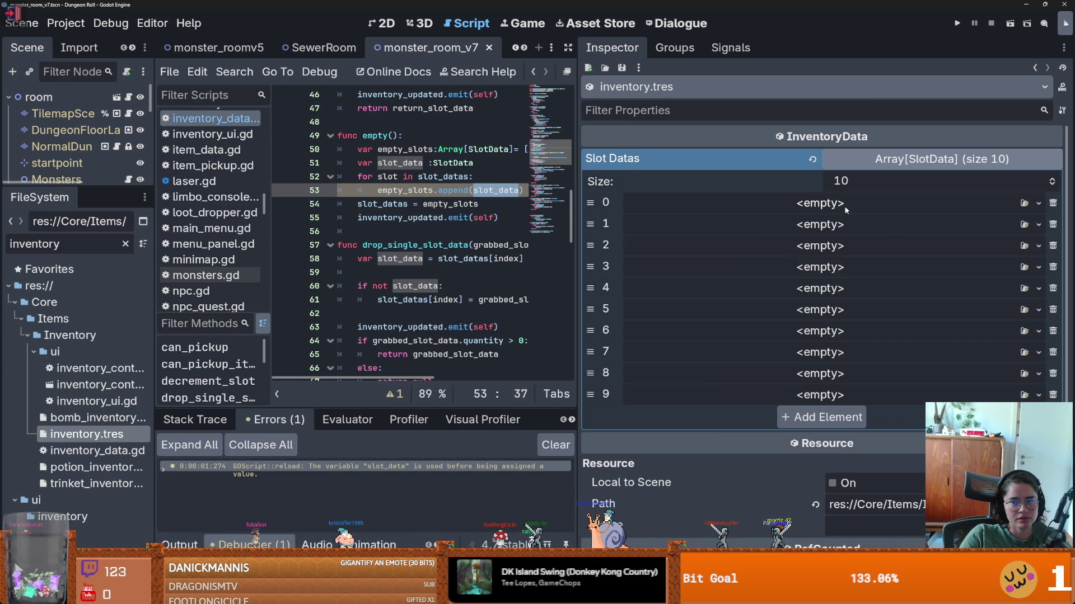
click(1038, 203)
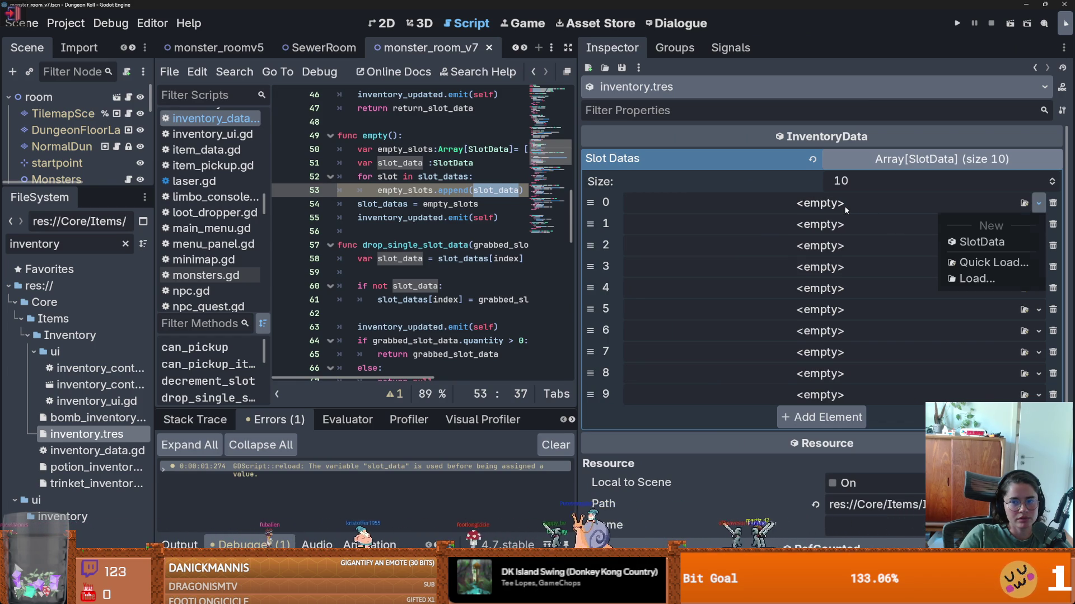
click(744, 175)
- Make line 53 append null, comment out the slot_data declaration on line 51, save, and run
drag(571, 206, 770, 206)
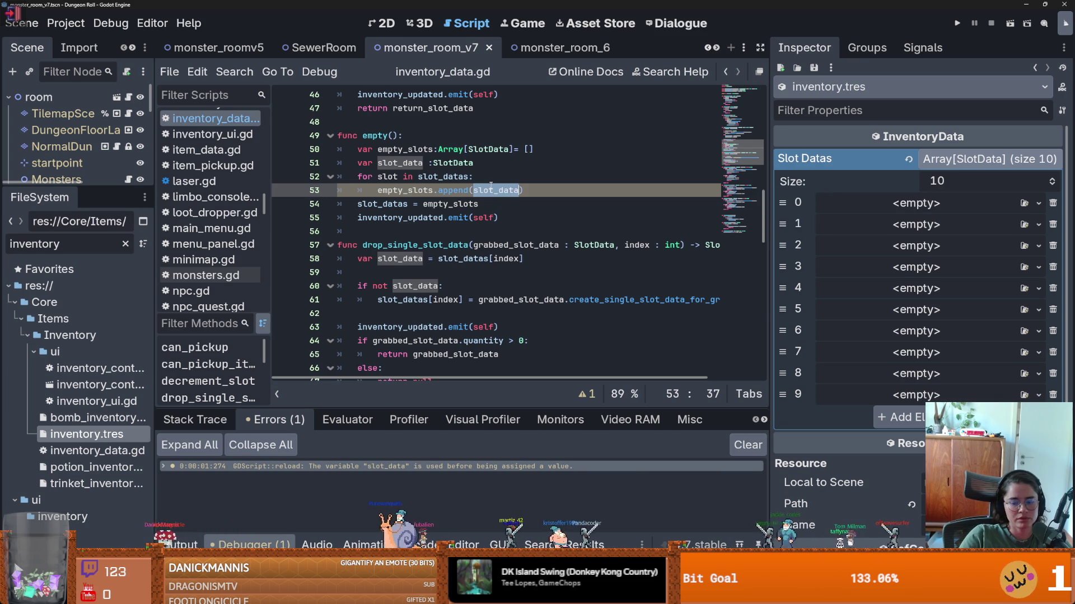
text(null)
key(ctrl+s)
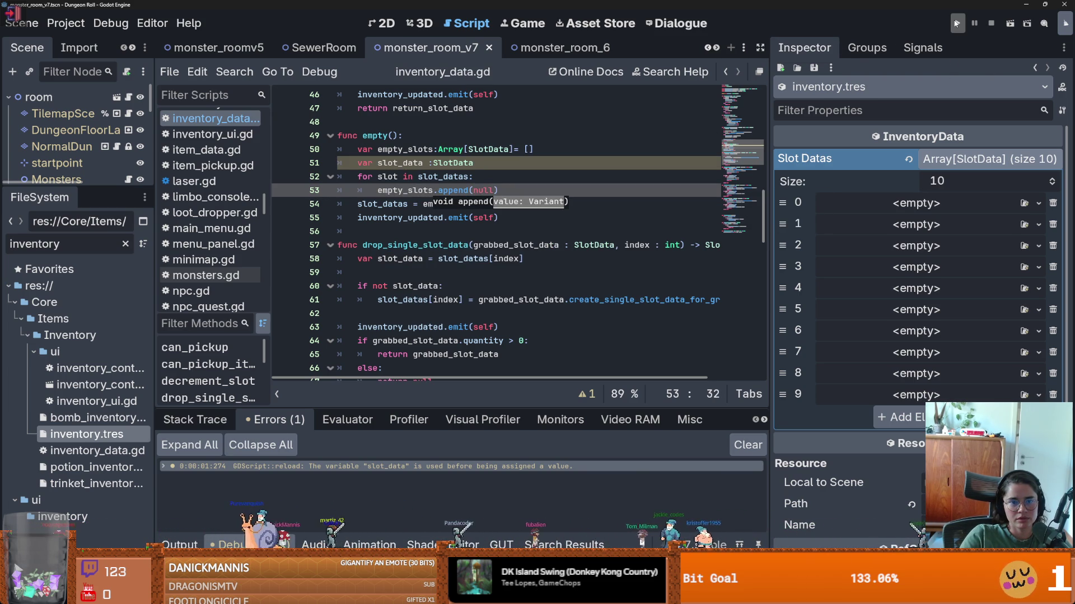
click(520, 168)
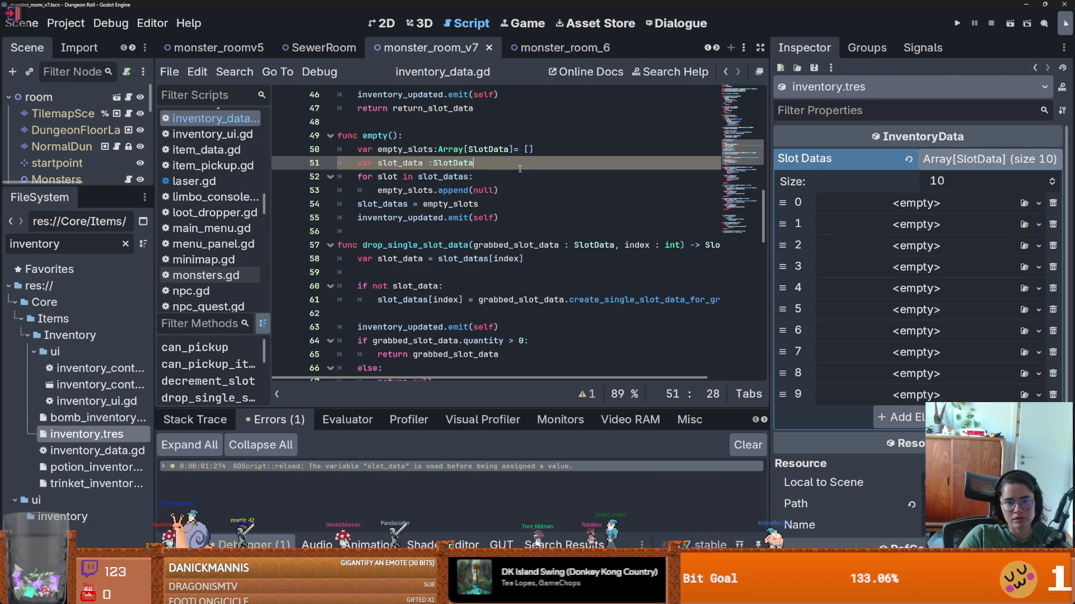
key(ctrl+k)
click(958, 22)
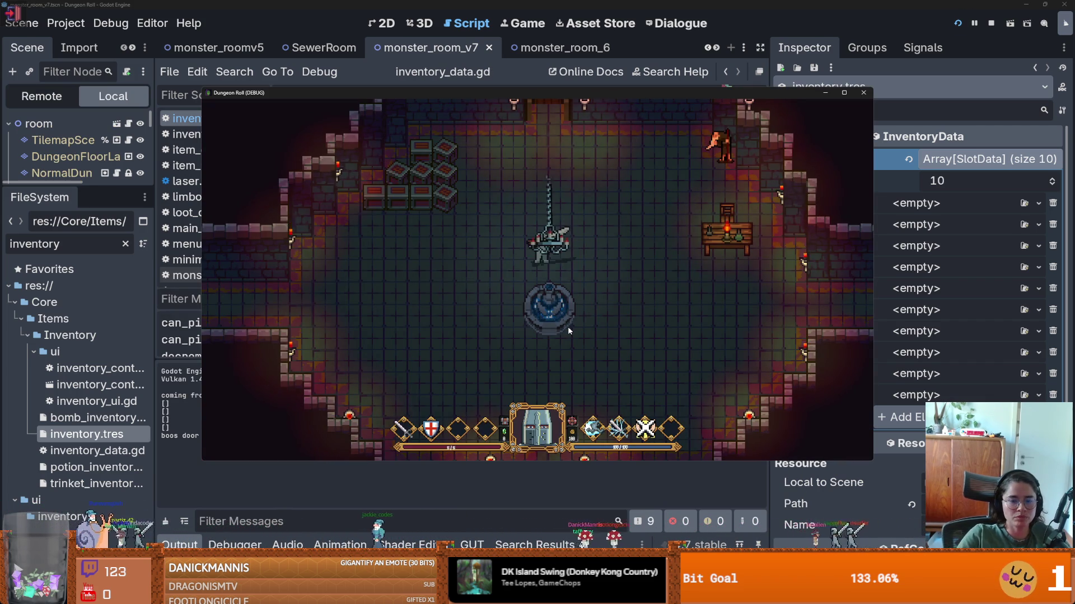
- Spawn a bomb with the console command spawn_item 1
key(grave)
text(p)
key(BackSpace)
text(spawn_item 10 1)
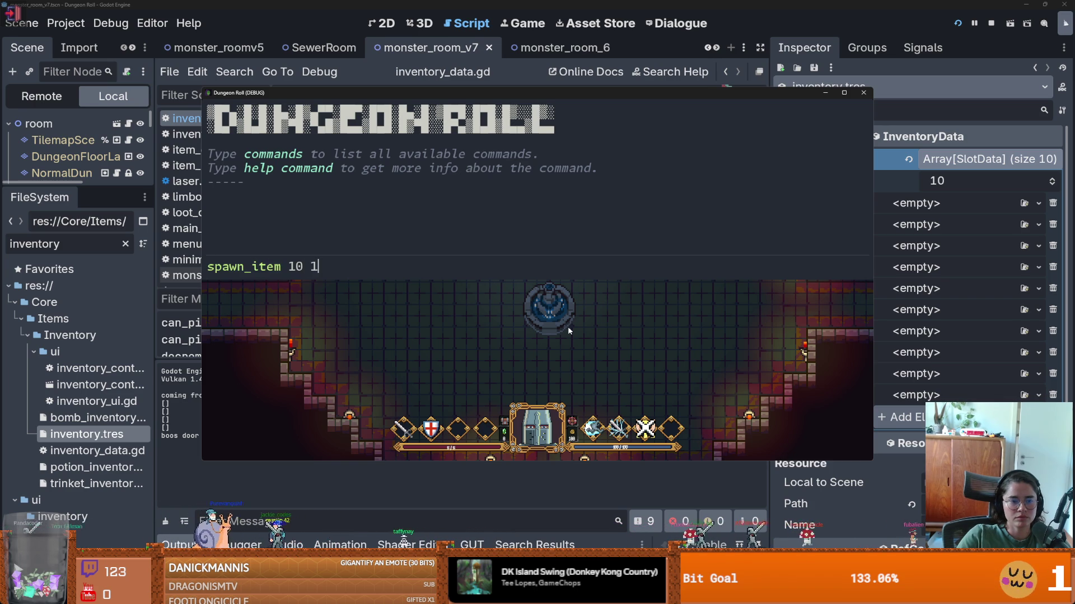
key(Return)
key(grave)
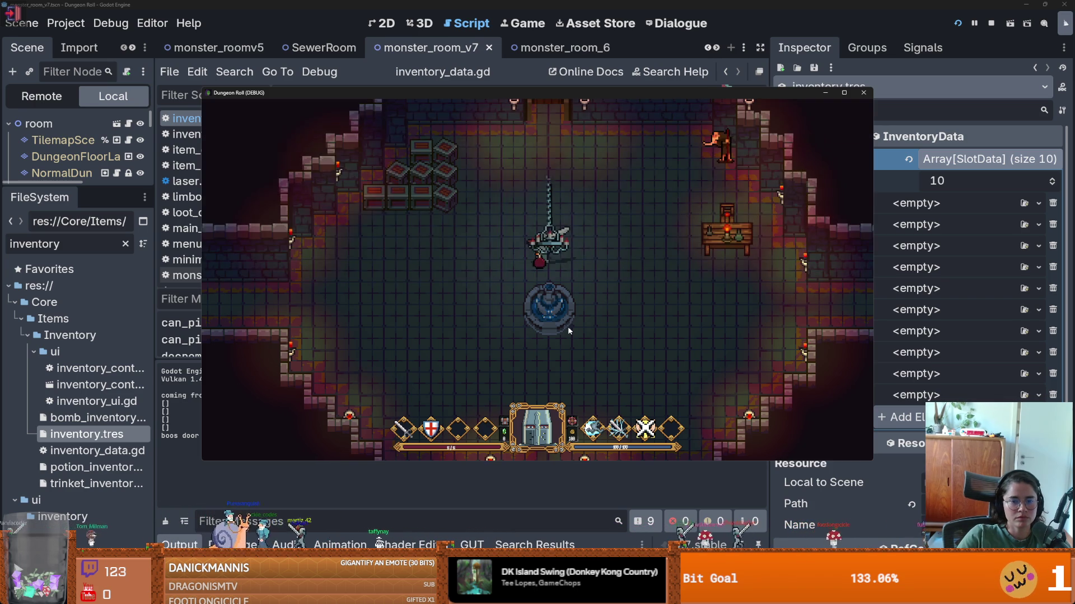
- Check the spawned item in the inventory, toggling the inventory and pause menu
key(i)
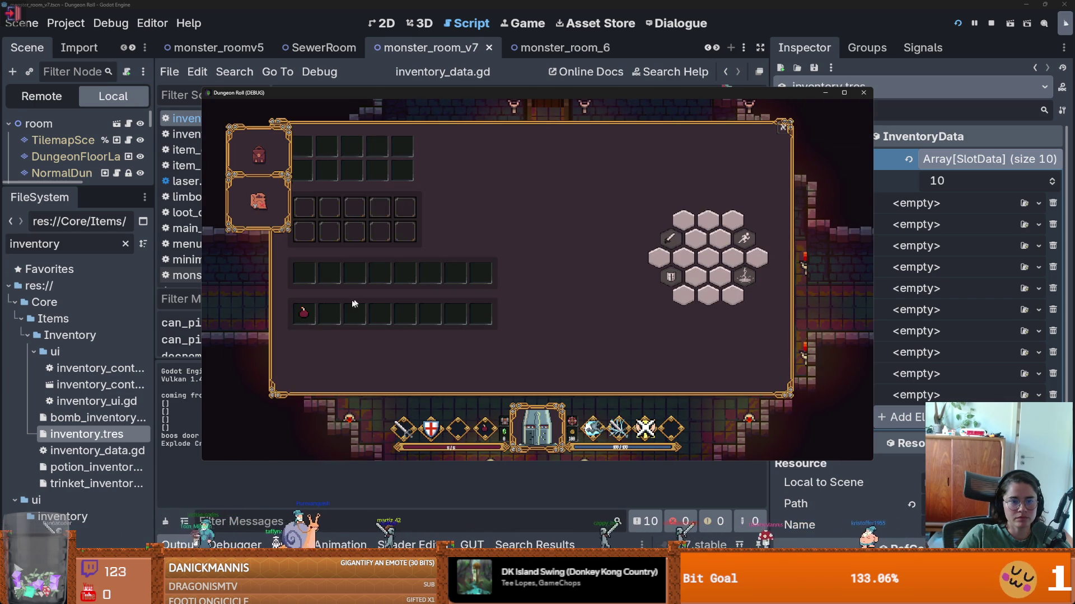
key(i)
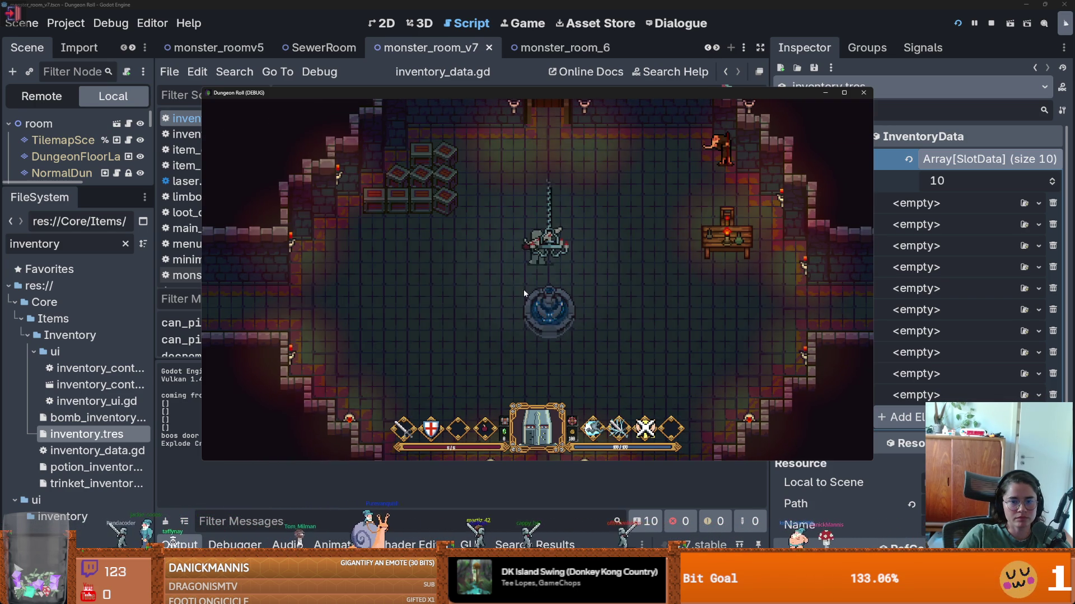
key(Escape)
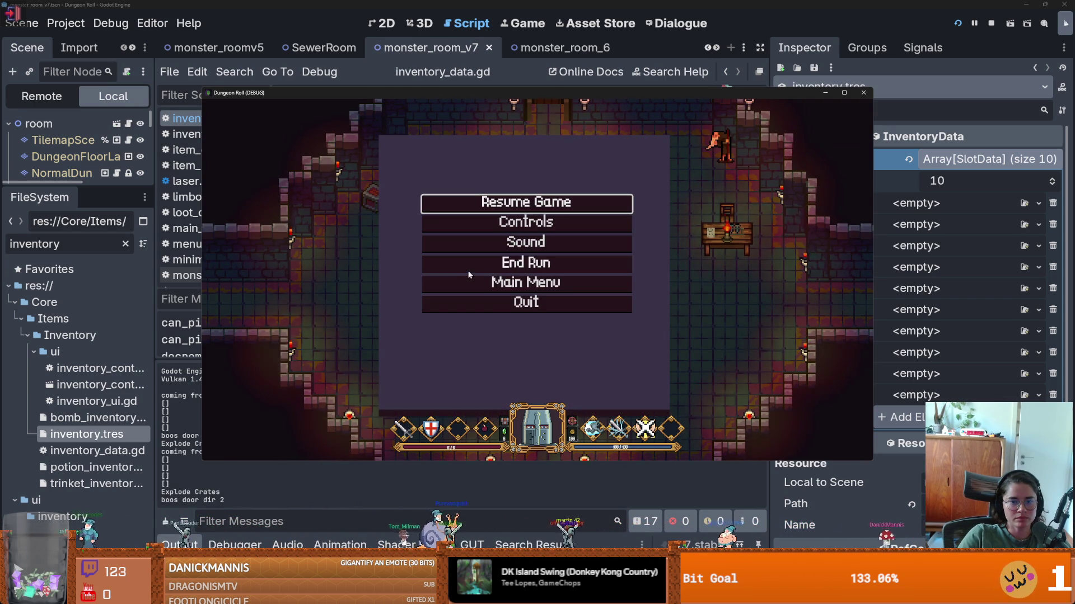
key(i)
key(Escape)
key(i)
key(i)
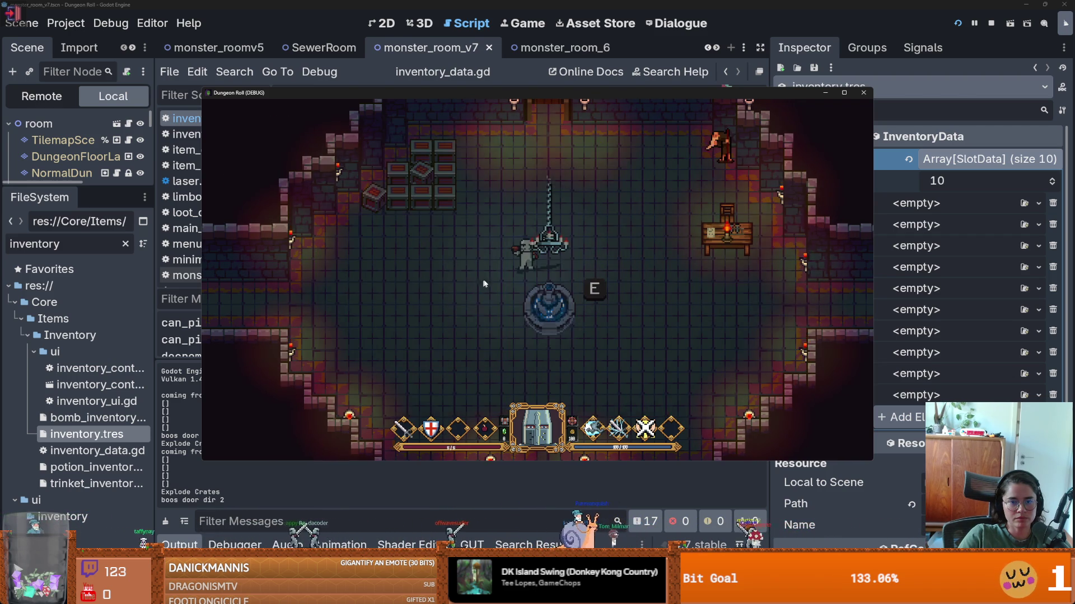
- Walk through the right doorway into the shop room and buy the heart Health Capacity upgrade
key(d)
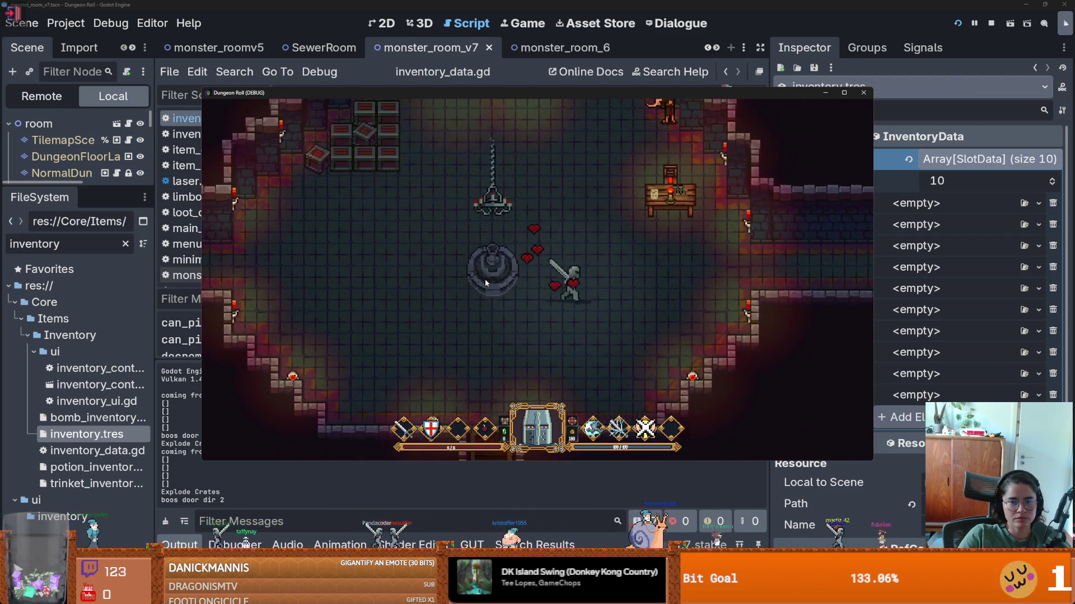
key(d)
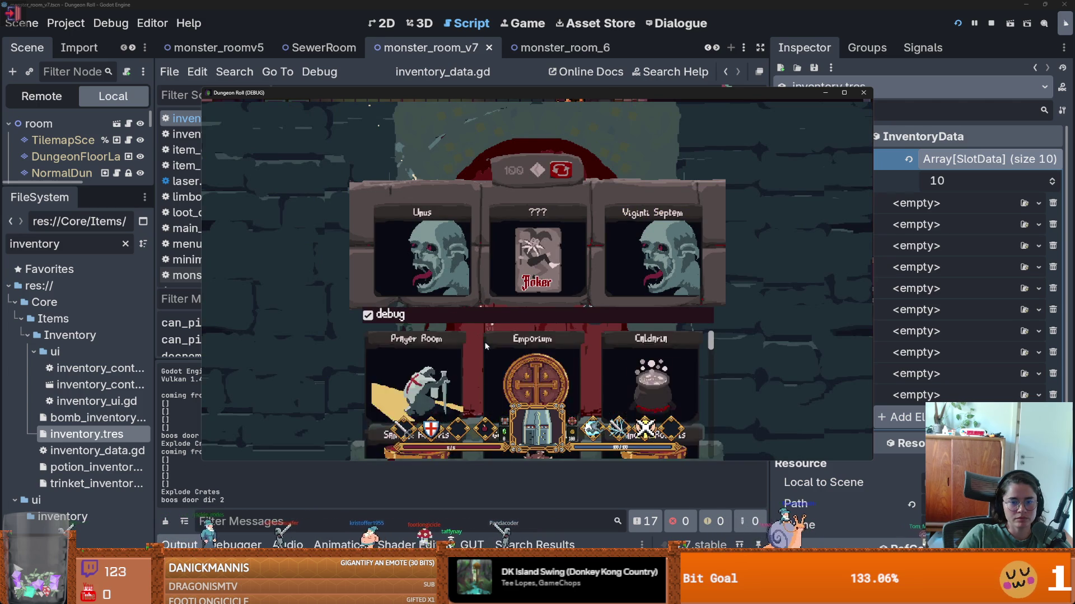
click(515, 348)
key(d)
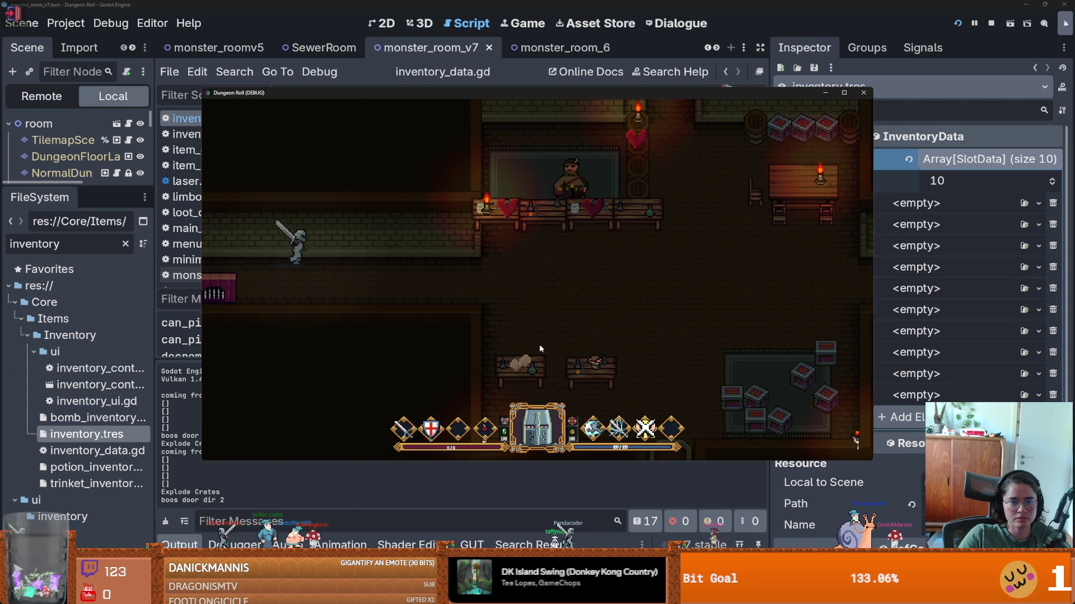
key(w)
key(d)
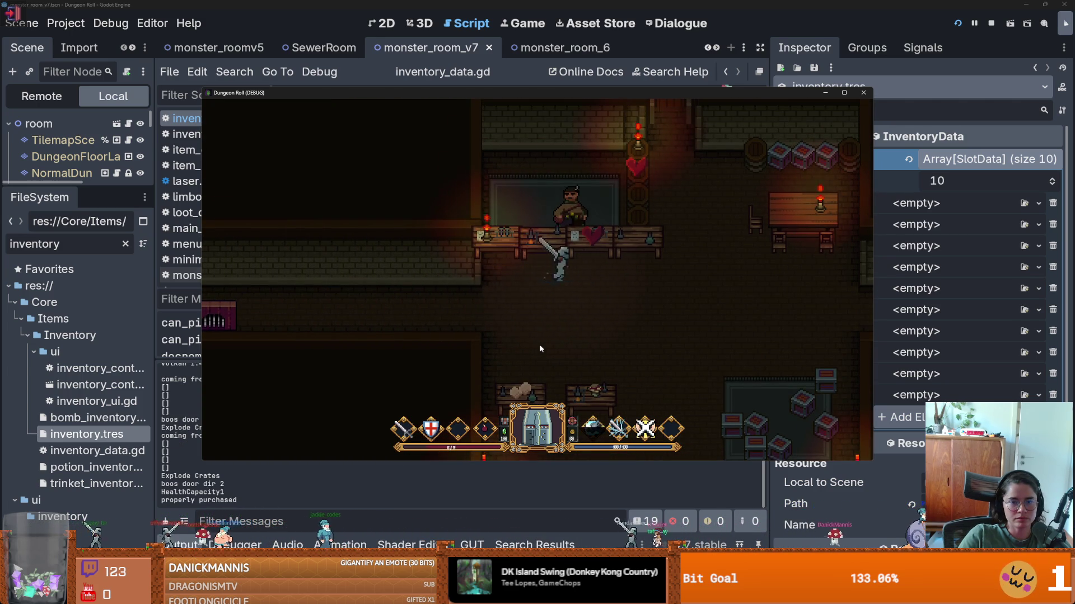
key(Tab)
- Choose End Run from the pause menu to start a fresh run, then stop the game
key(Tab)
key(Escape)
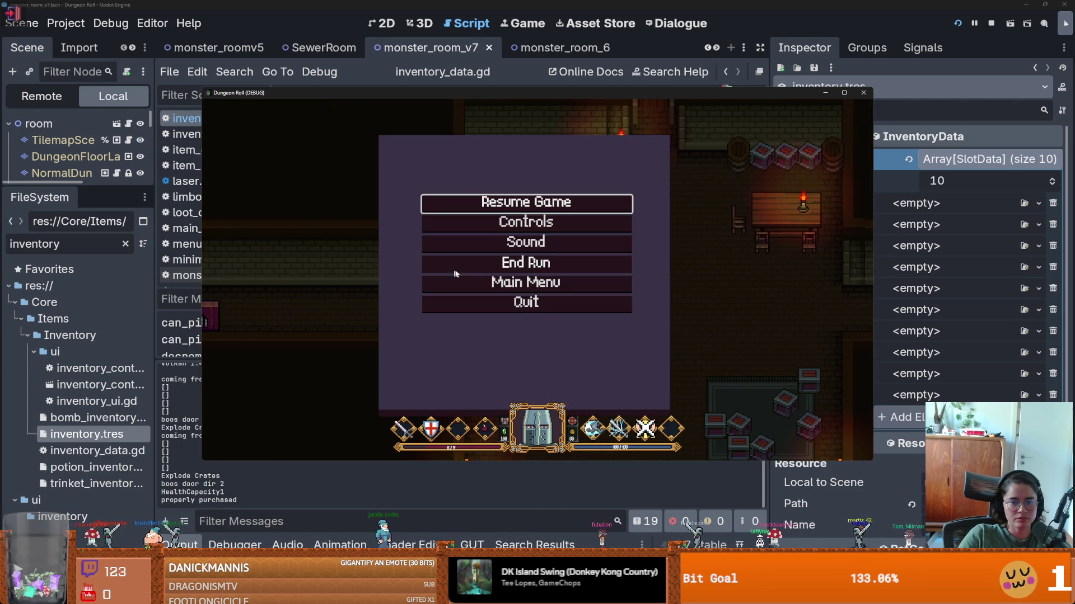
click(618, 261)
key(Escape)
key(Tab)
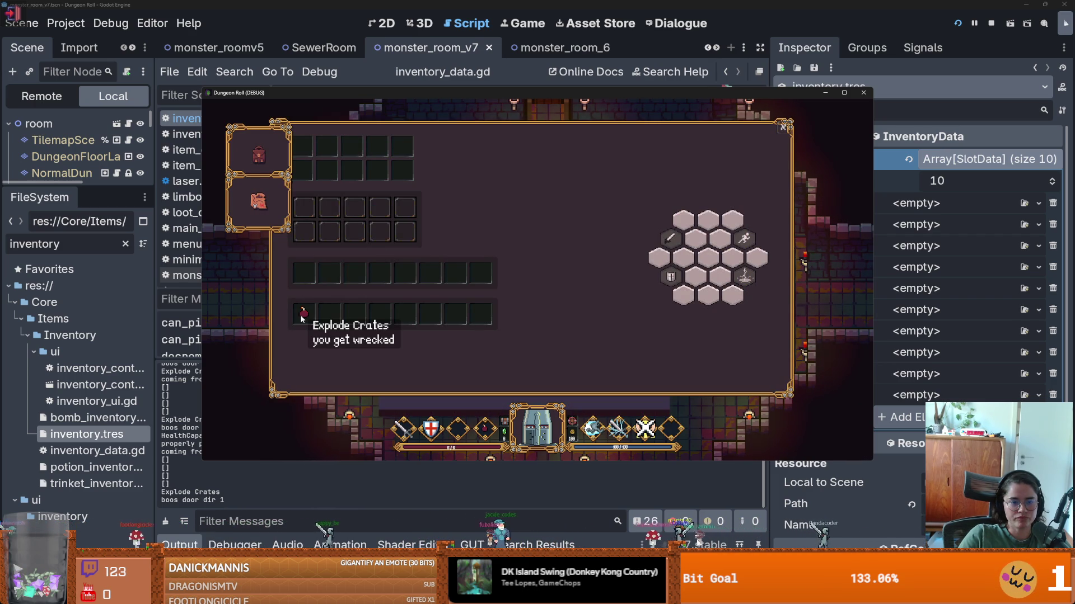
key(Escape)
key(Escape)
click(858, 97)
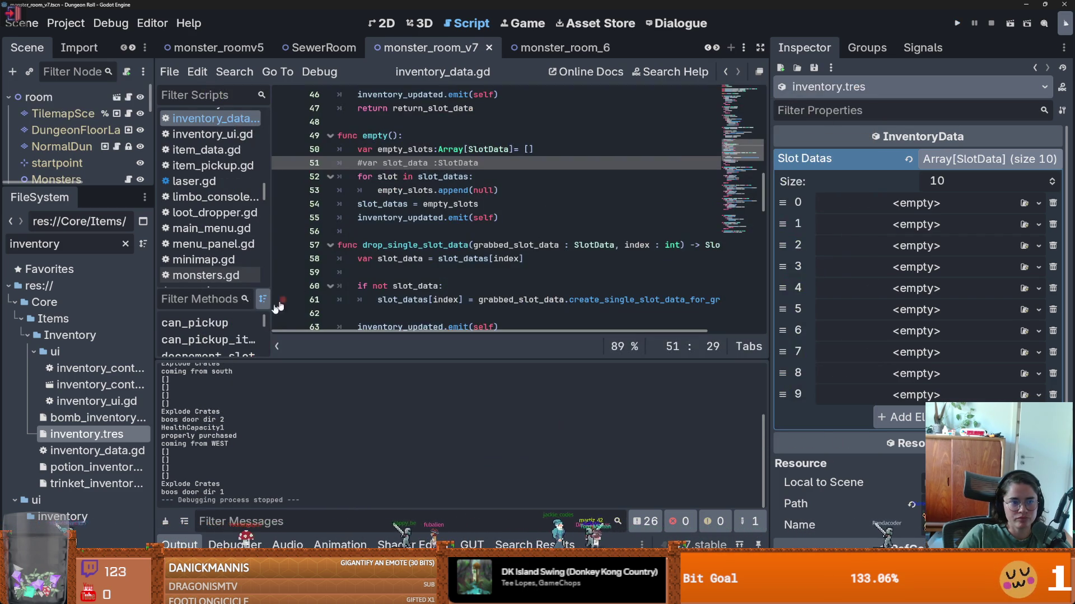
- Close the monster_room_v7, SewerRoom and monster_roomv5 scene tabs
drag(108, 187, 108, 303)
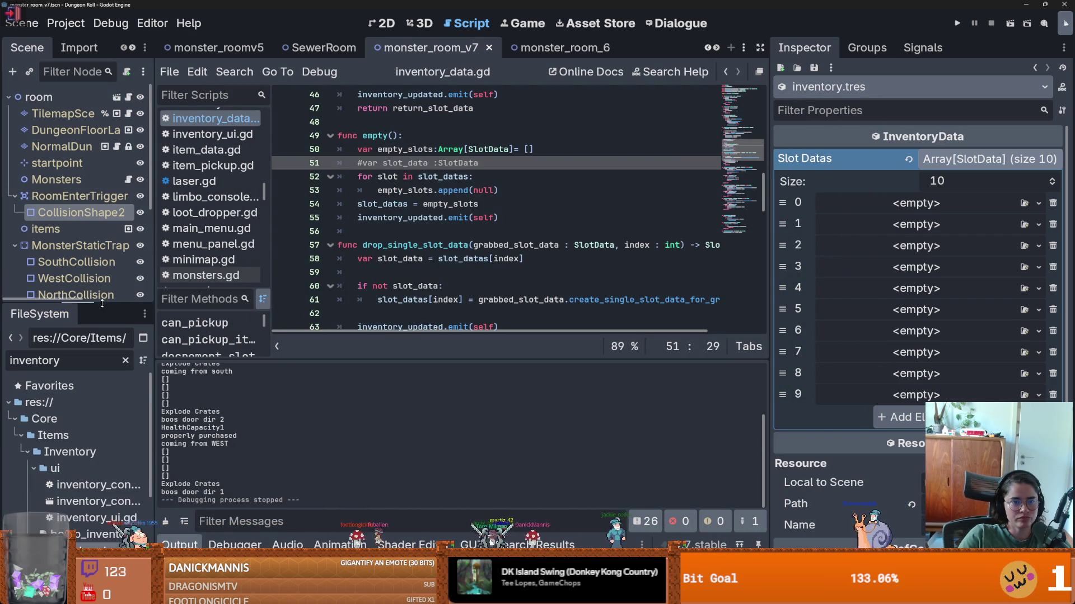
scroll(492, 213, up, 6)
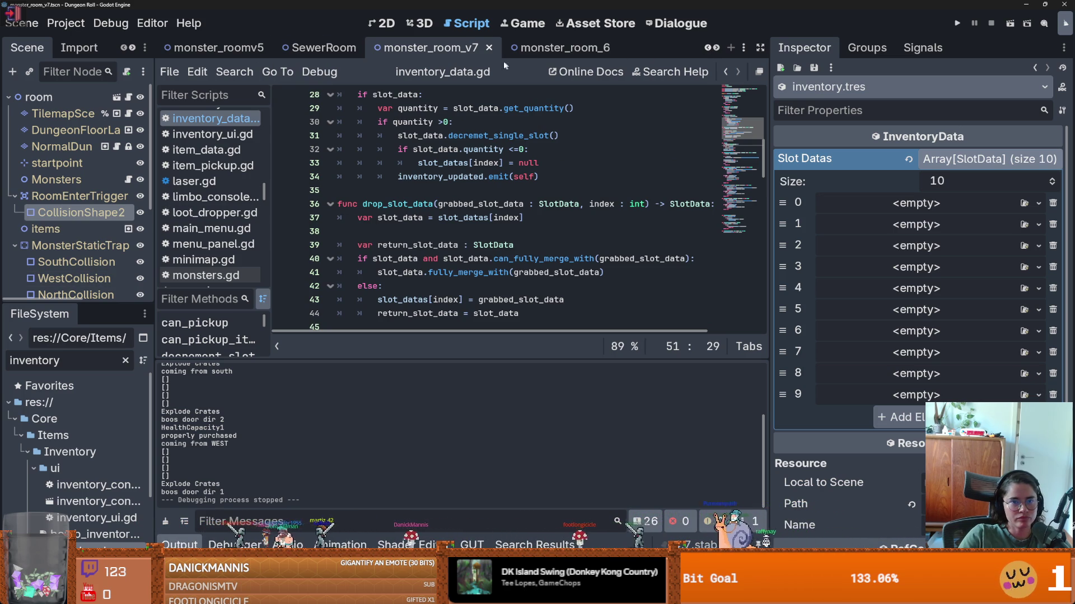
click(489, 48)
click(367, 48)
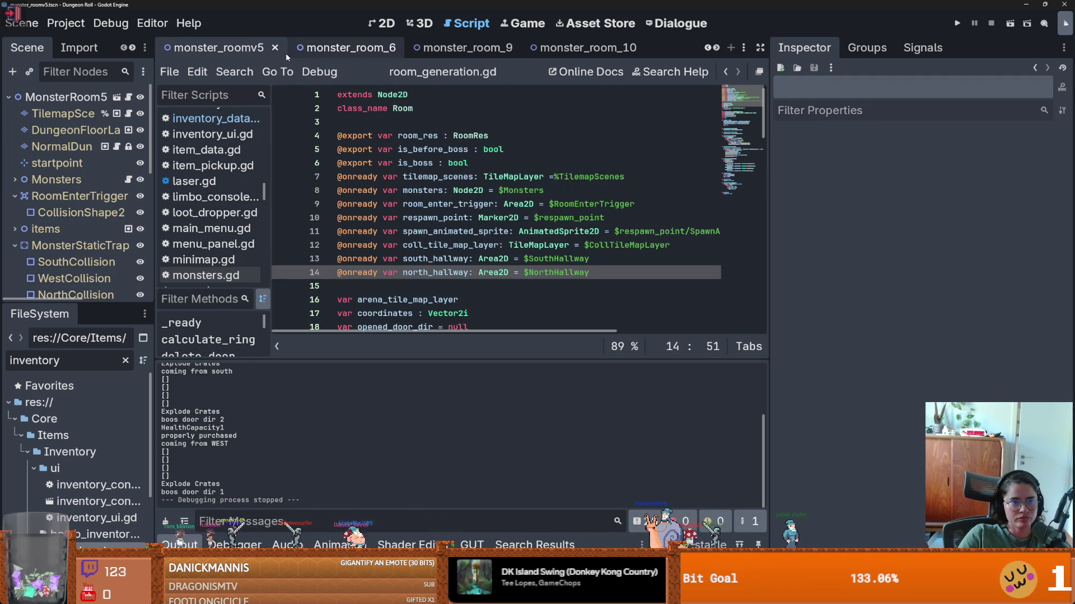
click(275, 48)
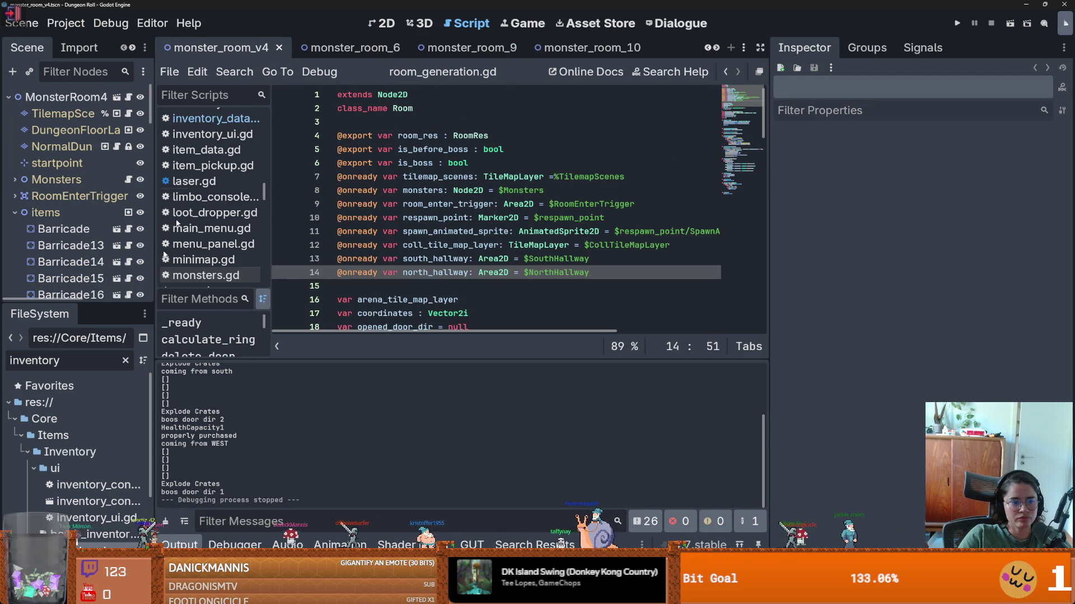
- Filter FileSystem for 'sewer', delete SewerRoom.tscn, and switch to the browser's cookie video
double_click(75, 358)
text(sewer)
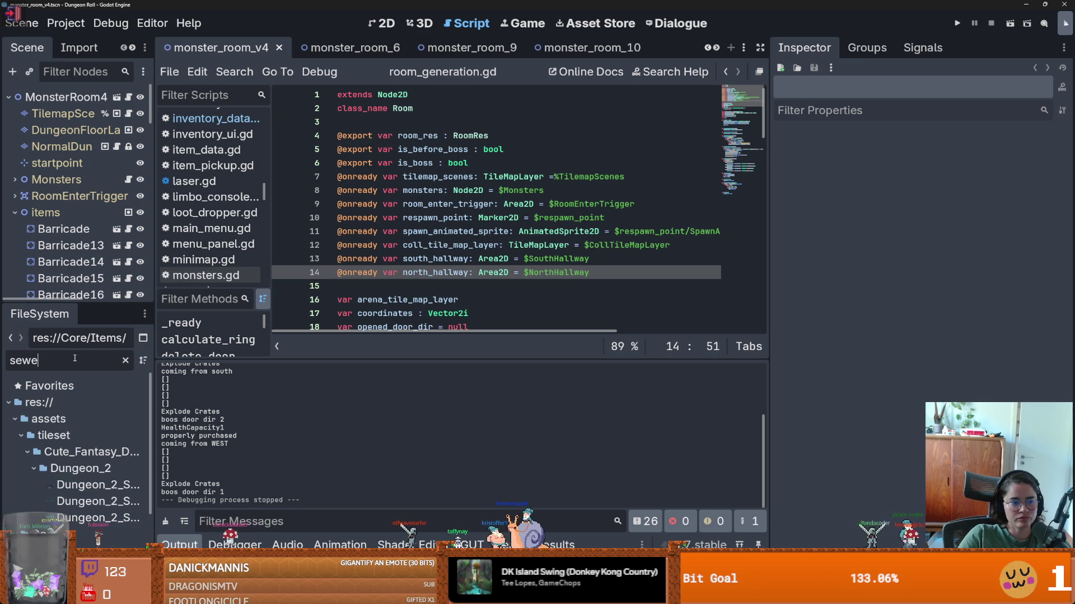
right_click(66, 543)
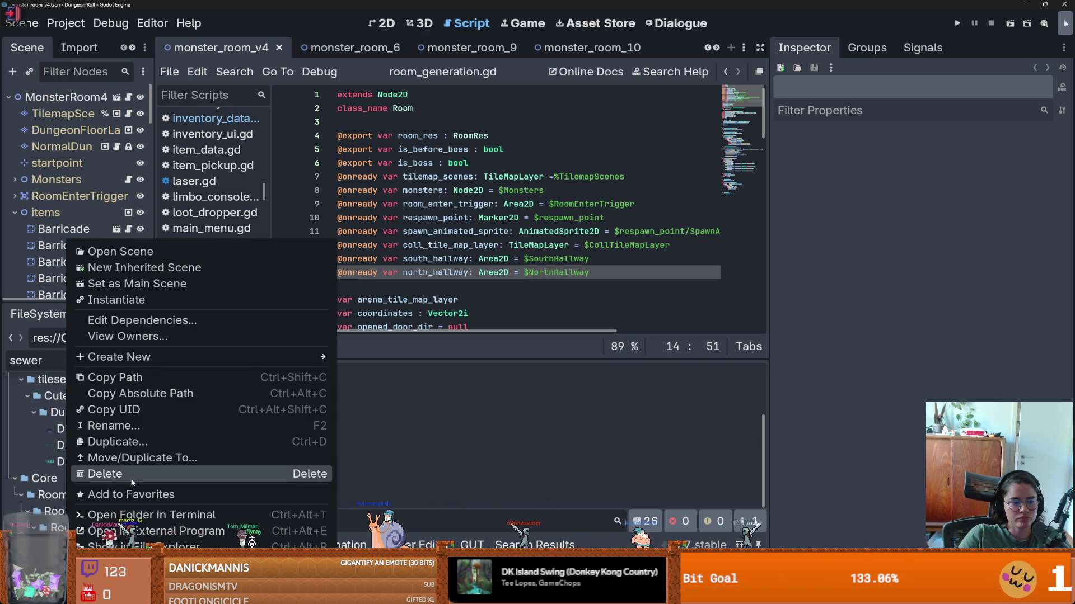
click(106, 475)
click(418, 348)
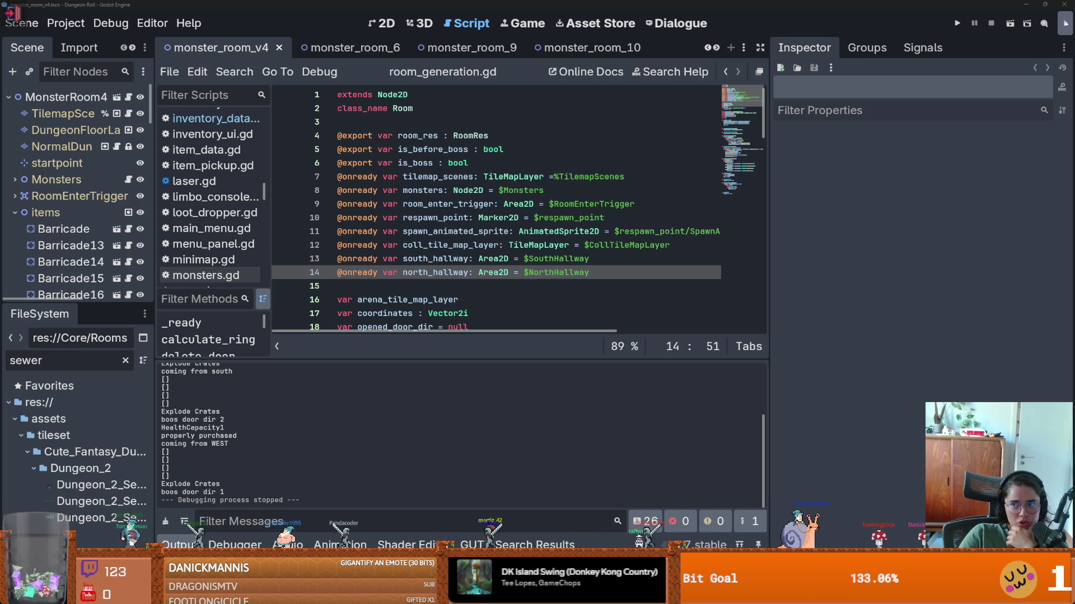
key(alt+Tab)
- Start the cookie video, pausing and resuming it a few times
click(434, 227)
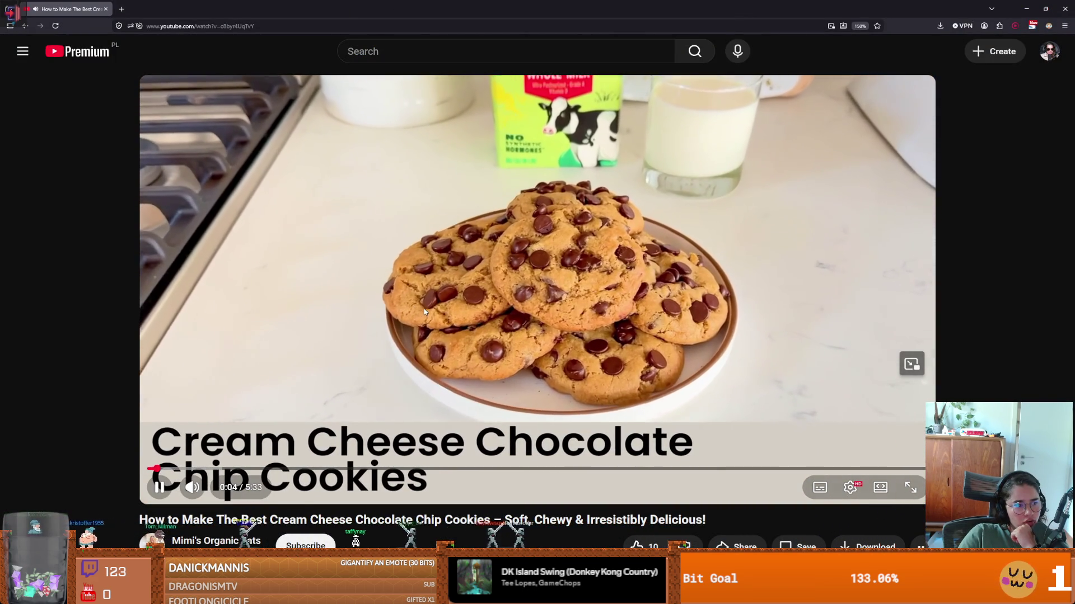
click(424, 313)
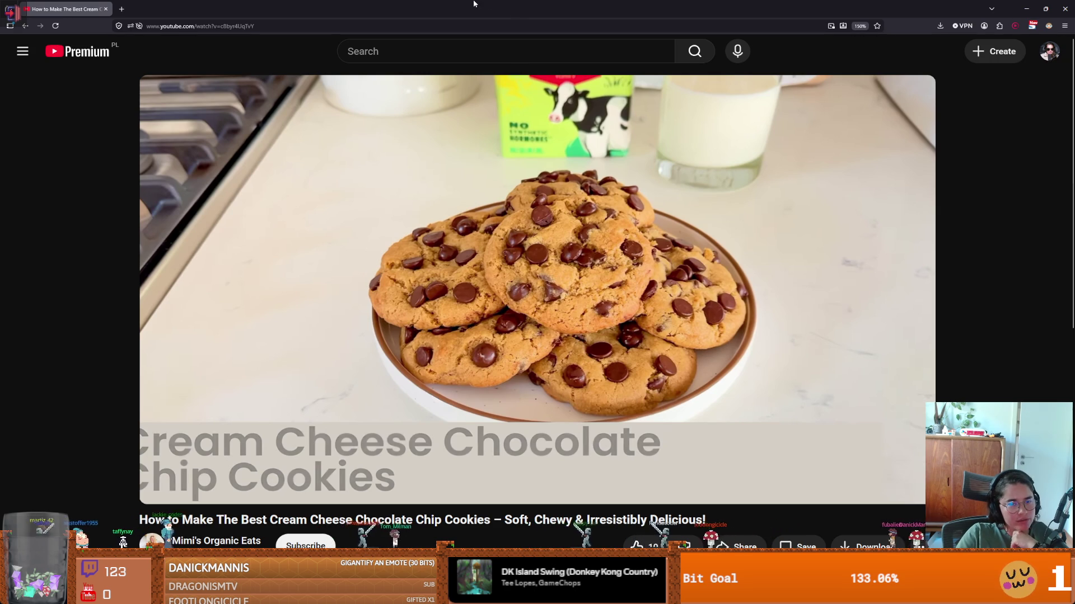
click(505, 201)
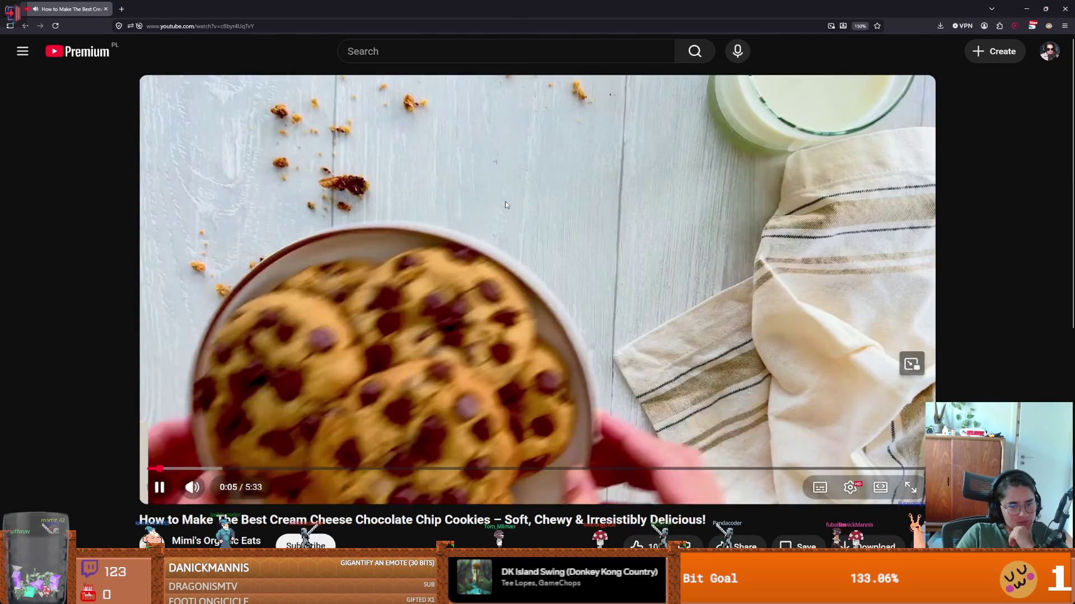
click(505, 207)
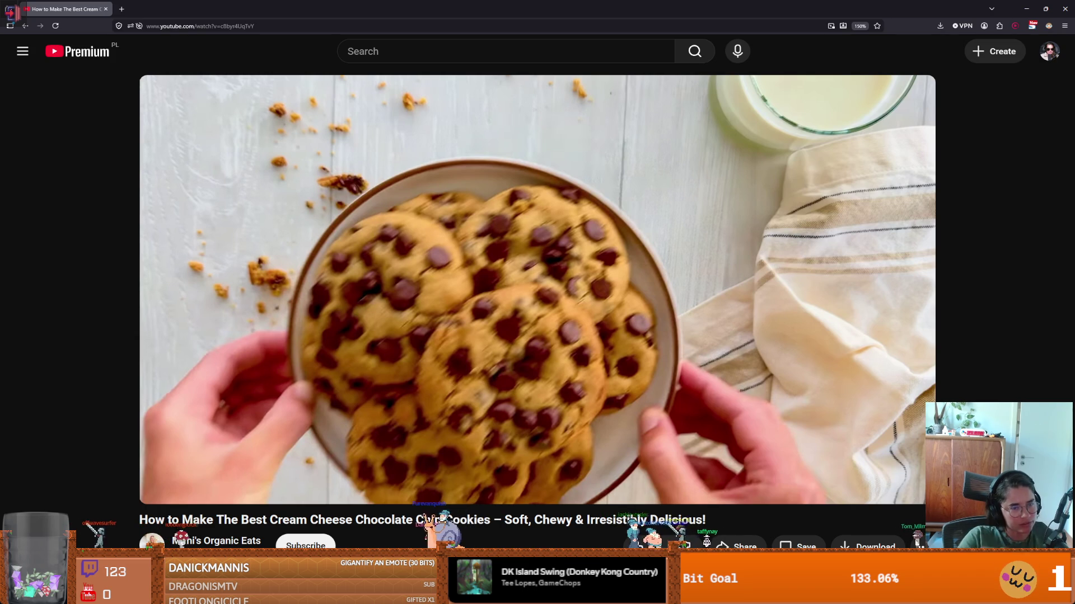
click(706, 422)
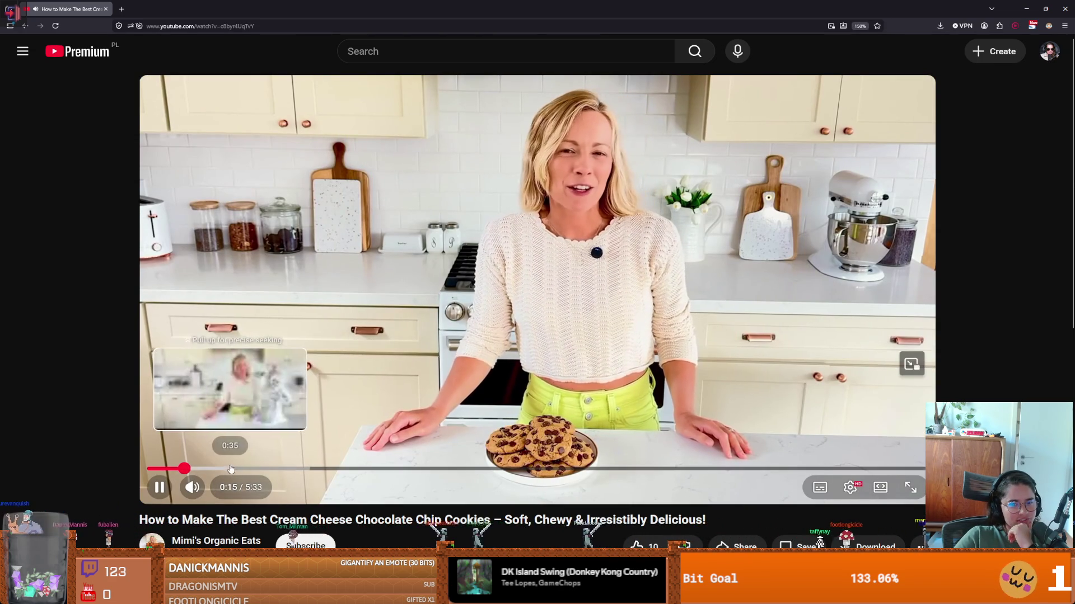
- Skip ahead to 0:35, then 0:59, and watch the video full screen
click(231, 469)
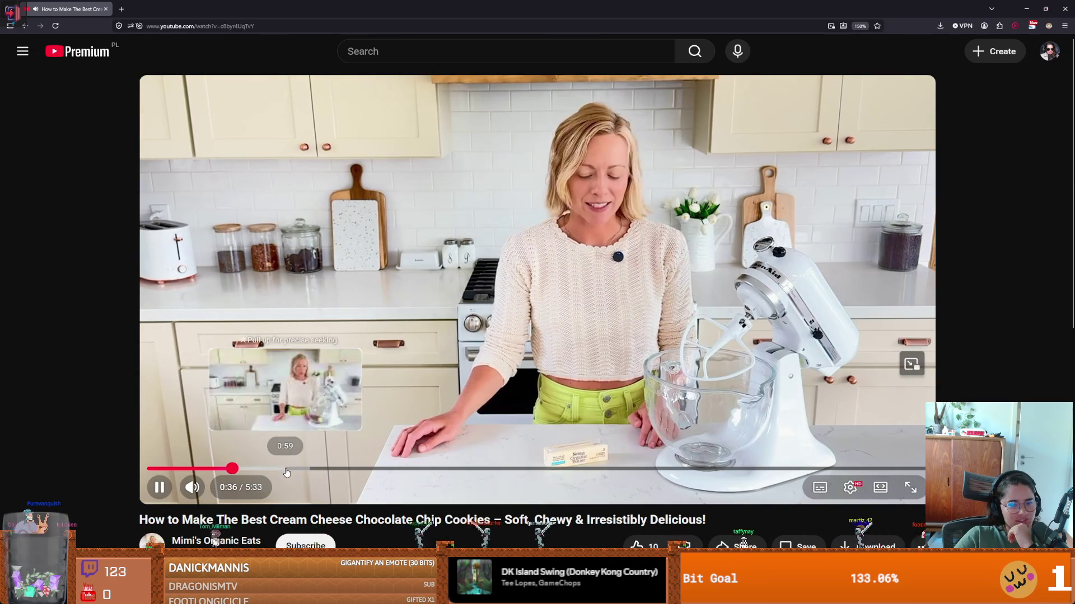
click(287, 468)
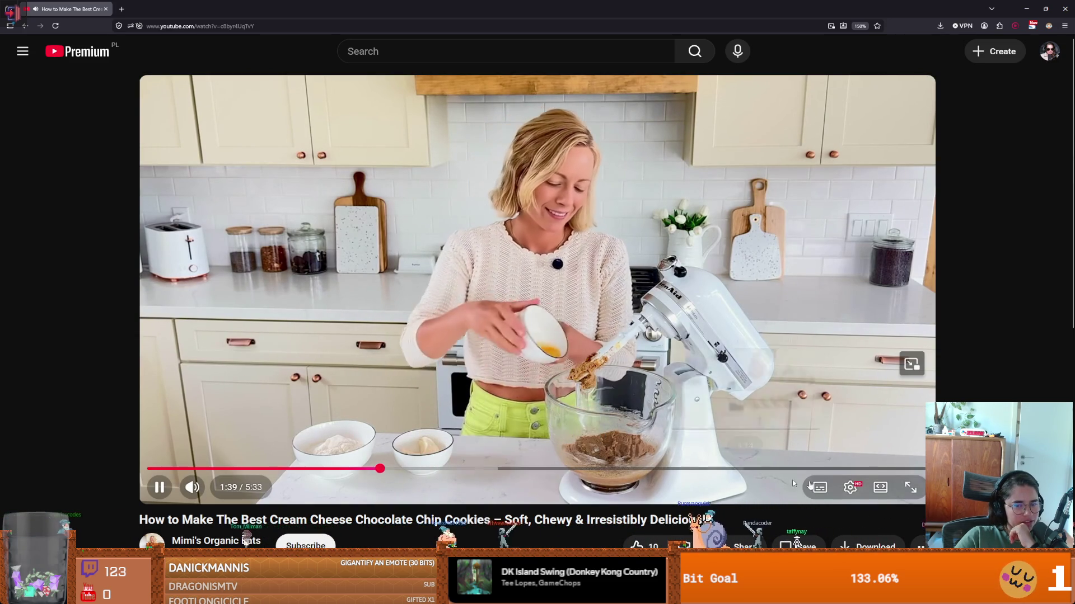
click(910, 488)
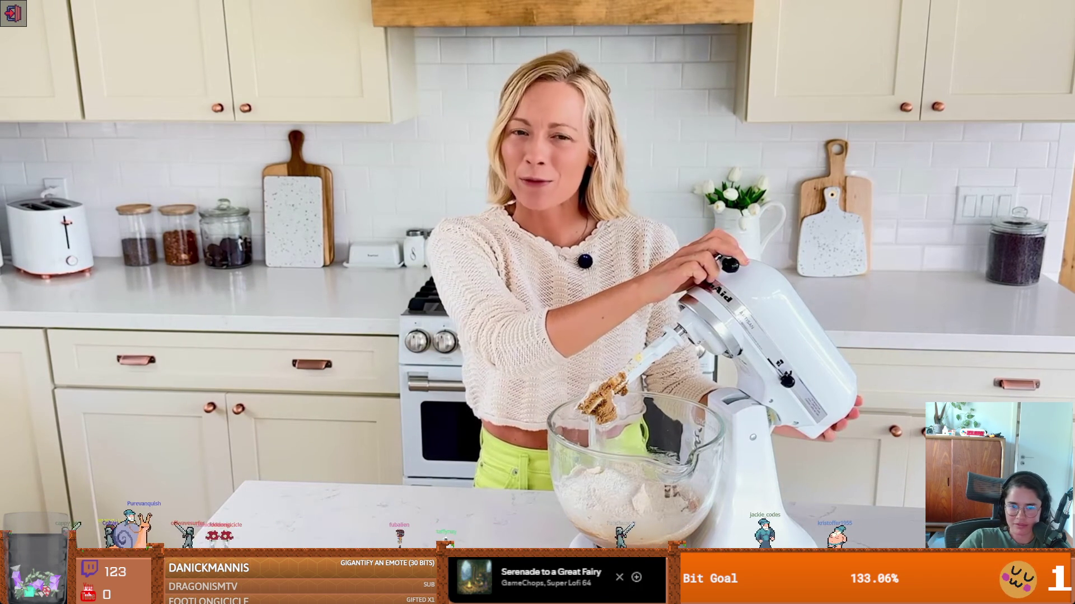
- Pause and resume the full-screen cookie video from dough mixing to shaping dough balls
mouse_move(900, 414)
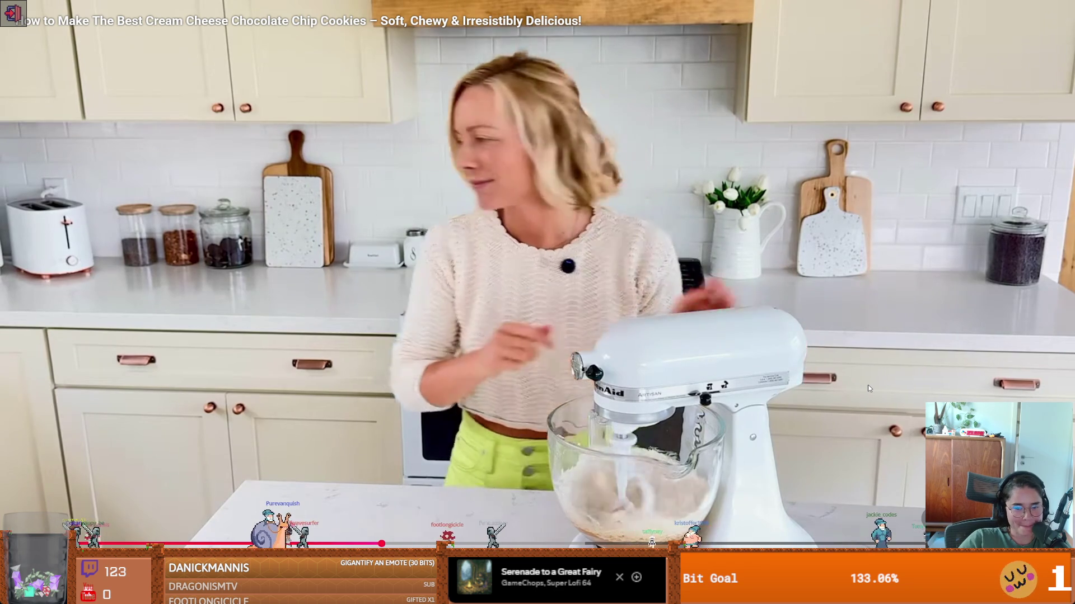
click(746, 271)
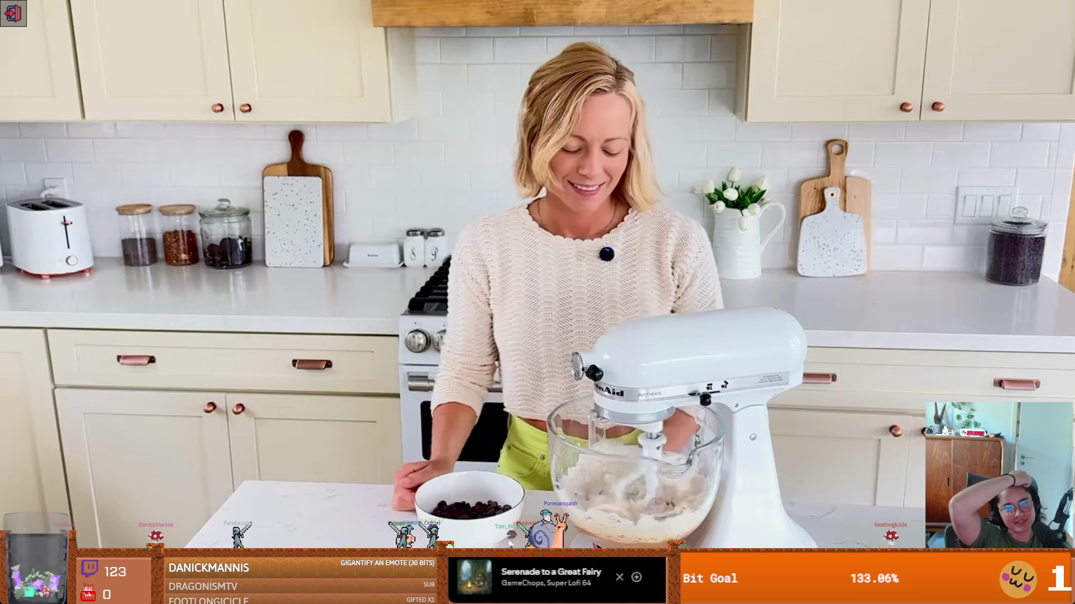
mouse_move(760, 278)
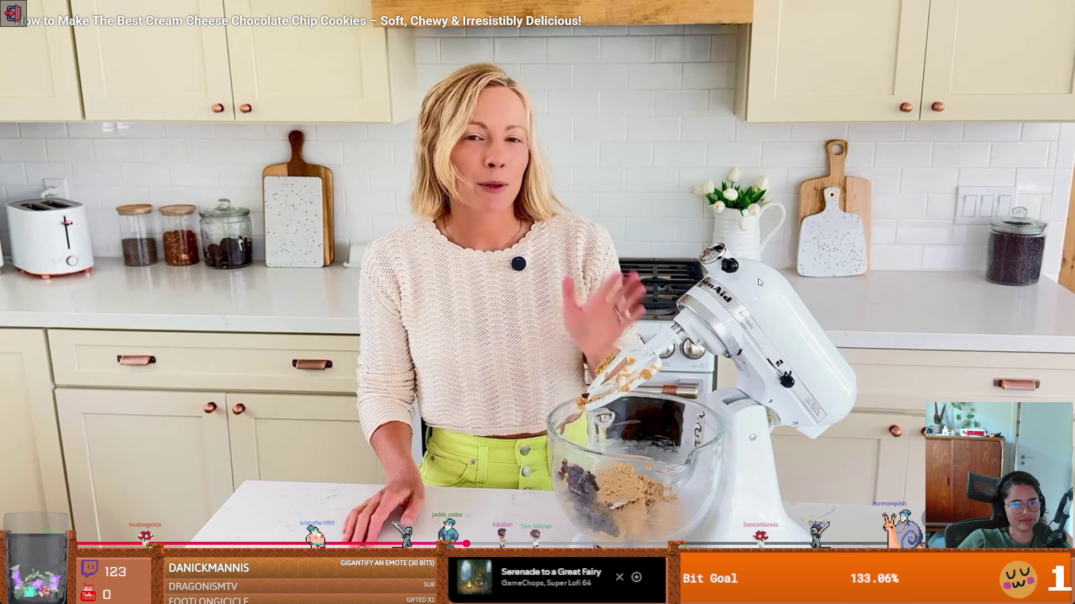
mouse_move(824, 264)
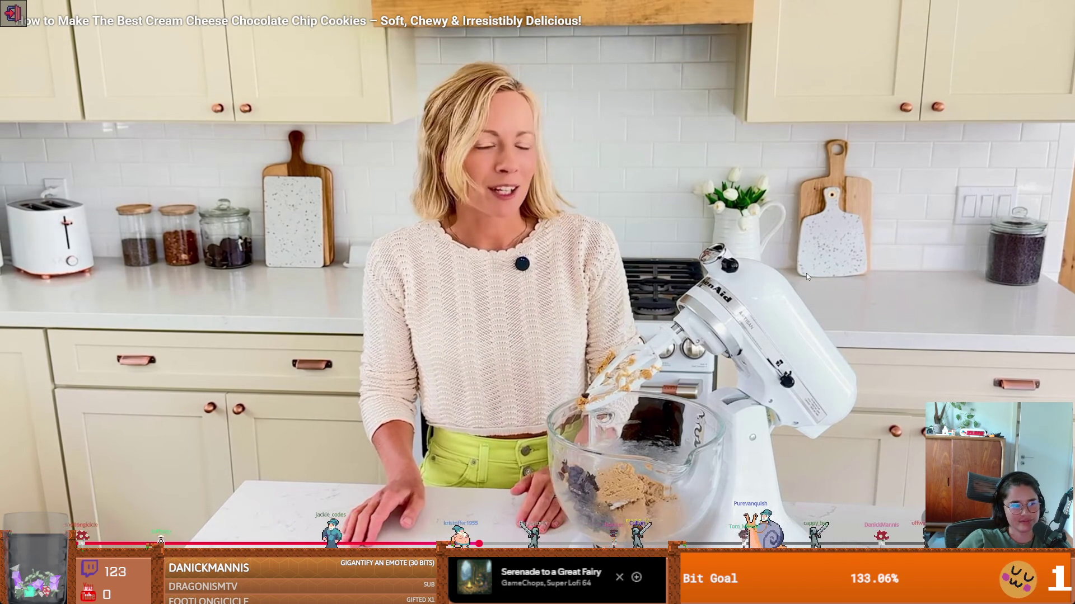
click(806, 273)
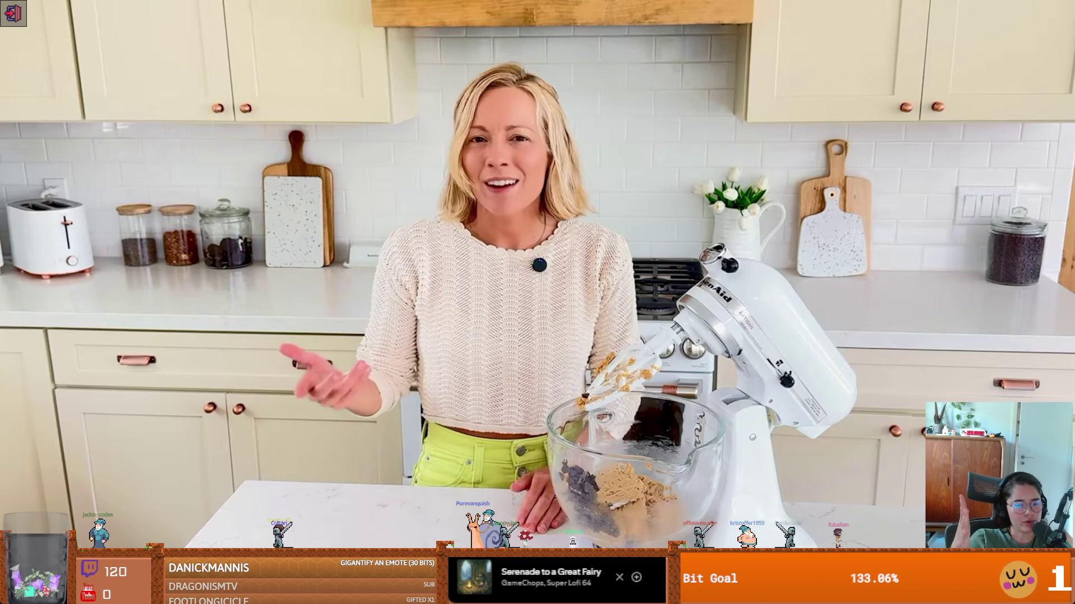
click(882, 216)
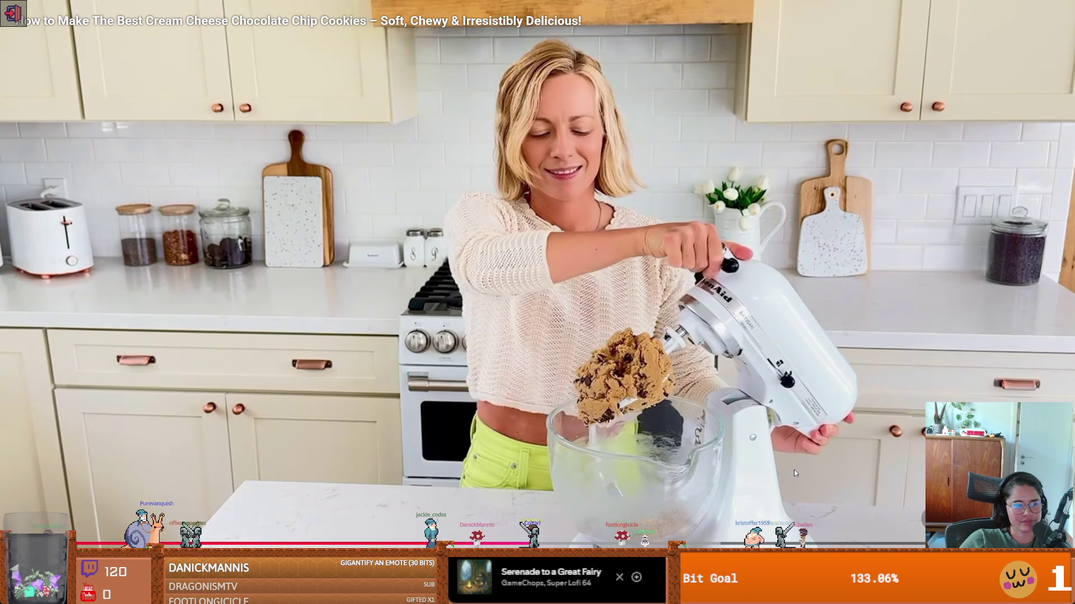
click(680, 380)
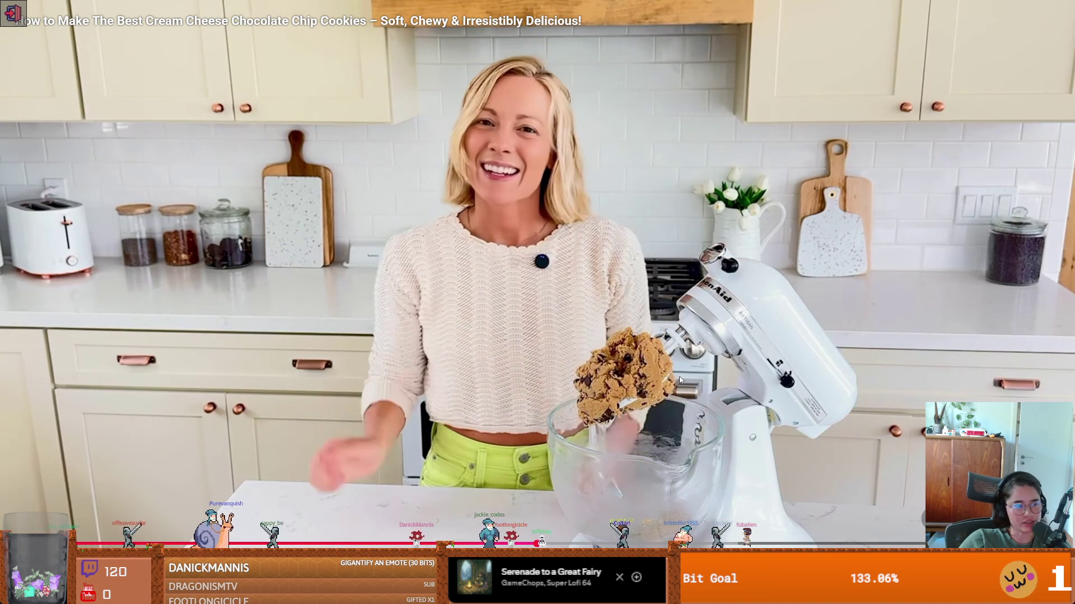
click(680, 380)
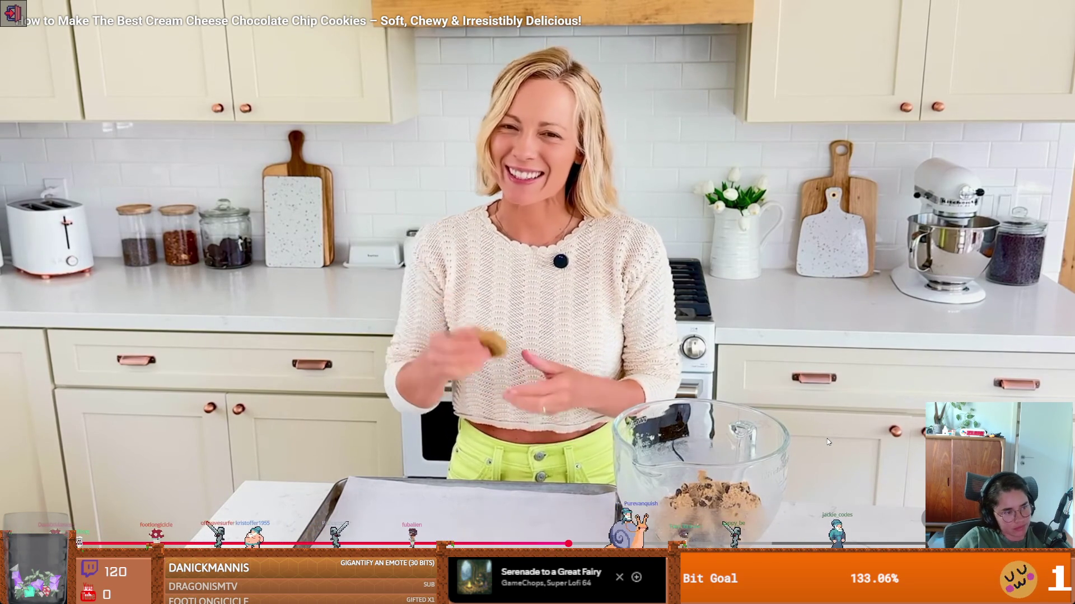
click(825, 443)
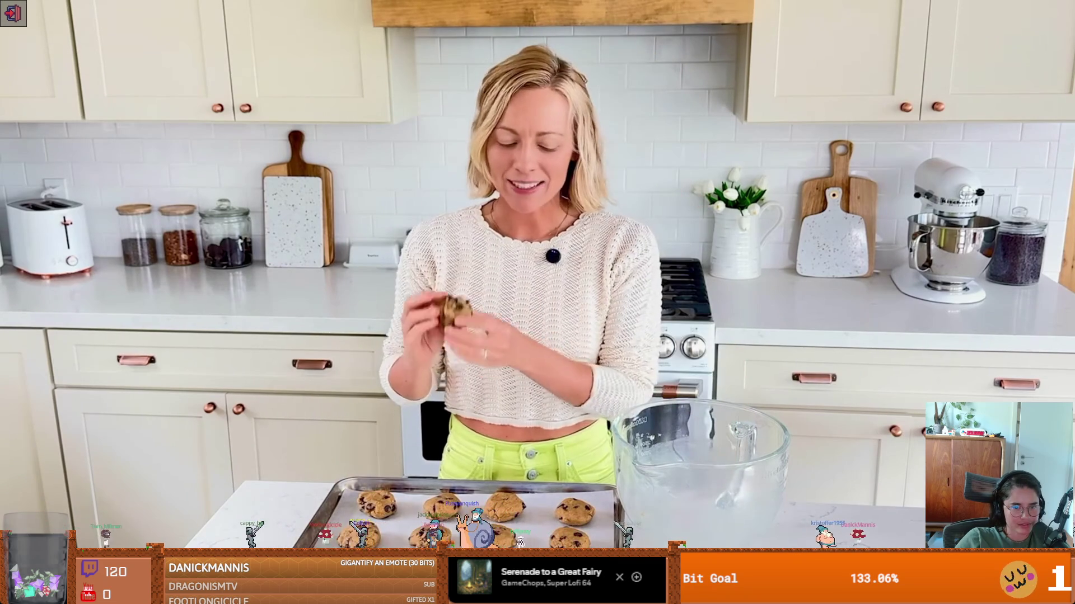
- Pause and resume the video as dough balls go on the tray, then pause and switch to Discord
mouse_move(662, 374)
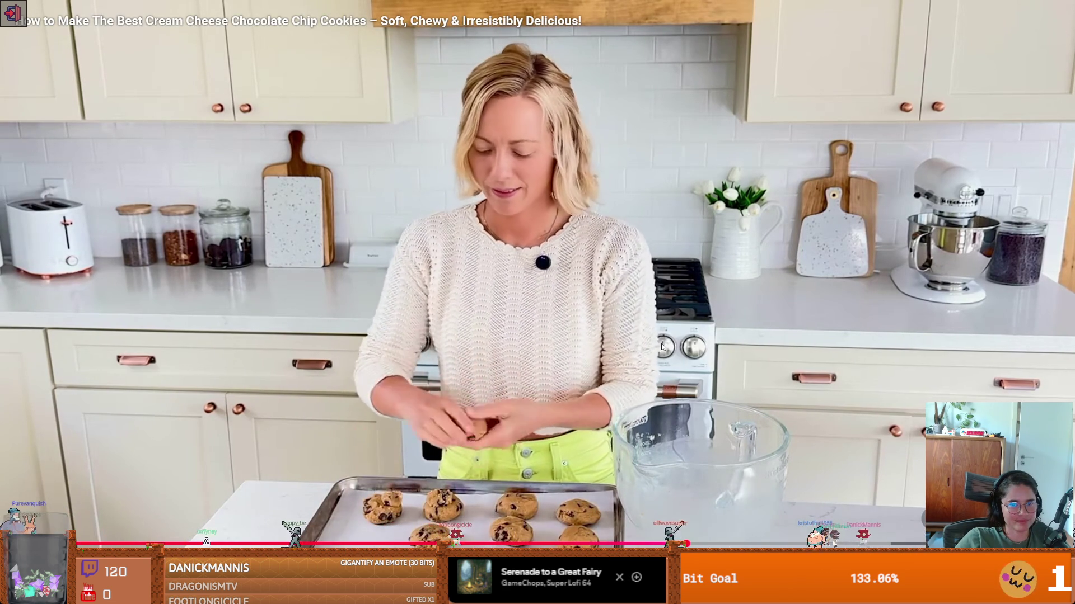
click(579, 316)
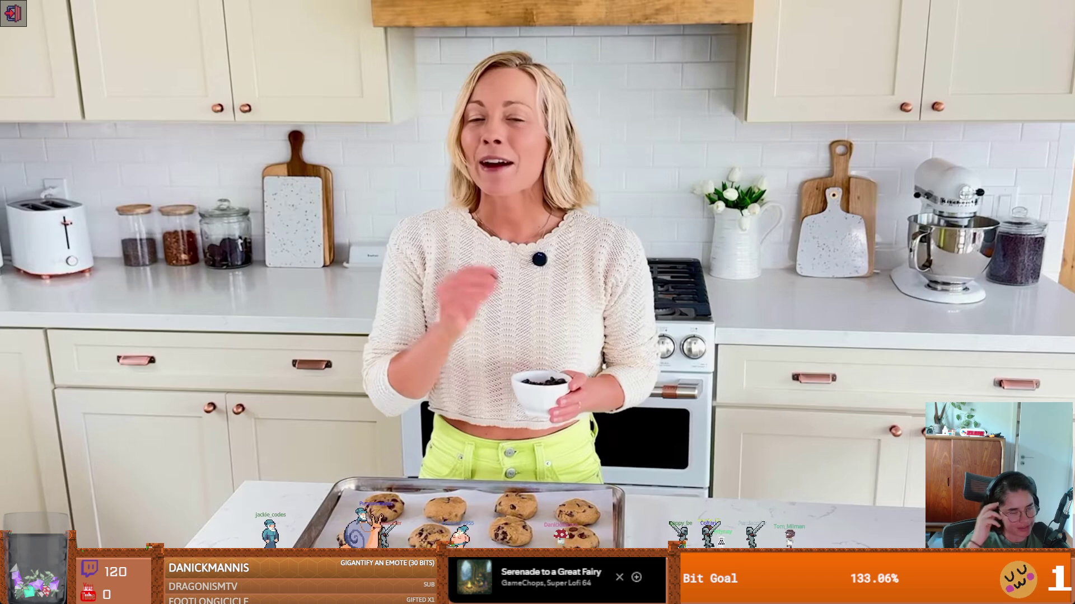
click(718, 397)
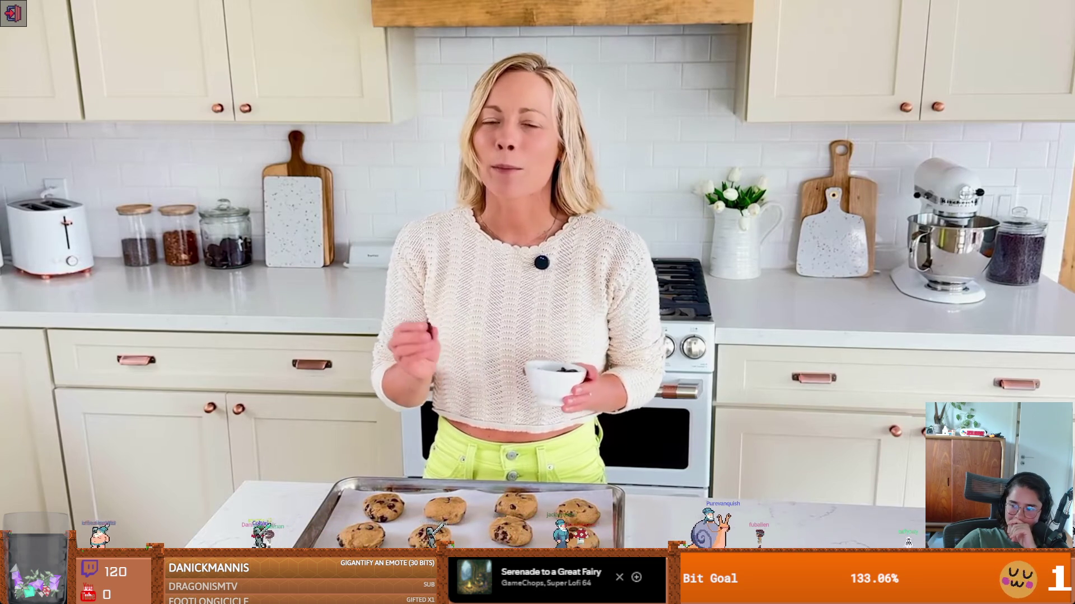
click(821, 193)
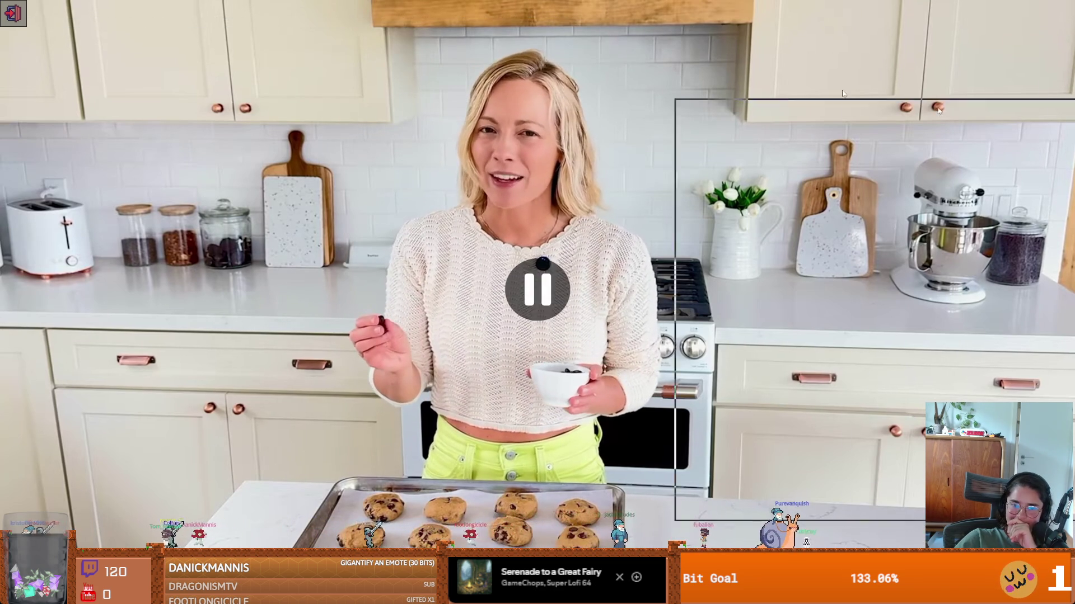
key(alt+Tab)
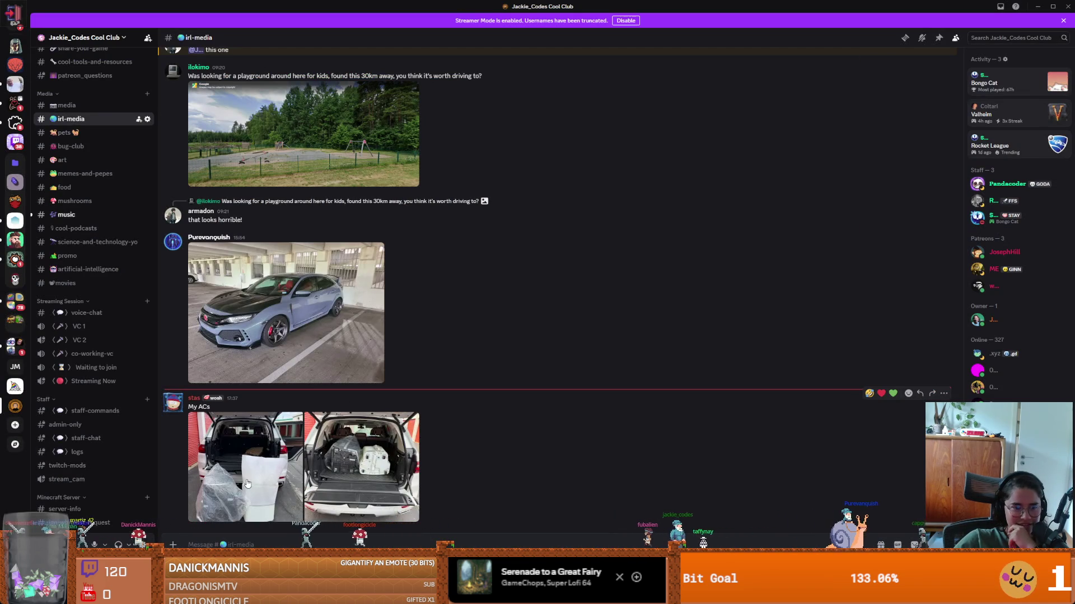
- View the first two car-boot photos in the Discord message, then return to the cookie video
click(247, 484)
click(1061, 286)
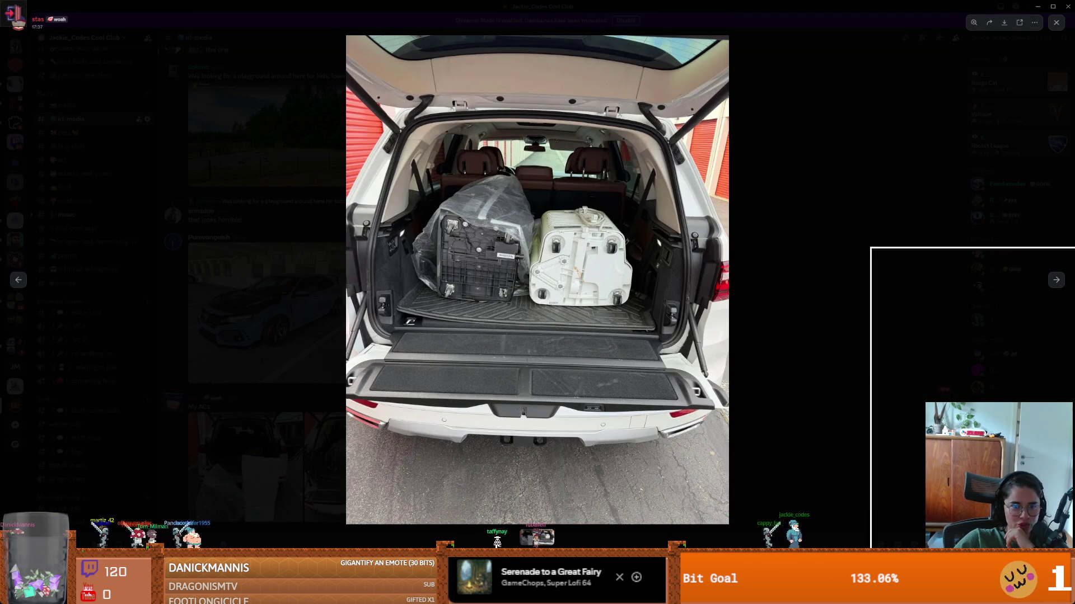
key(alt+Tab)
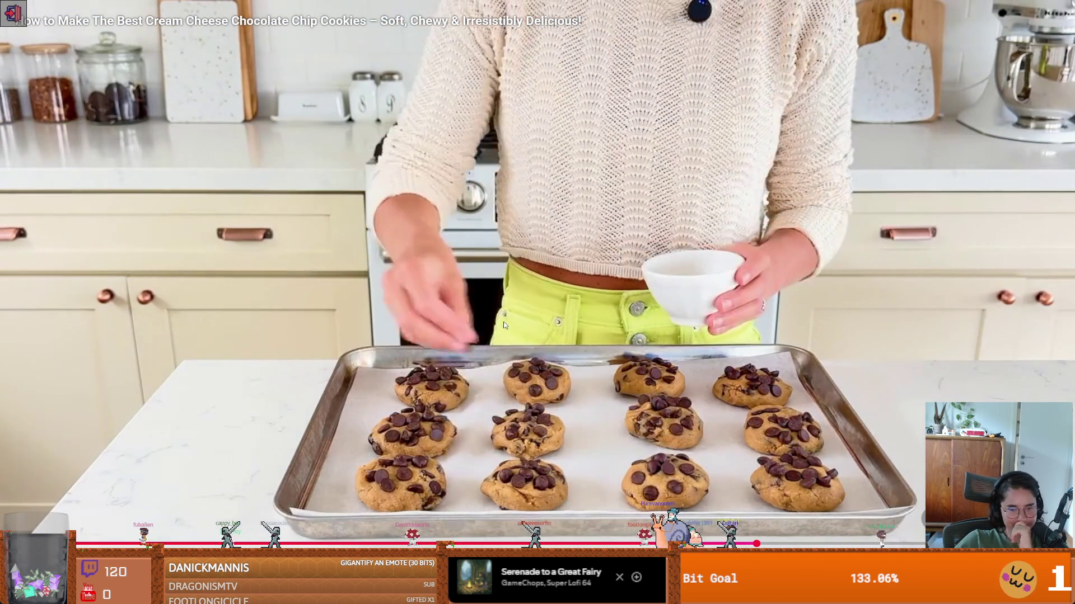
- Watch the cookie video with a few pauses, stop on the finished plate of cookies, and leave fullscreen
click(503, 321)
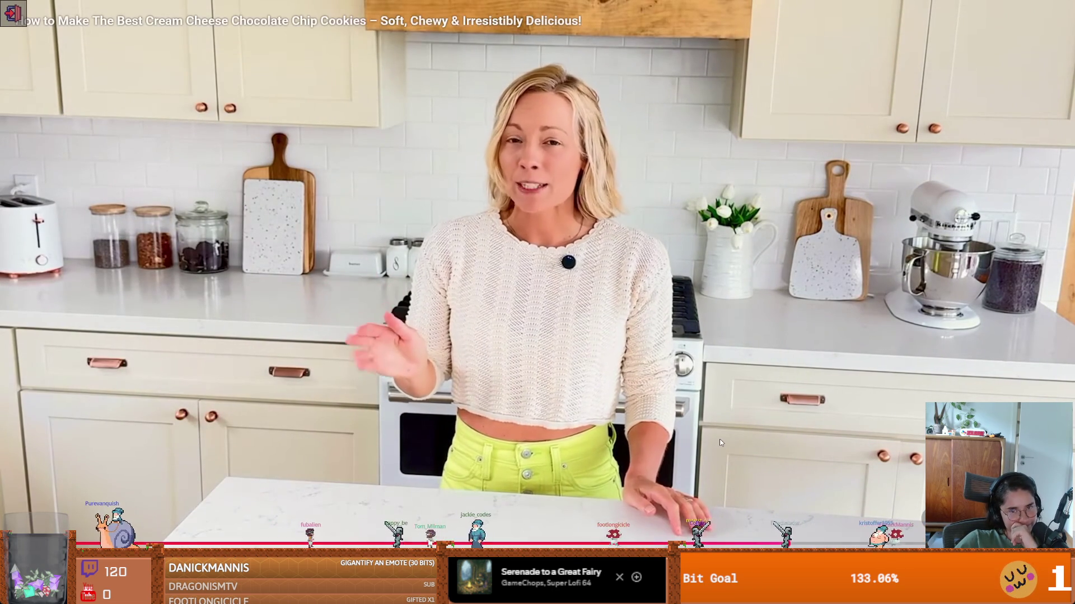
click(717, 436)
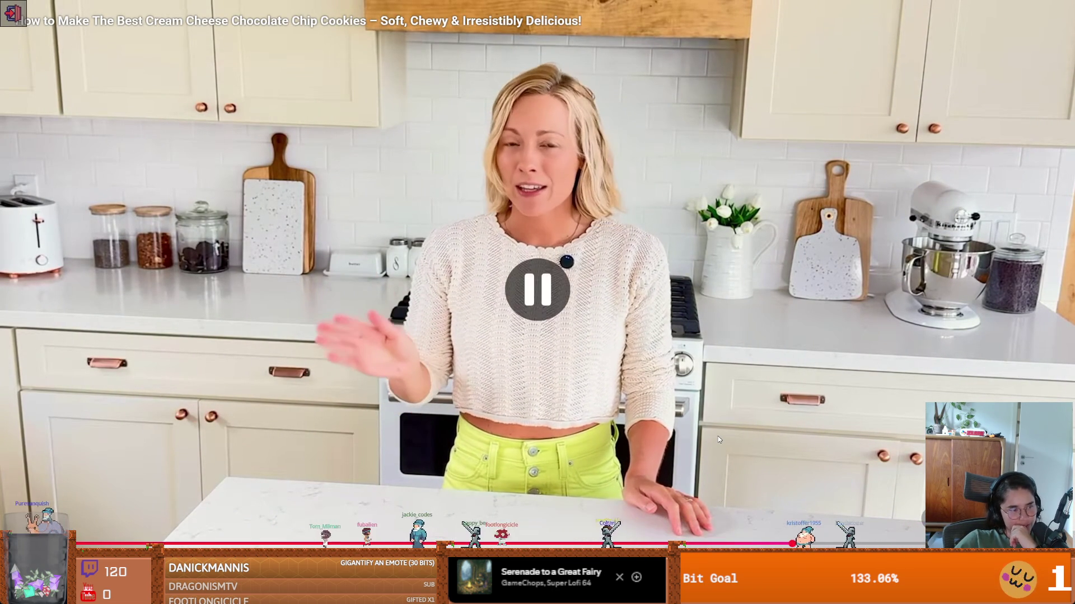
click(715, 434)
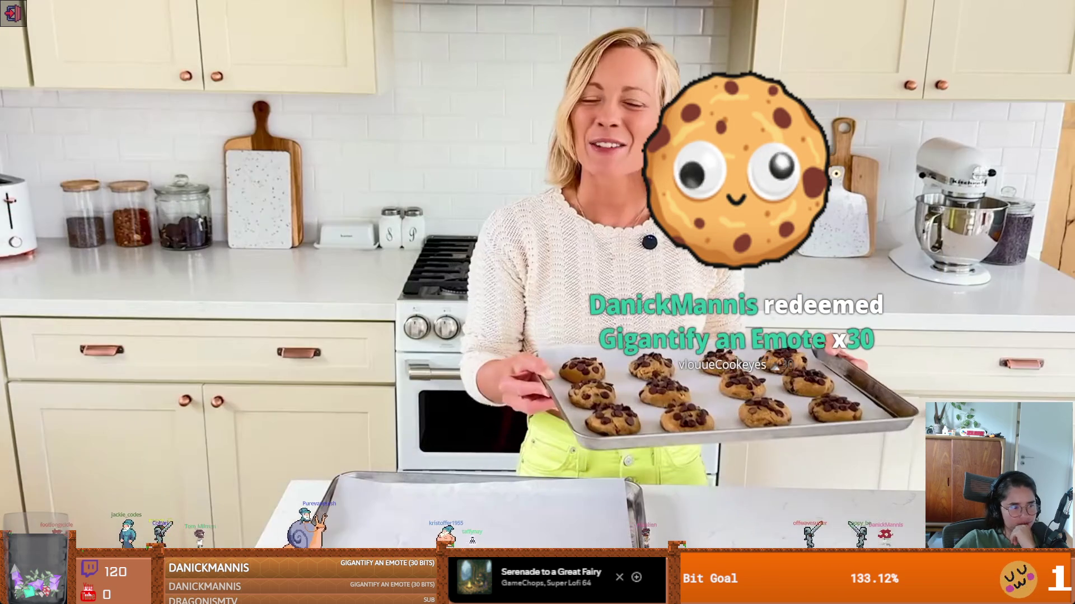
click(641, 414)
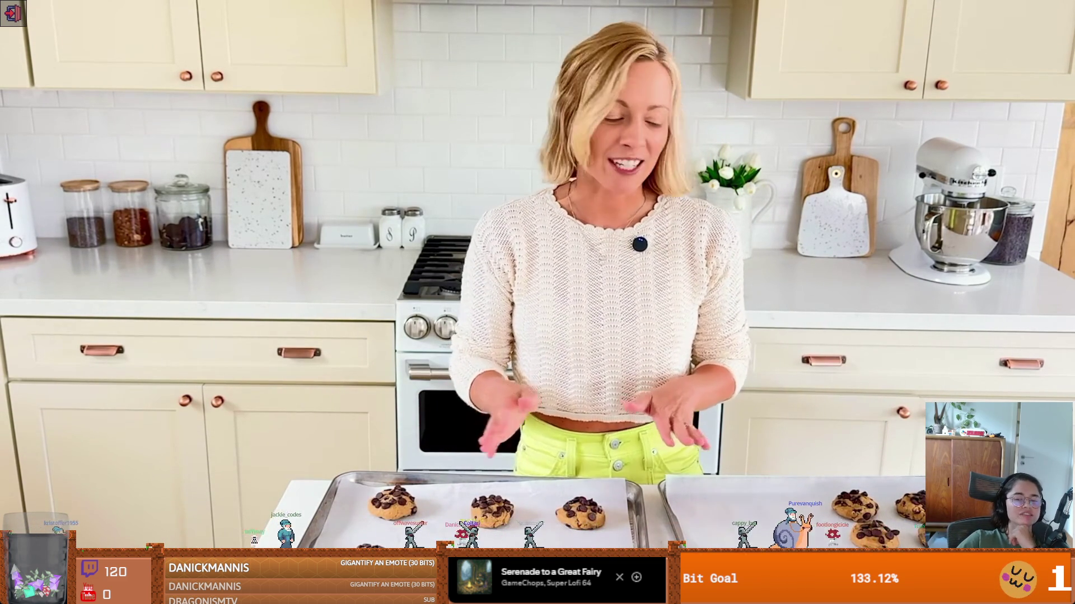
mouse_move(584, 412)
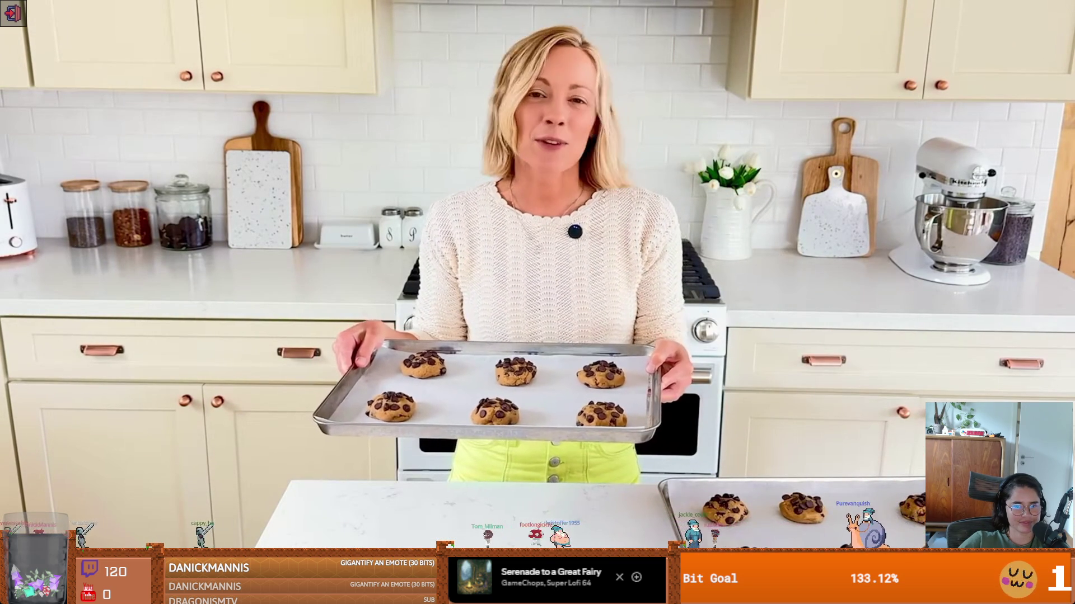
mouse_move(570, 395)
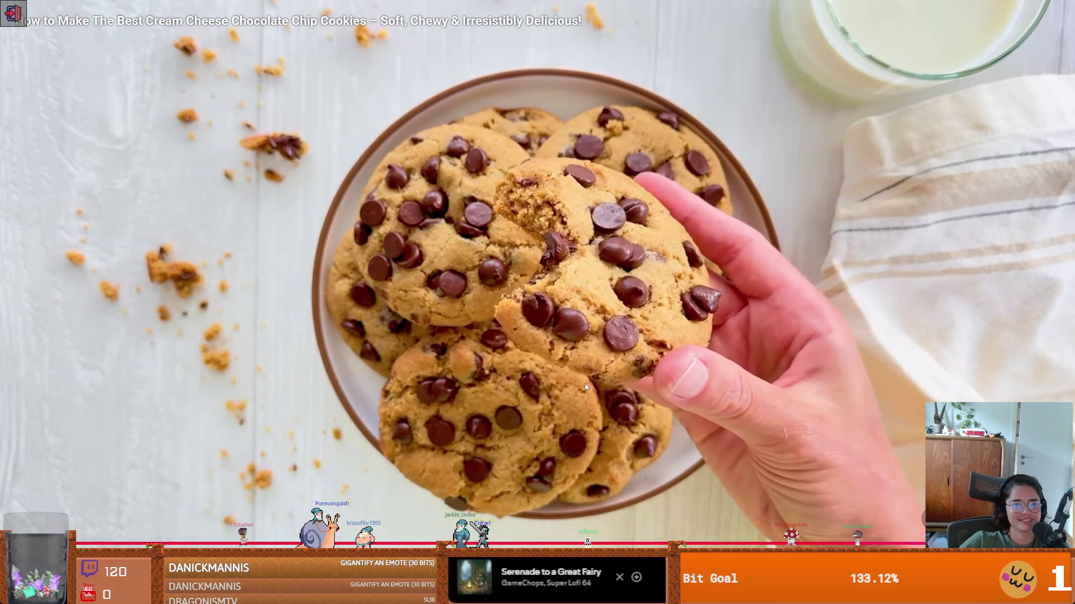
click(638, 445)
key(Escape)
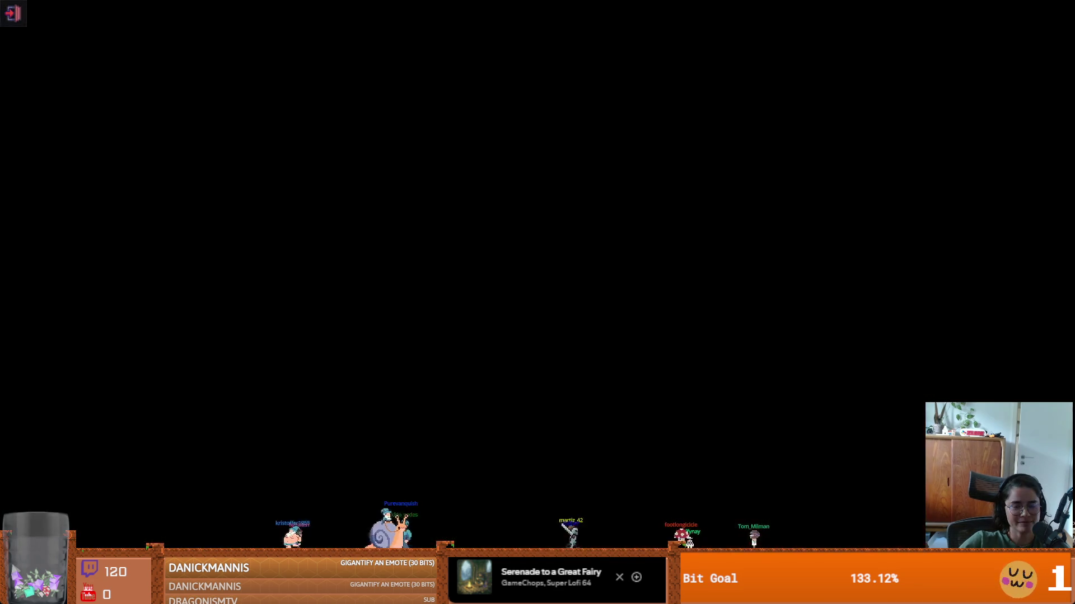
- Scroll through the YouTube comments, then switch back to the Godot editor showing room_generation.gd
scroll(474, 314, down, 4)
scroll(474, 315, down, 4)
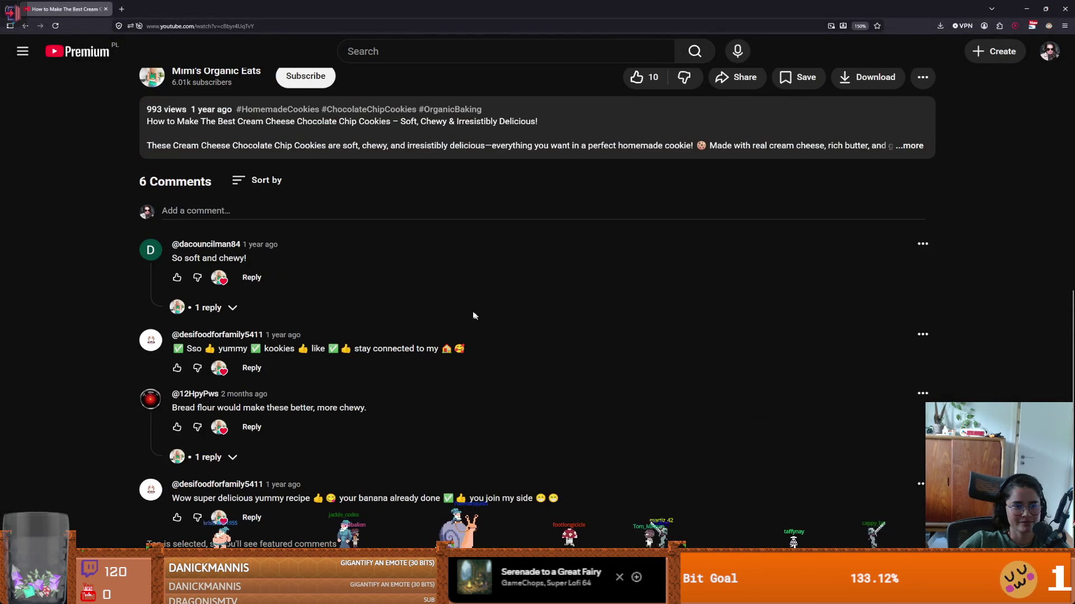
scroll(369, 329, up, 1)
key(alt+Tab)
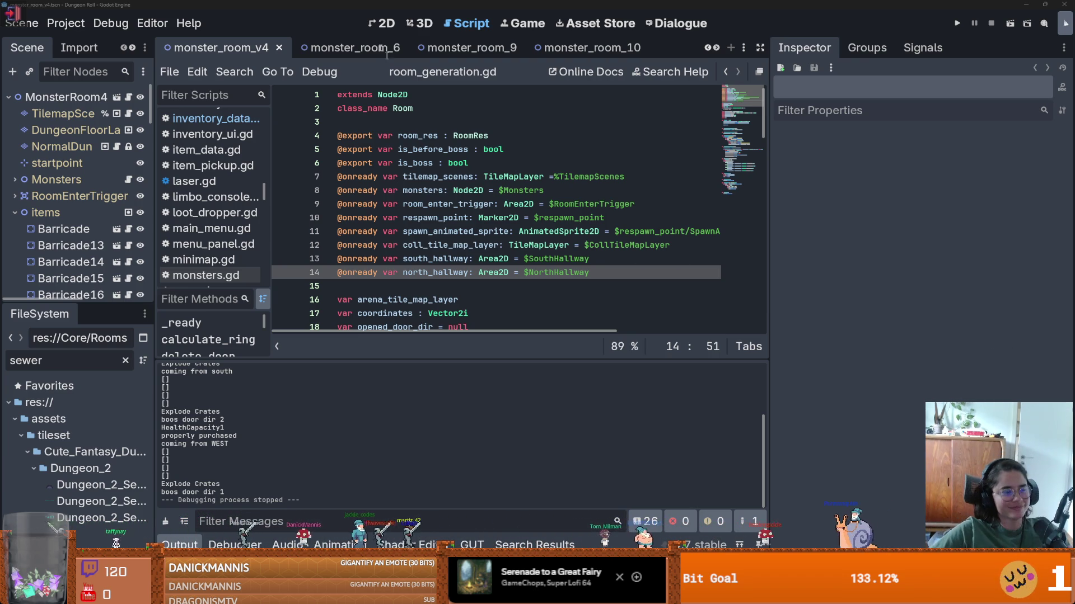
- Save room_generation.gd and widen the code editor and the scene/file panels
click(524, 204)
key(ctrl+s)
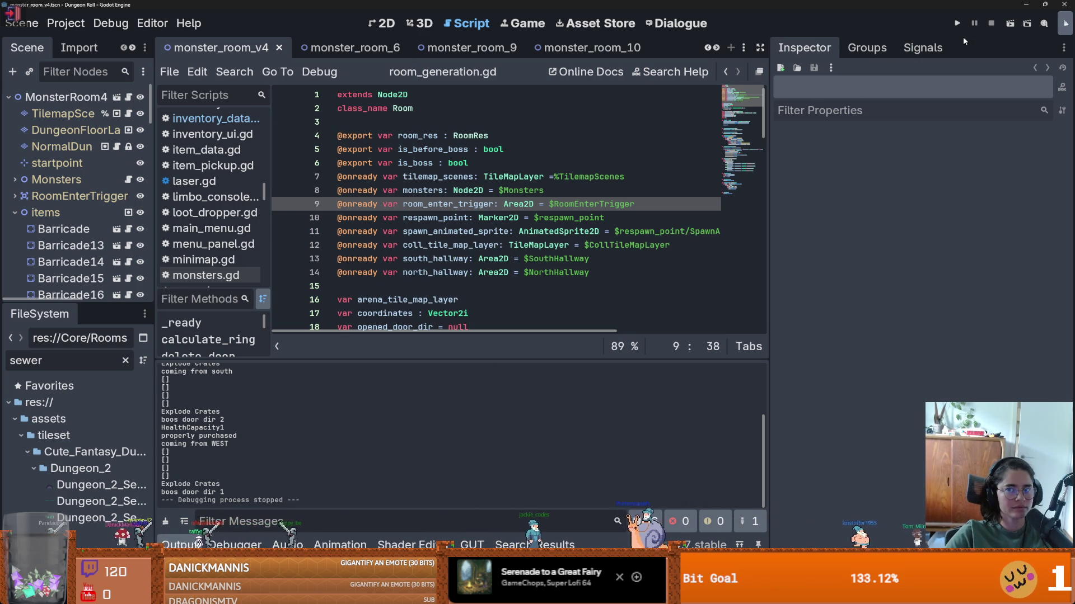
drag(770, 235, 1003, 255)
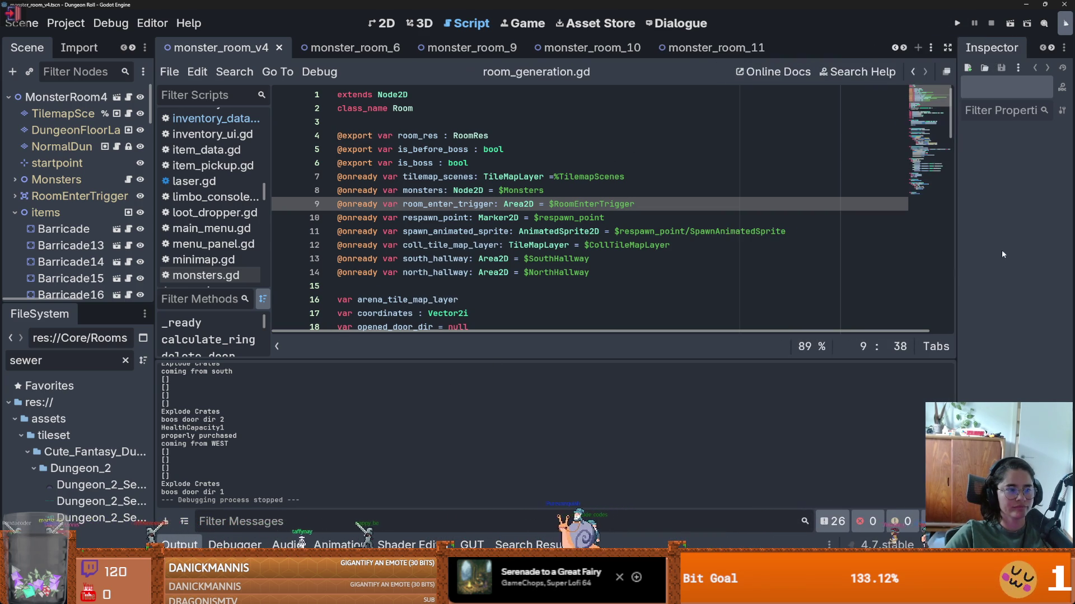
drag(156, 235, 261, 230)
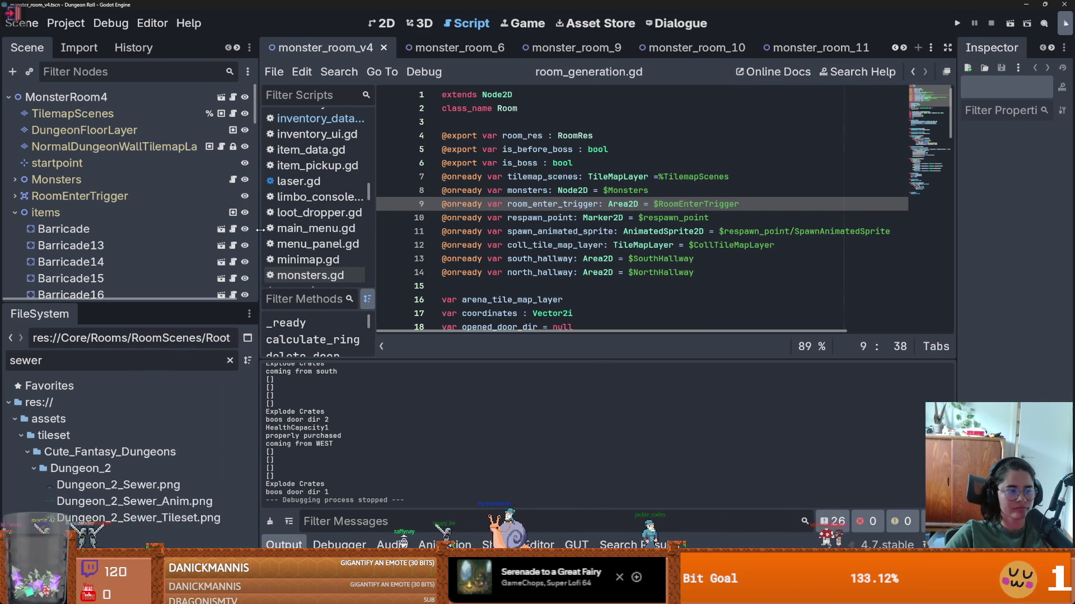
key(ctrl+s)
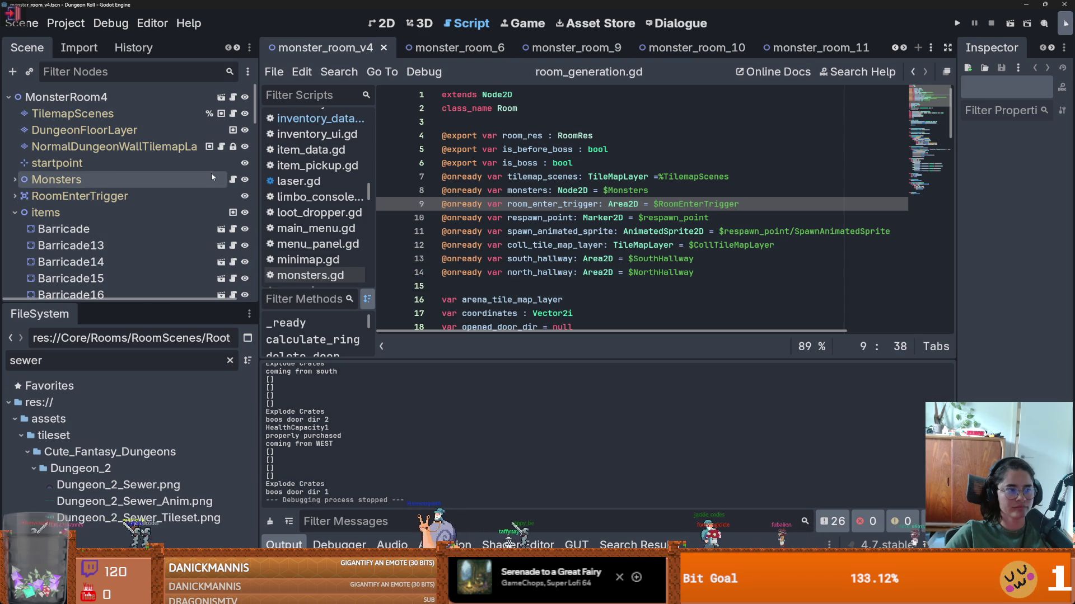
- Close all scene tabs, clear the sewer file filter, and open Dungeon.tscn with its ui.gd script
right_click(376, 51)
click(442, 248)
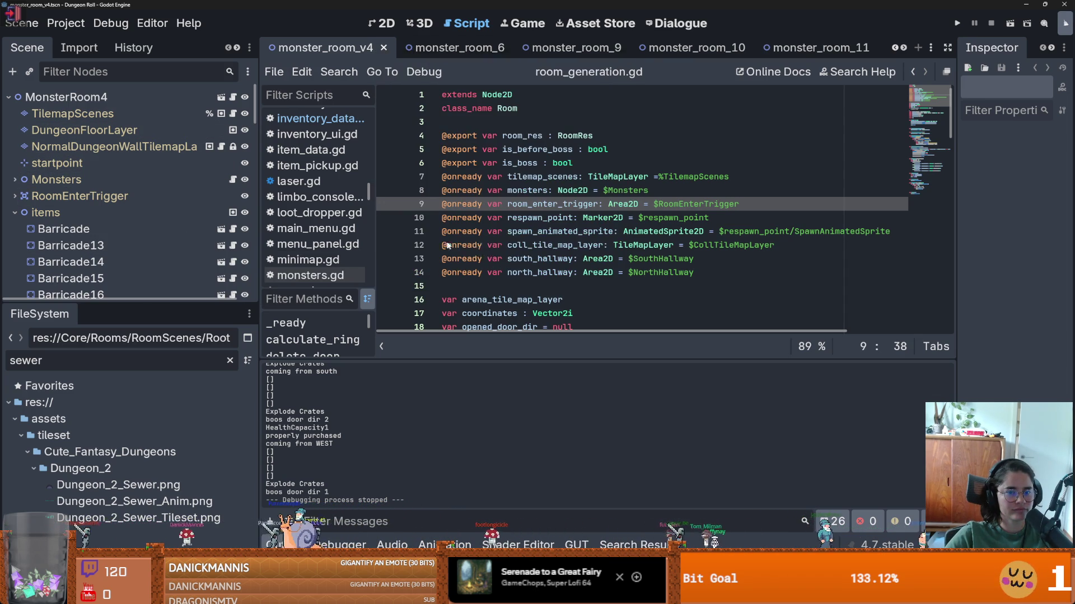
click(230, 361)
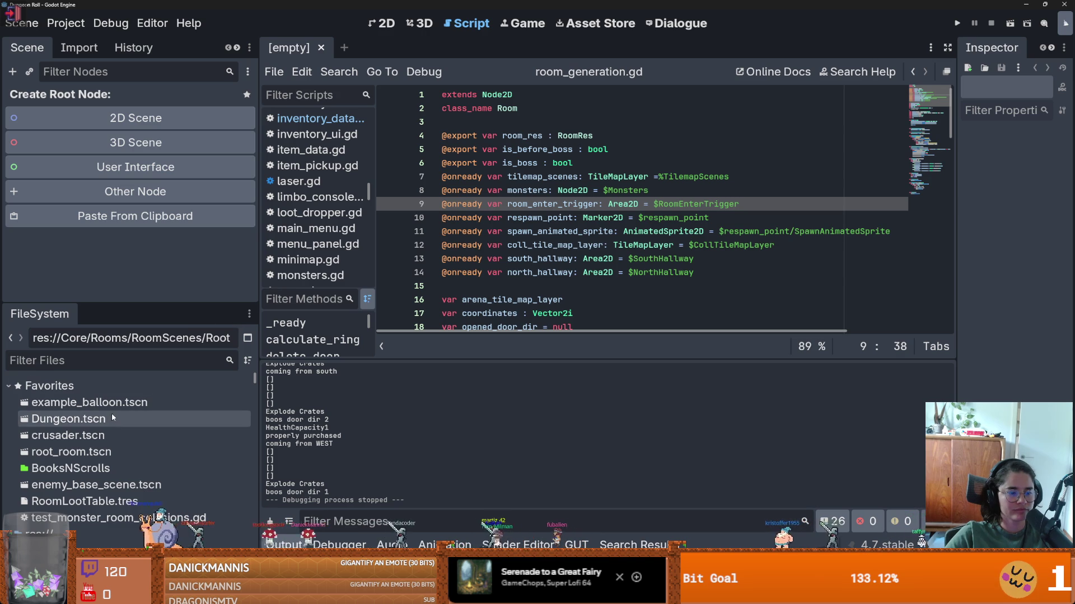
double_click(84, 419)
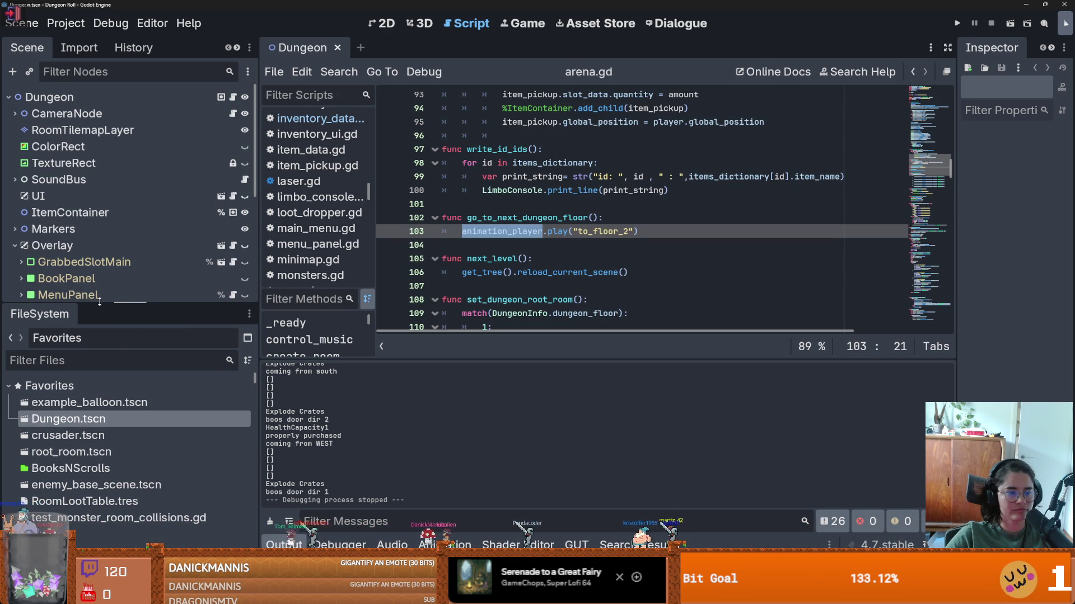
drag(100, 301, 122, 385)
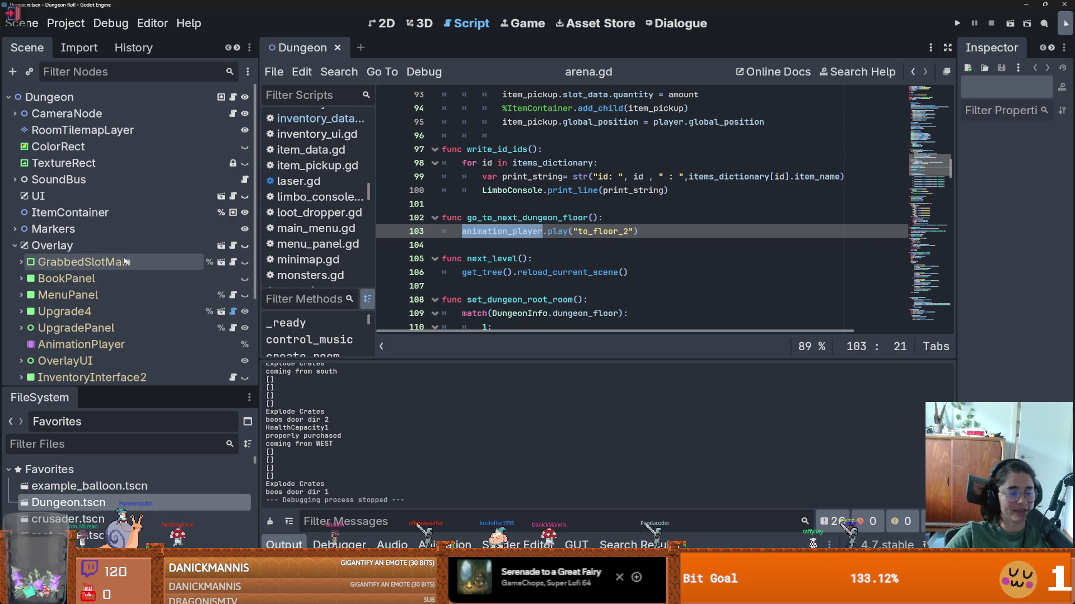
click(233, 196)
- Scroll ui.gd down to on_play_again and its change_scene_to_file call
scroll(542, 293, down, 2)
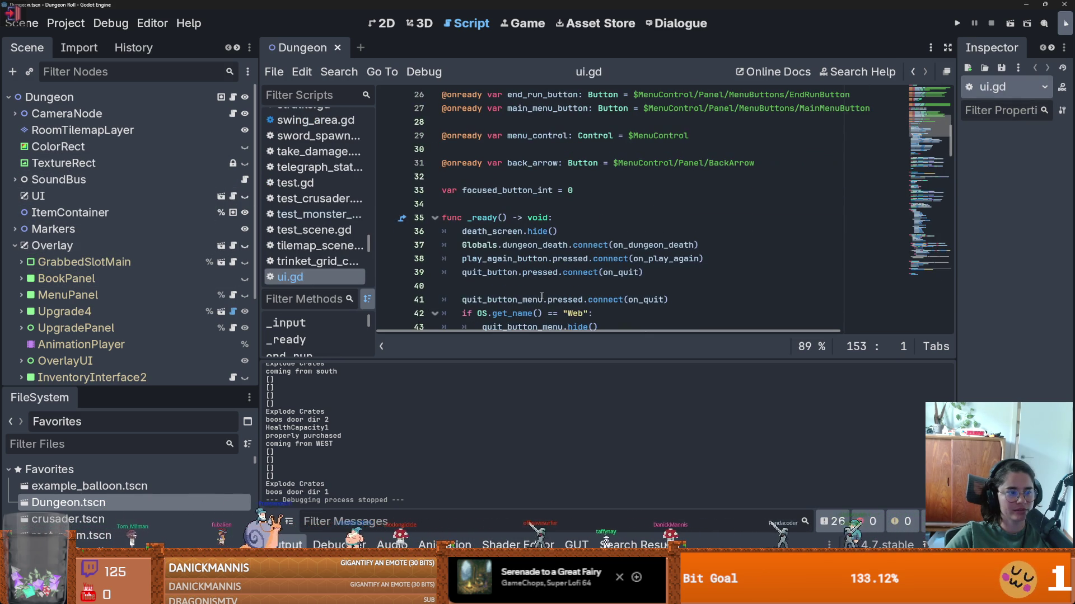
scroll(542, 295, down, 6)
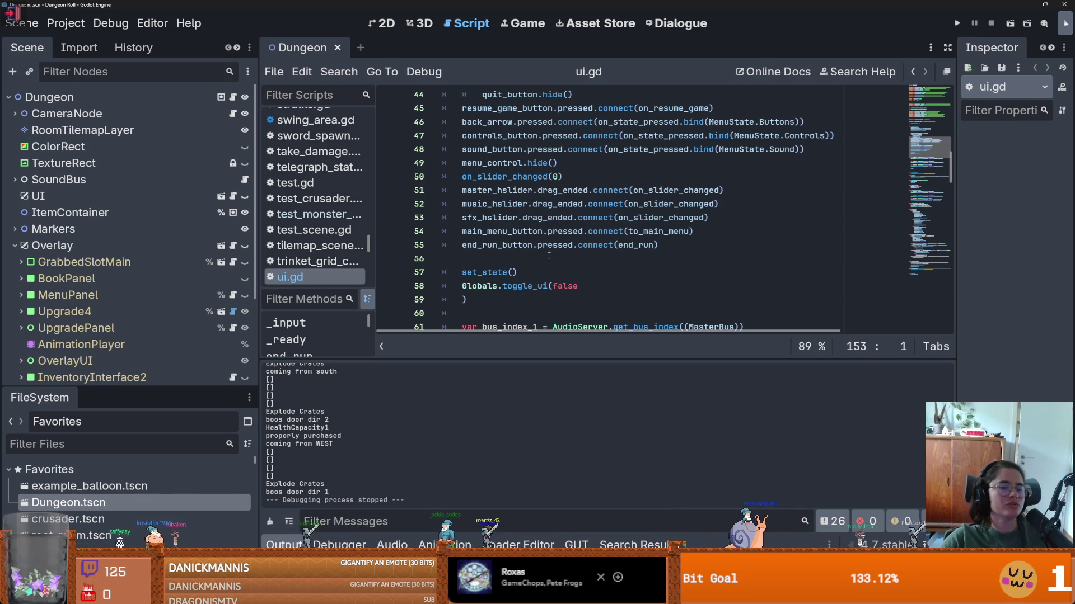
scroll(543, 260, down, 4)
scroll(545, 258, down, 12)
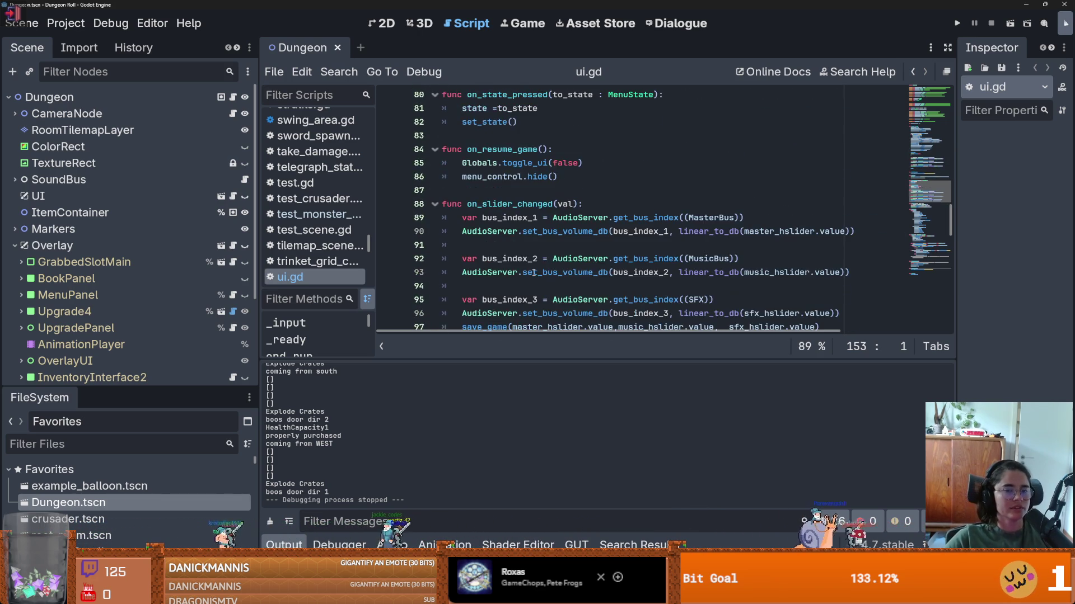
scroll(531, 274, down, 9)
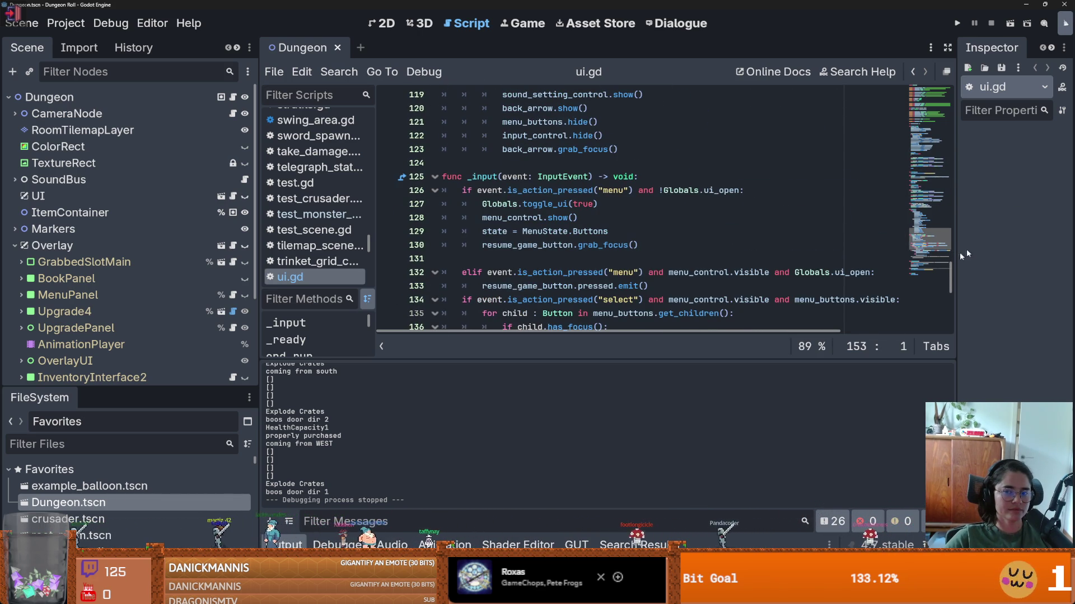
scroll(950, 275, down, 7)
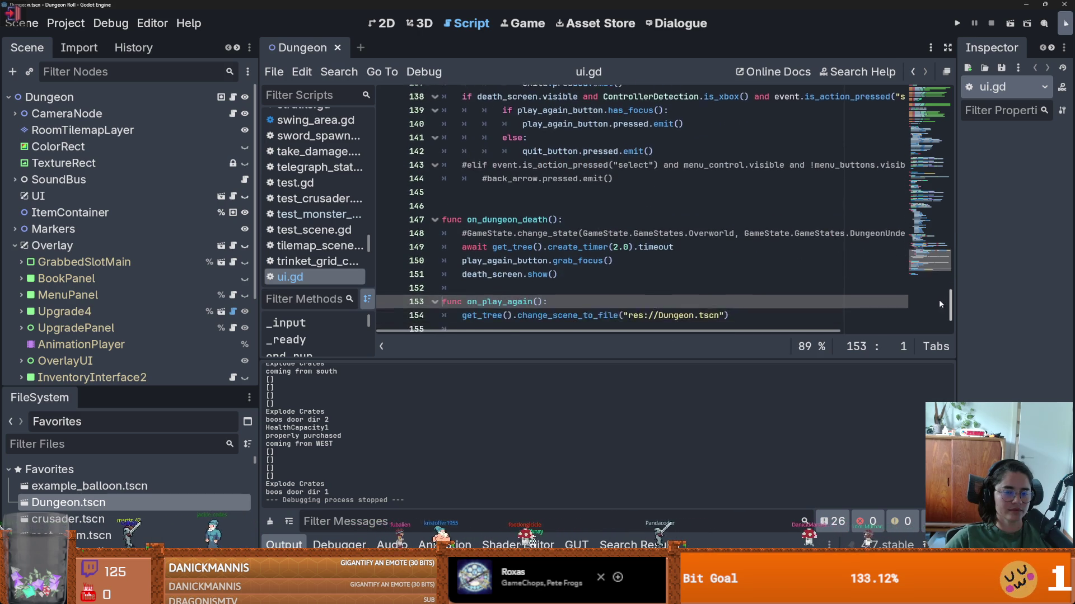
scroll(932, 312, down, 1)
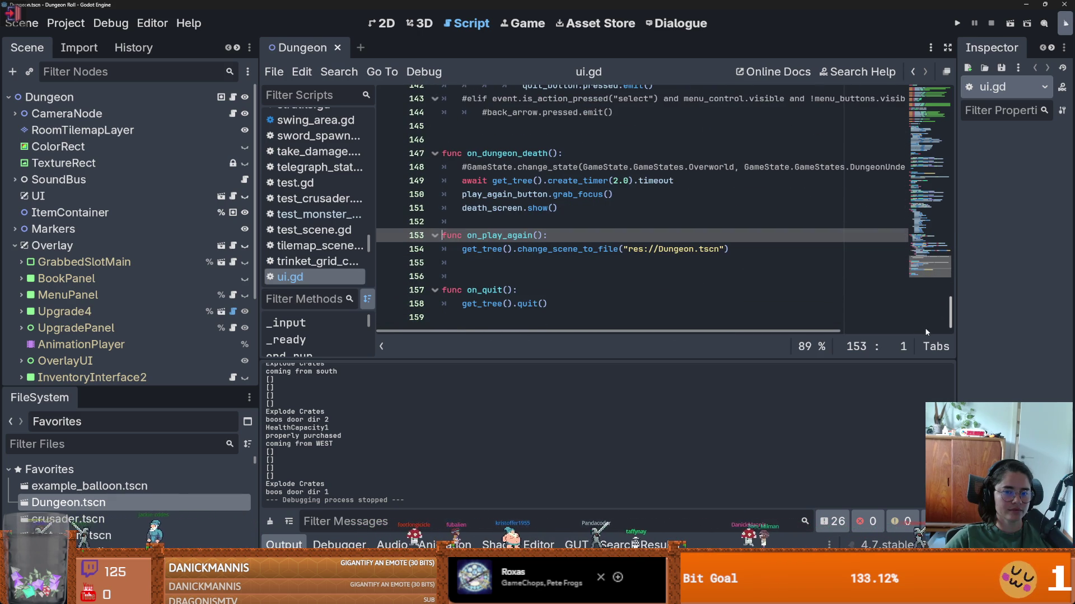
double_click(585, 249)
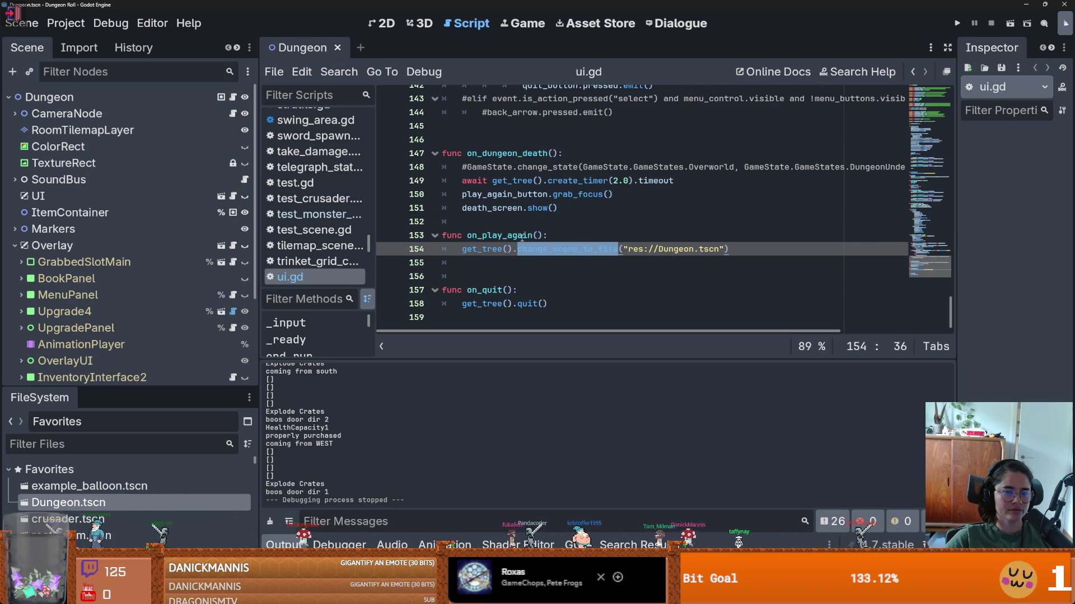
double_click(522, 236)
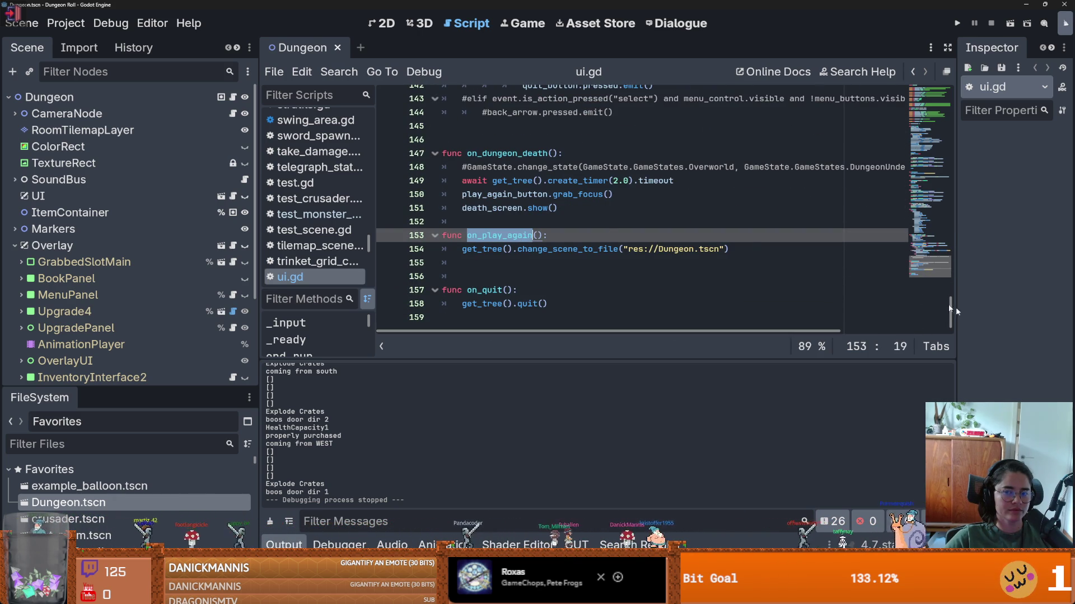
- Insert an indented empty line in on_play_again, then switch to the Dungeon node's arena.gd script
mouse_move(955, 325)
mouse_down()
mouse_move(946, 90)
mouse_move(932, 338)
mouse_up()
key(End)
key(Return)
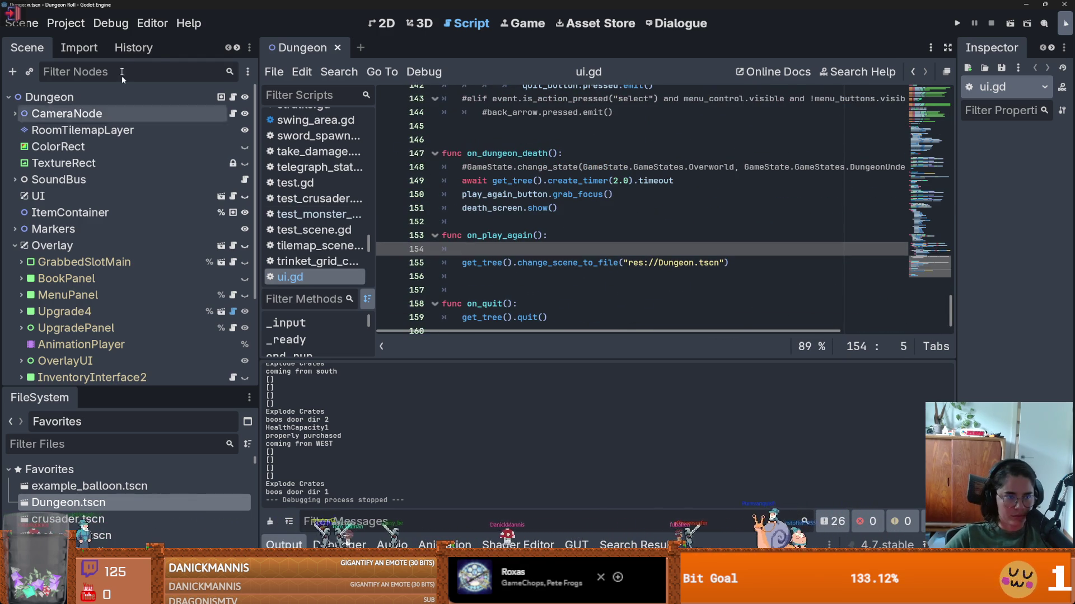
click(222, 96)
scroll(953, 113, up, 10)
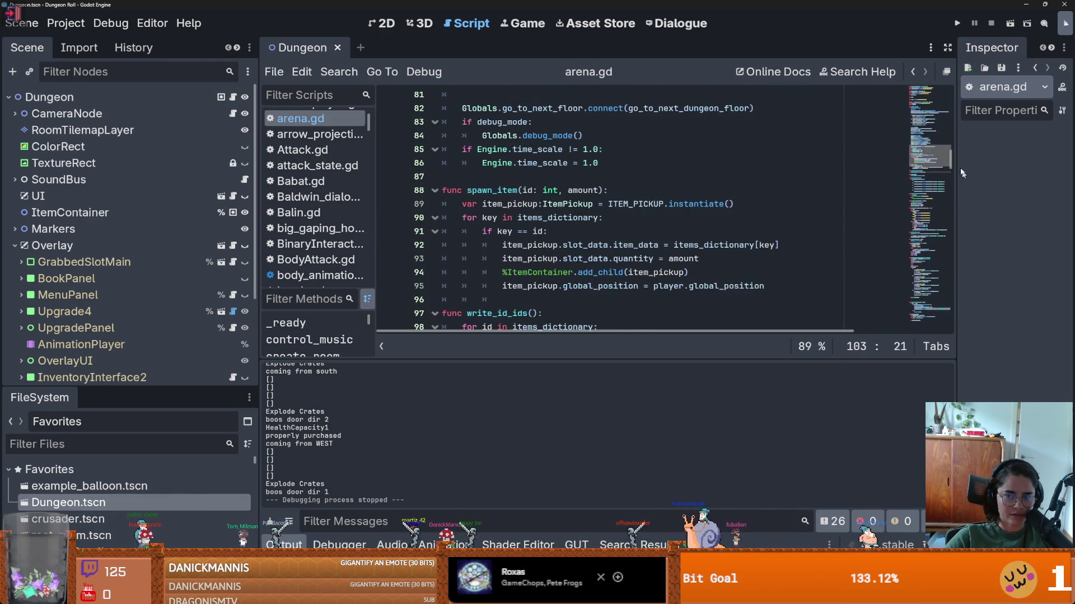
- Filter the FileSystem on 'shop' and enlarge the file browser to reveal ShopLootTable1.tres
scroll(953, 114, up, 5)
scroll(952, 123, down, 5)
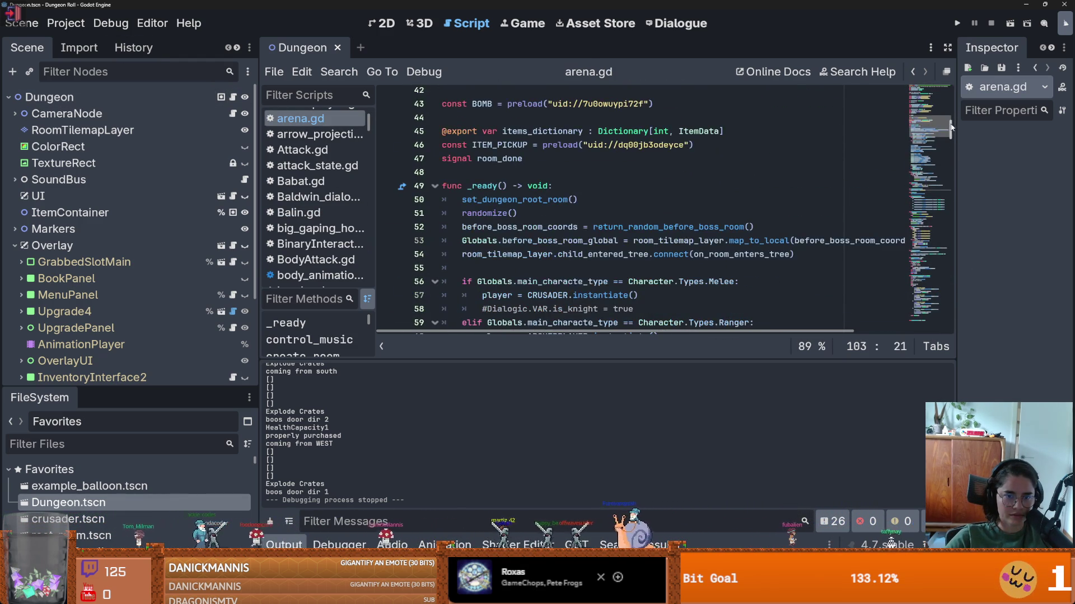
scroll(500, 227, down, 1)
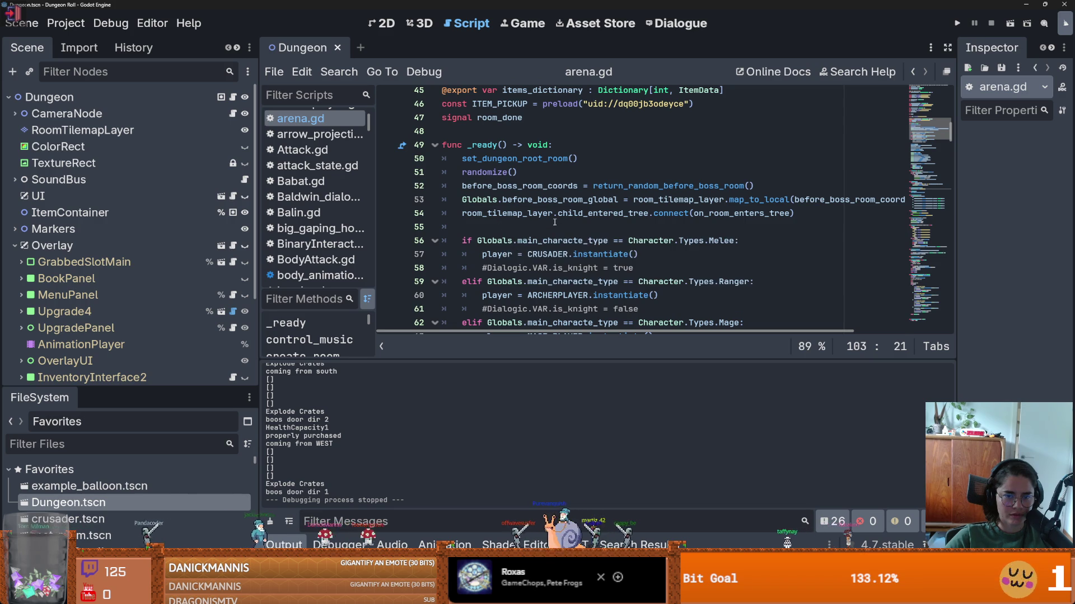
click(504, 226)
scroll(632, 253, down, 2)
click(53, 444)
text(shop)
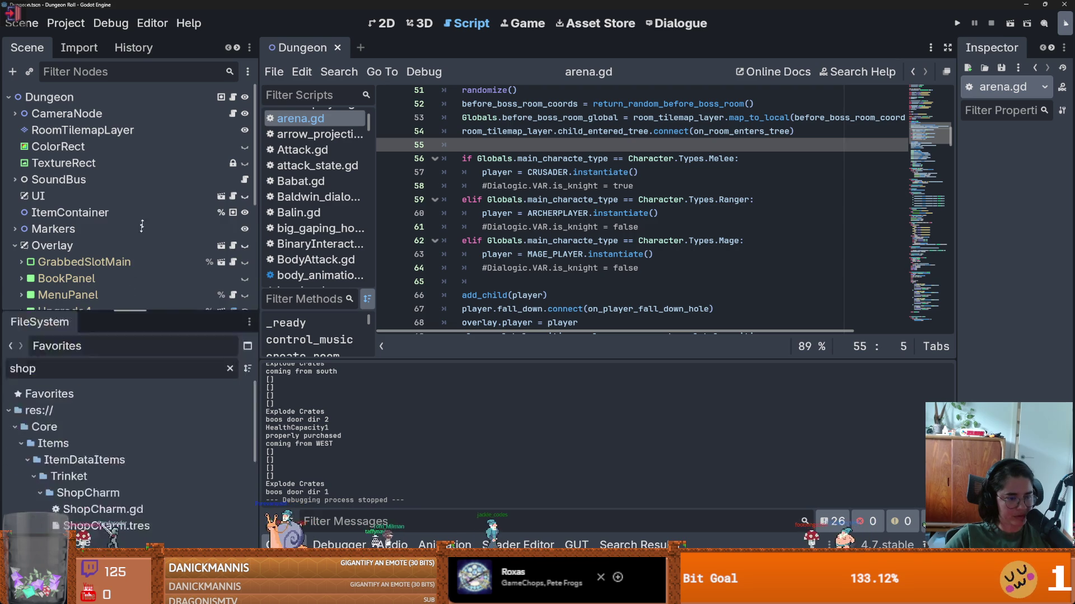
drag(129, 390, 129, 189)
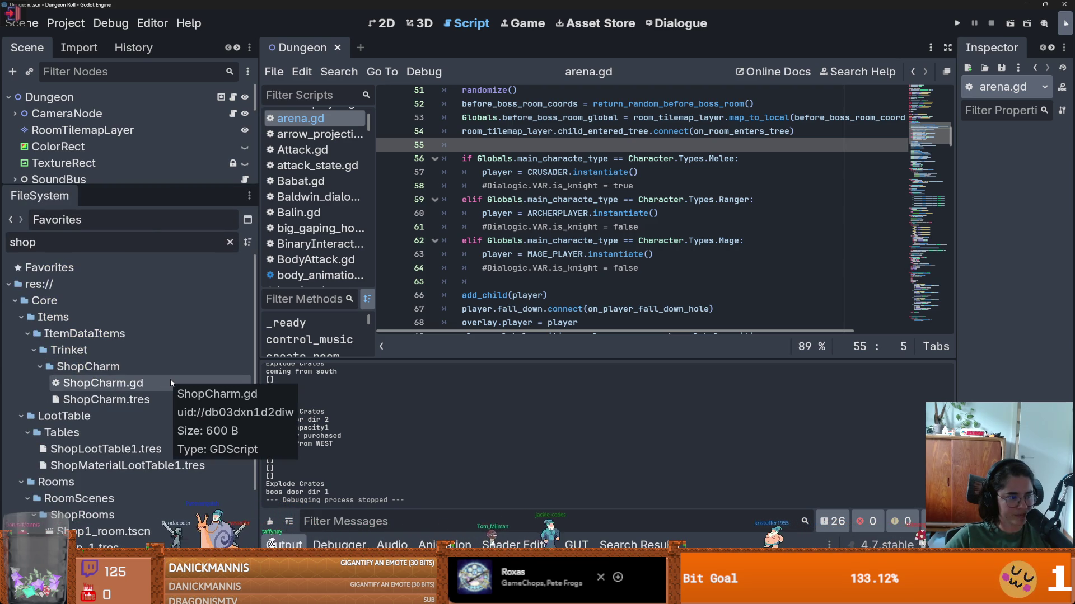
scroll(140, 392, down, 2)
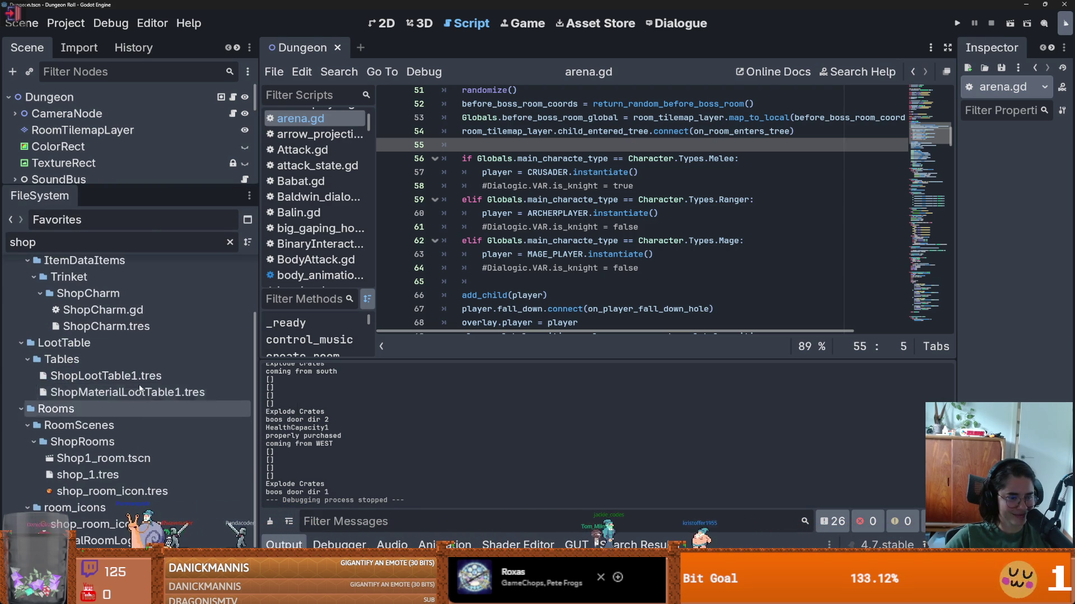
- In ShopLootTable1.tres, expand the healthCapacityInc1 entry, uncheck Rds Always, and save with Ctrl+S
click(140, 381)
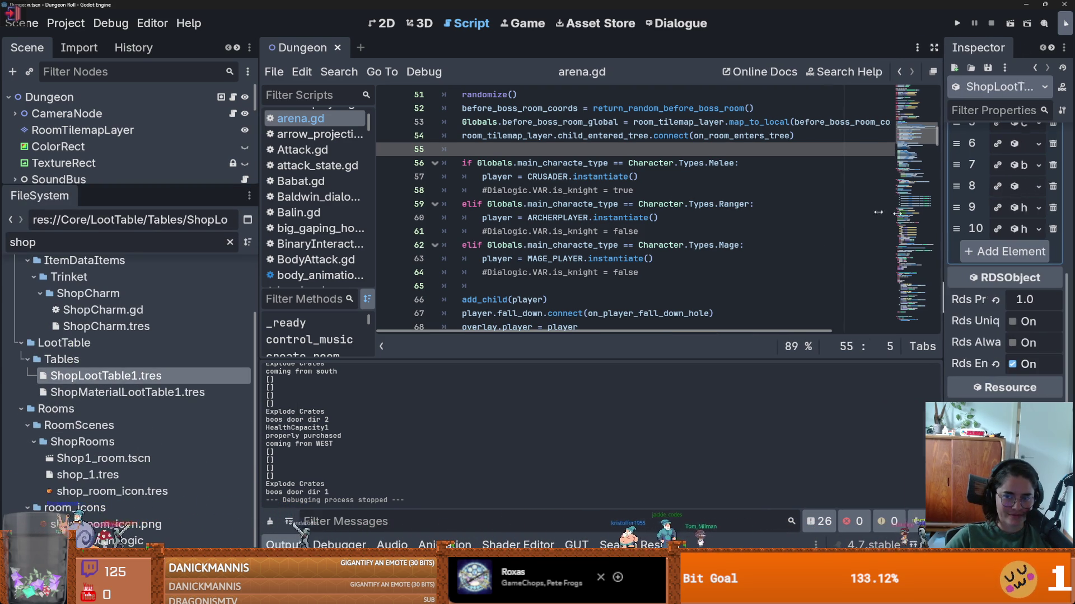
drag(957, 213, 619, 212)
scroll(881, 298, up, 5)
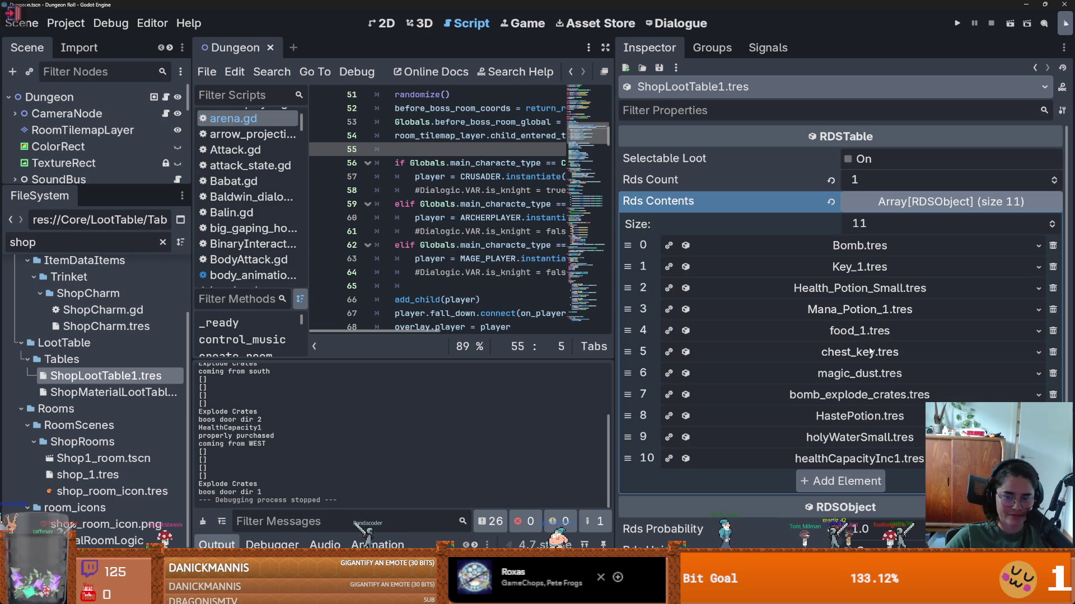
click(859, 458)
scroll(869, 360, down, 3)
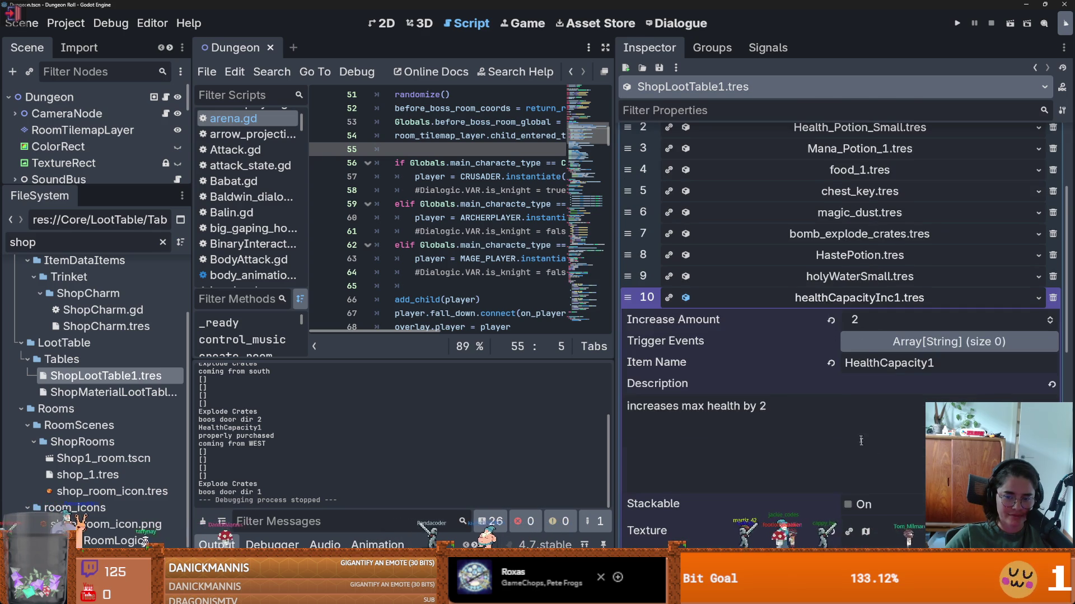
scroll(869, 360, down, 3)
click(846, 505)
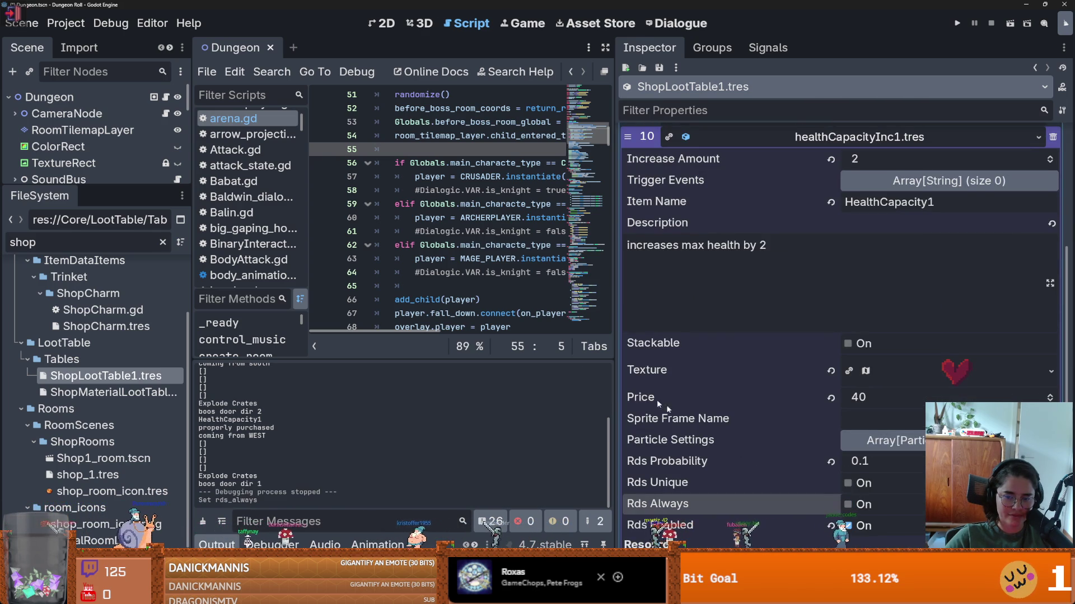
key(ctrl+s)
drag(187, 346, 284, 332)
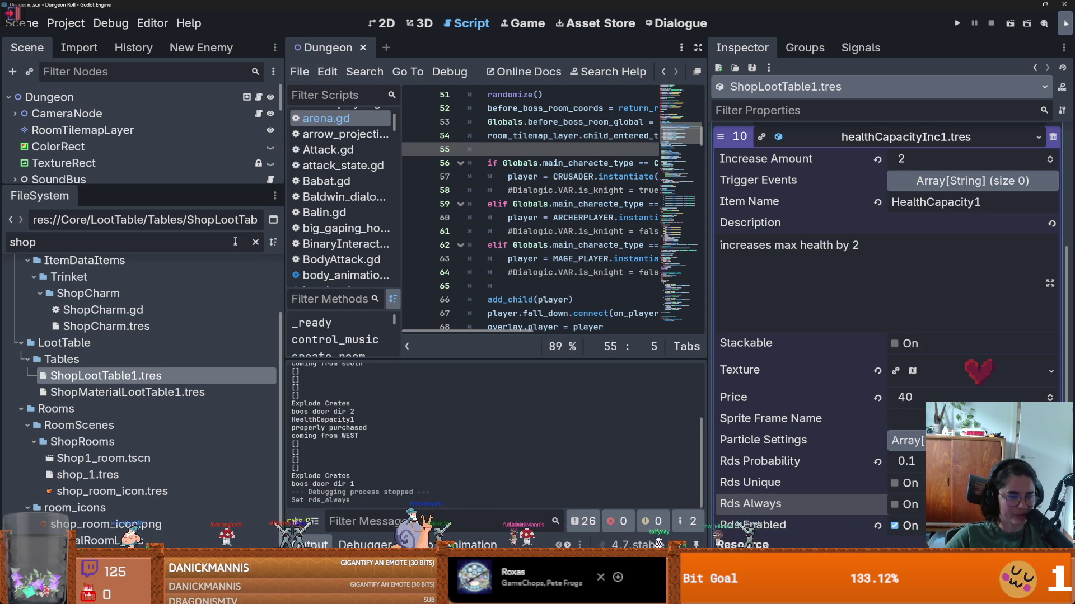
- Widen the code editor and jump from arena.gd to on_dungeon_death in Globals.gd
scroll(513, 214, down, 2)
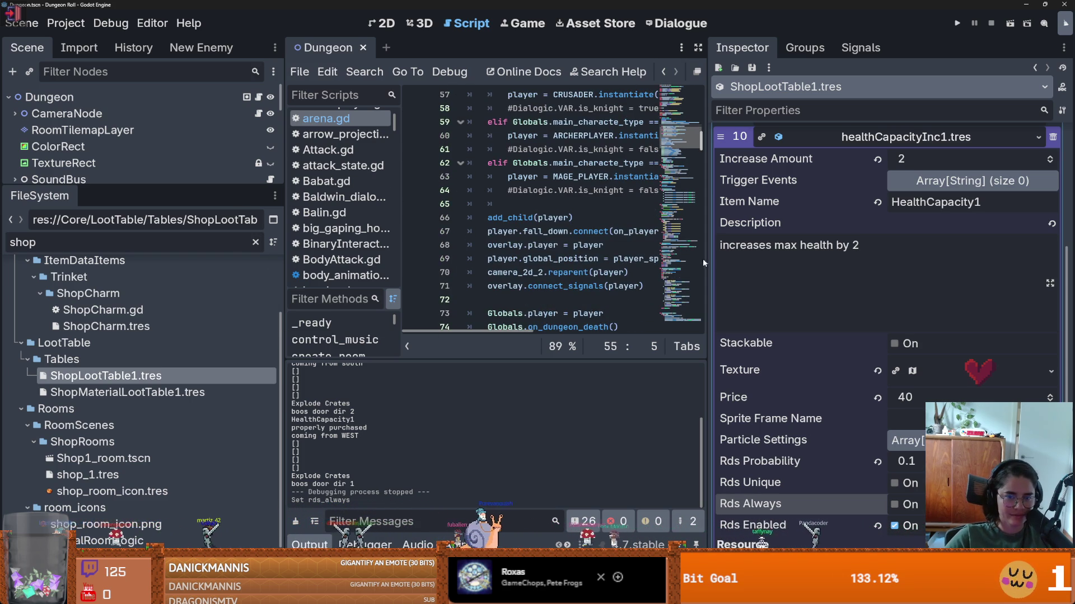
scroll(634, 274, down, 3)
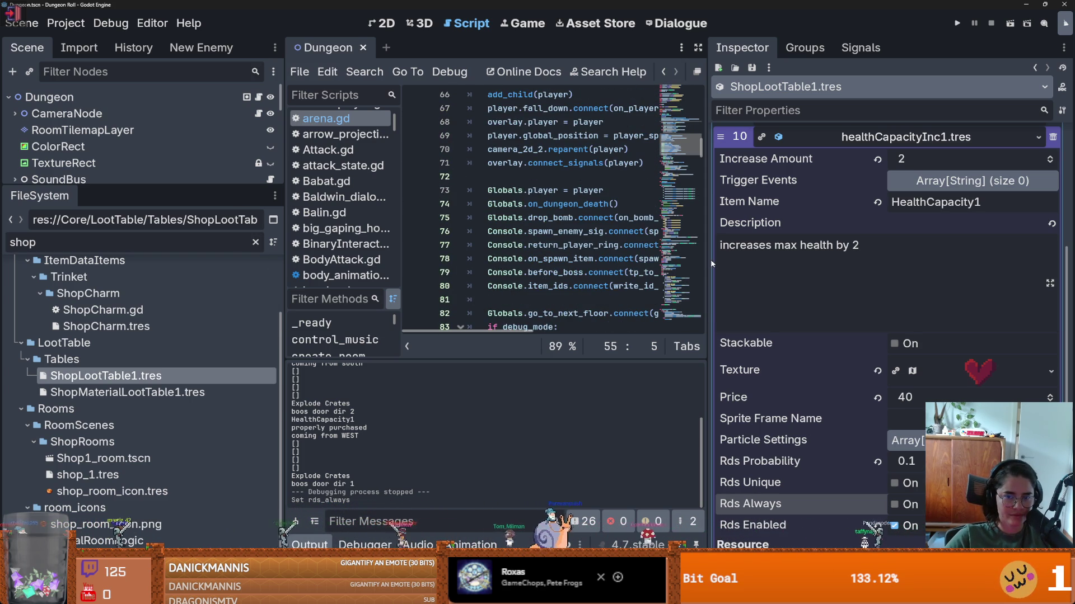
drag(707, 260, 953, 260)
scroll(611, 245, down, 2)
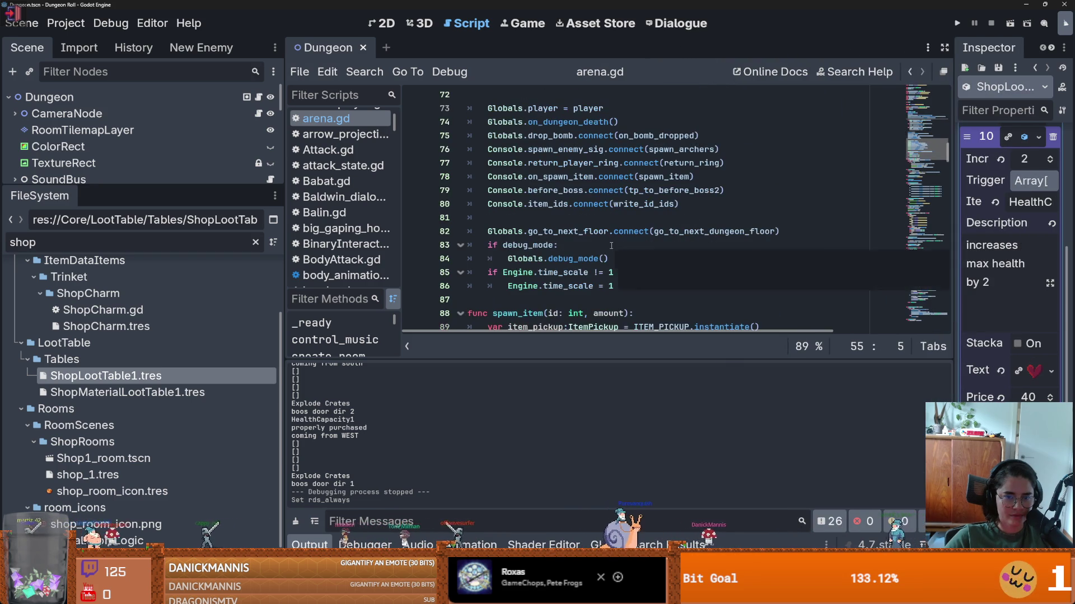
scroll(610, 245, up, 1)
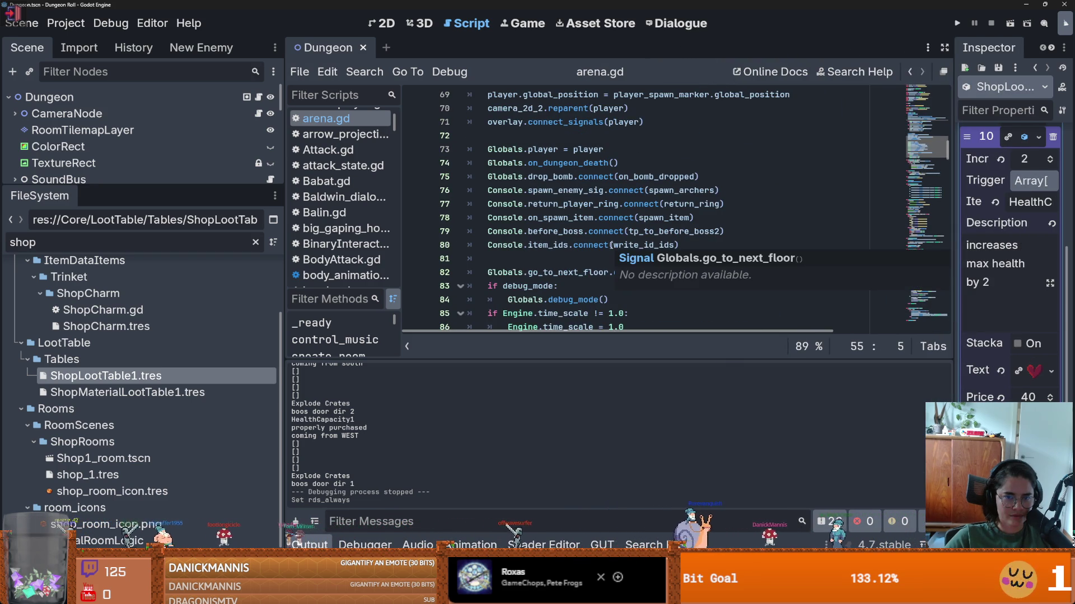
scroll(610, 244, up, 1)
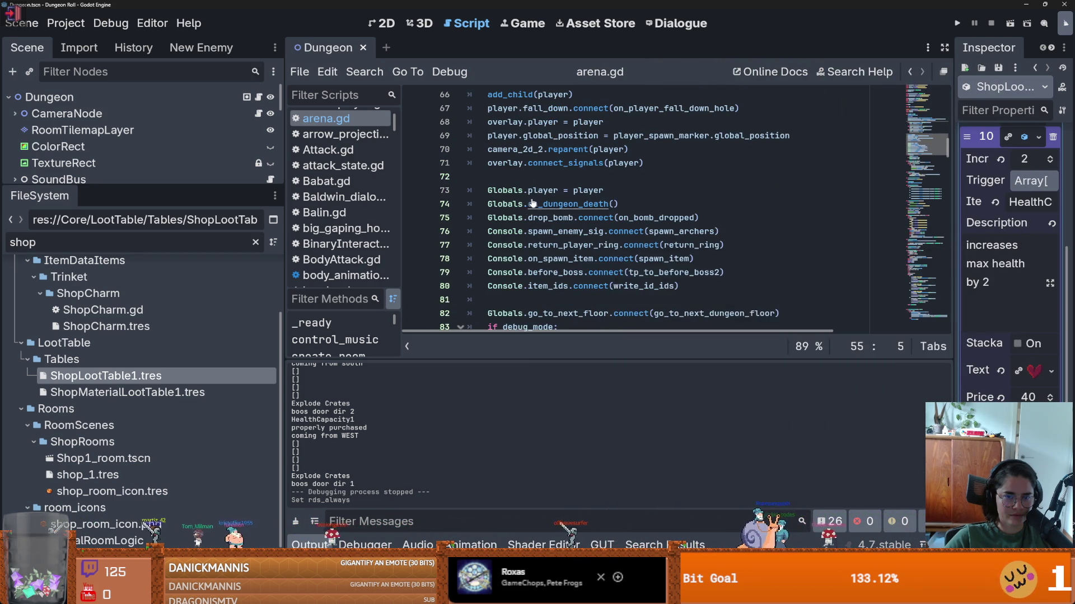
ctrl+click(568, 204)
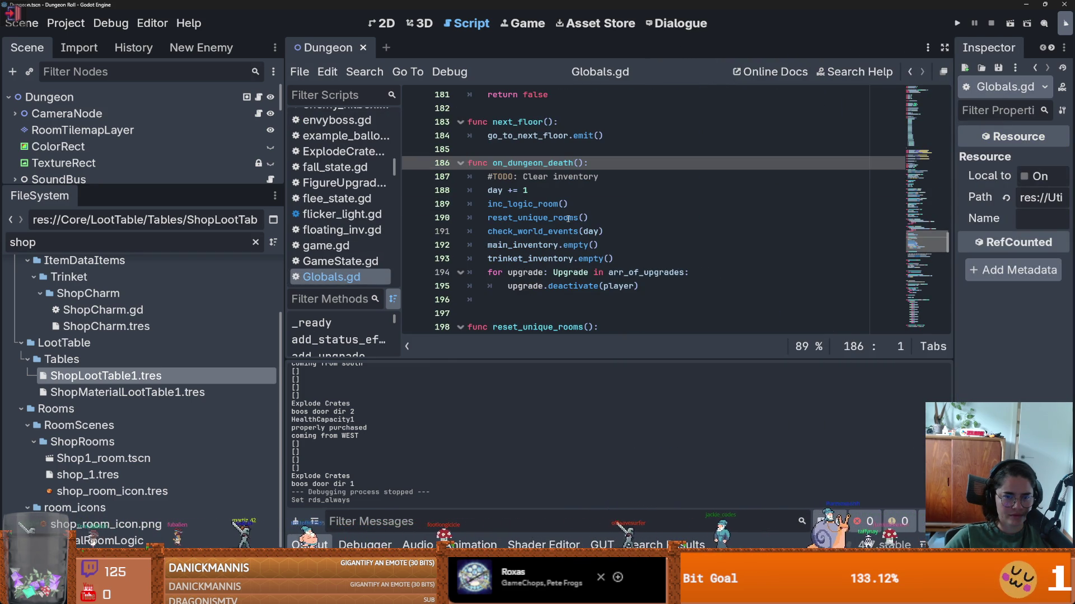
- Add a blank line after trinket_inventory.empty() on line 193
double_click(541, 245)
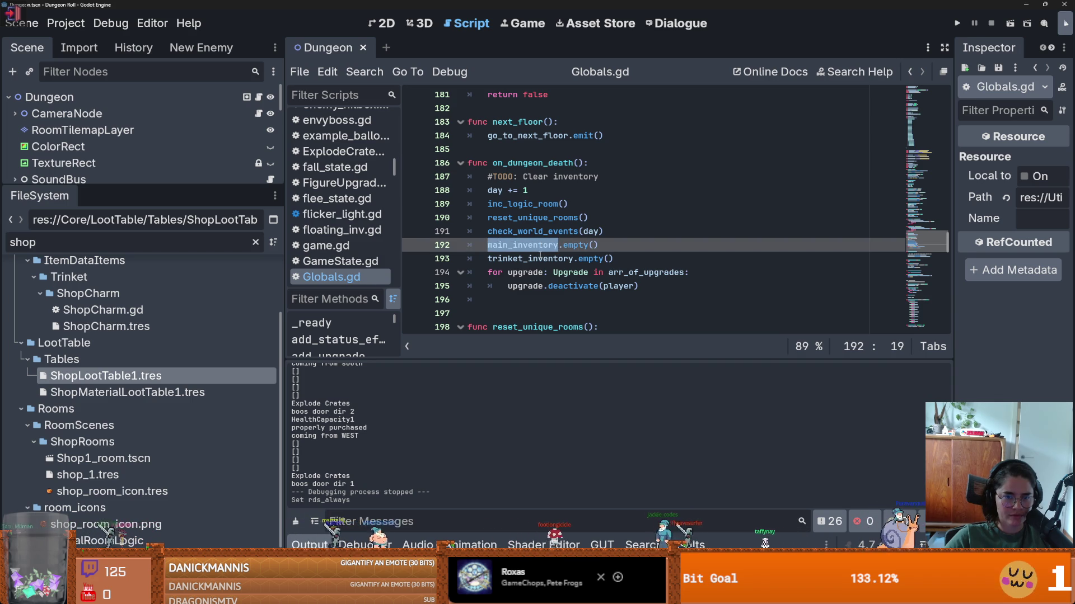
double_click(539, 258)
click(626, 255)
key(Return)
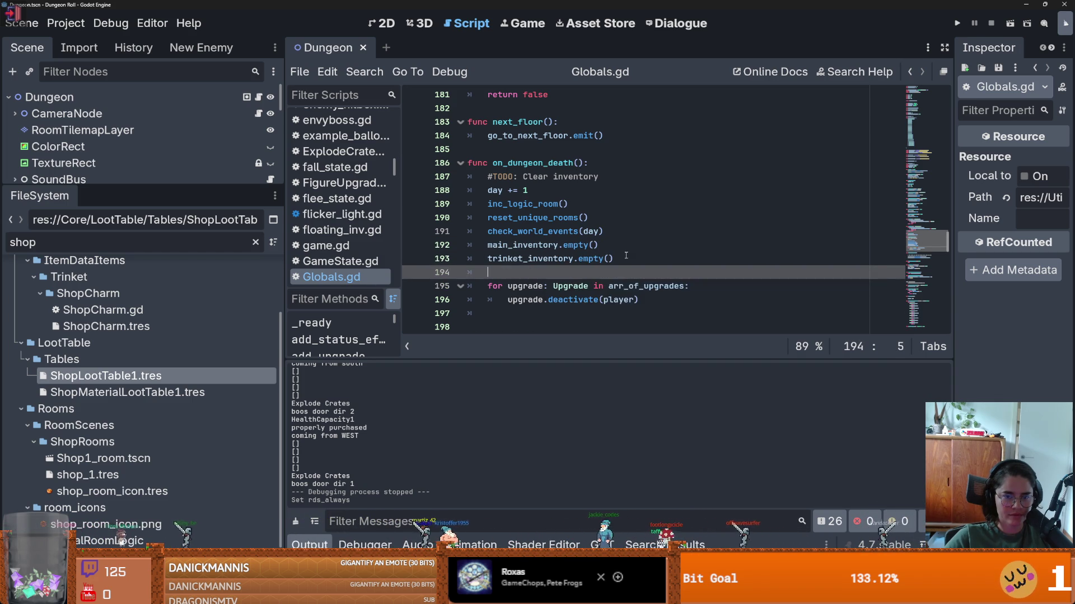
- Add a potion_inventory.empty() line to on_dungeon_death using autocomplete
text(po)
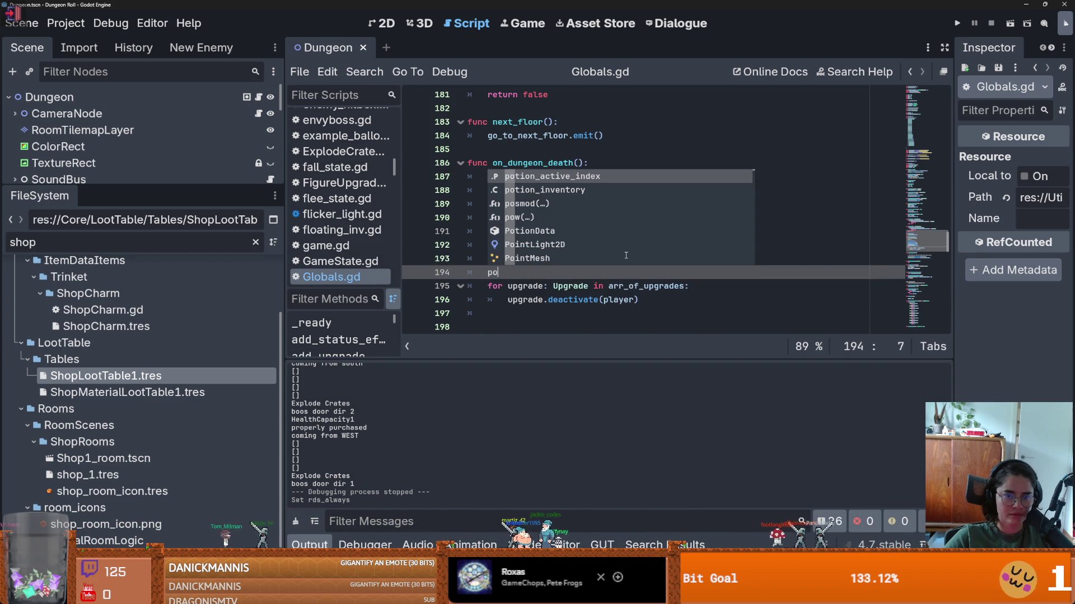
key(Return)
text(.em)
key(Return)
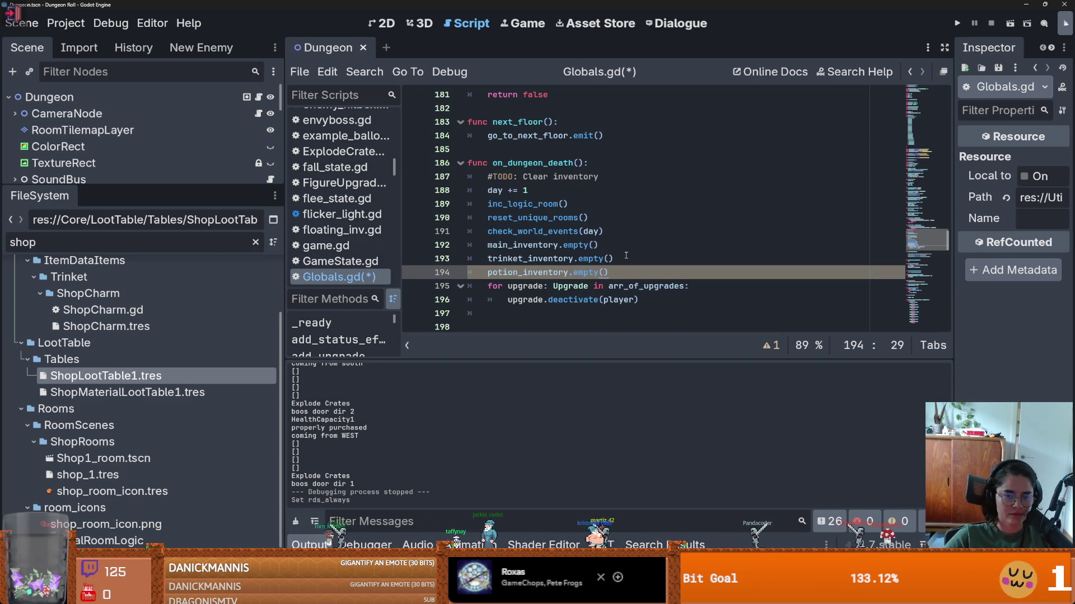
key(Return)
- Add bomb_inventory.empty() below it, then save and run the game with F5
text(bomb)
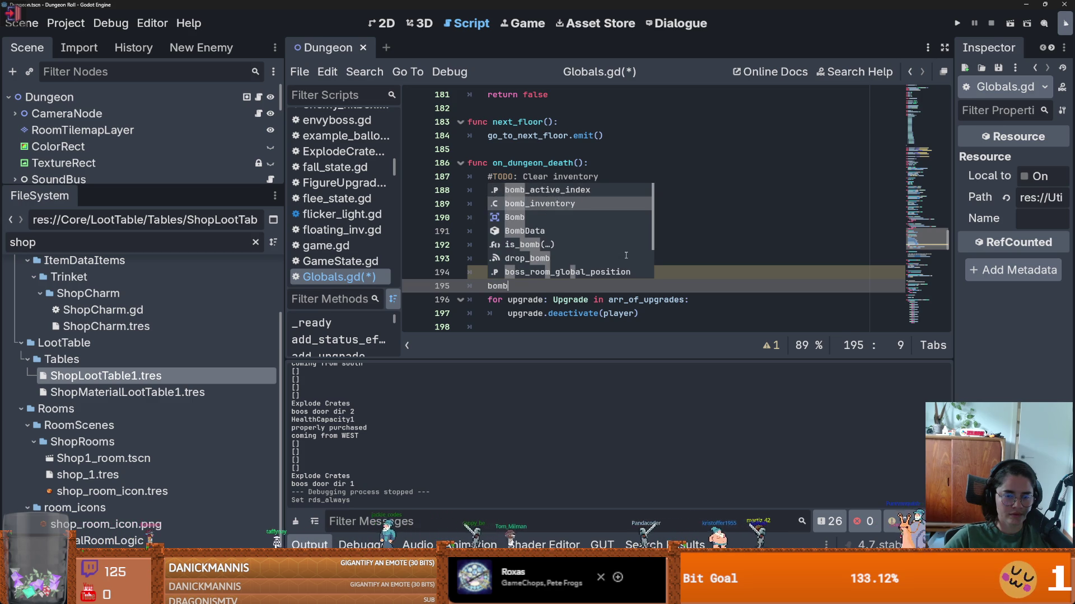
key(Return)
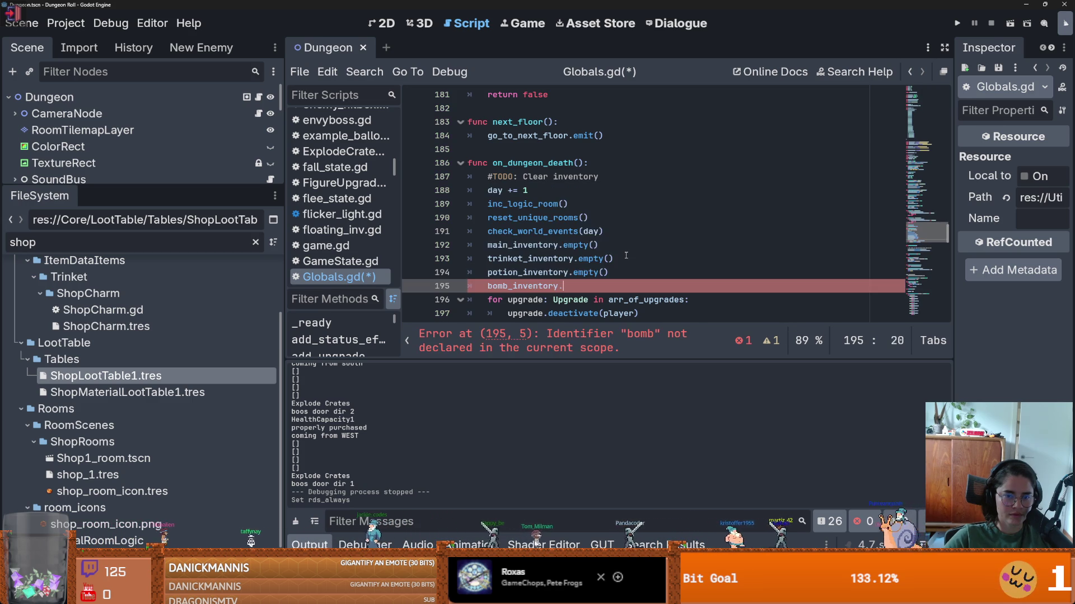
text(.em)
key(Return)
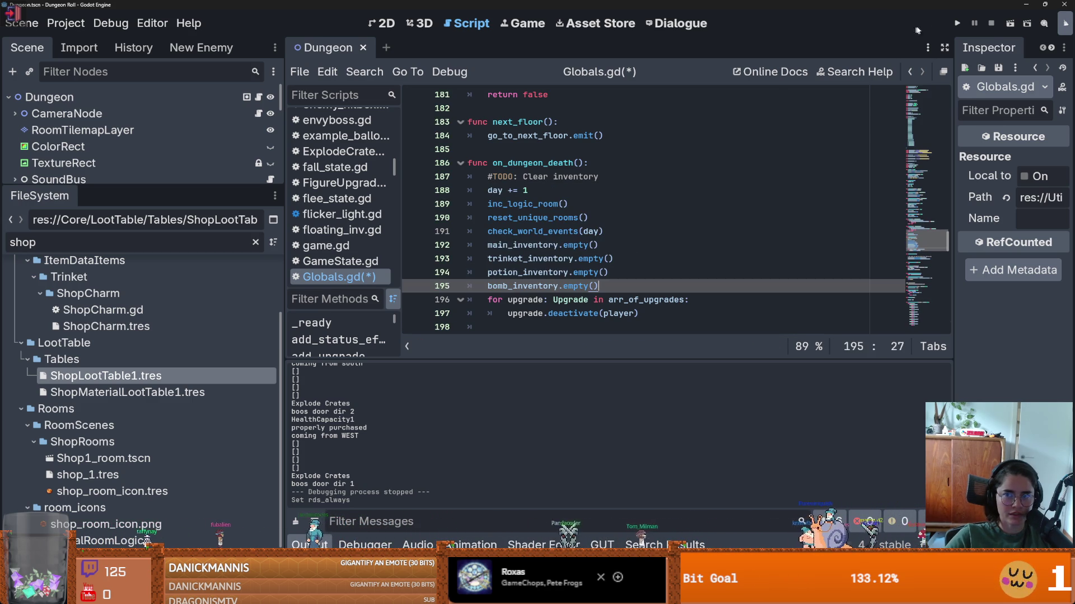
key(F5)
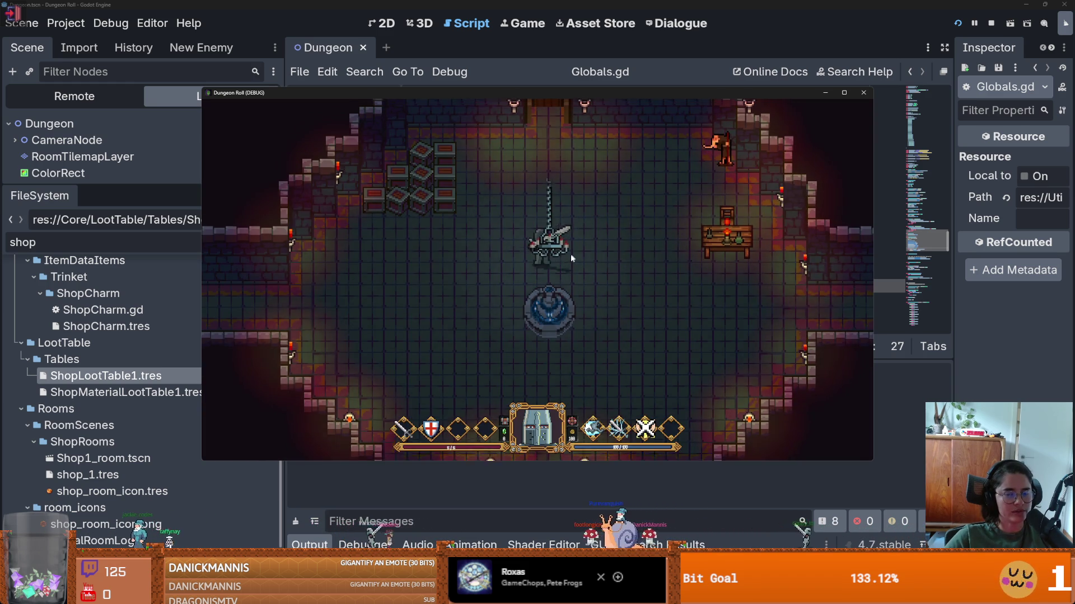
- Run 'spawn_item 10 1' in the in-game console, then trigger the bomb action
key(grave)
text(spawn_i)
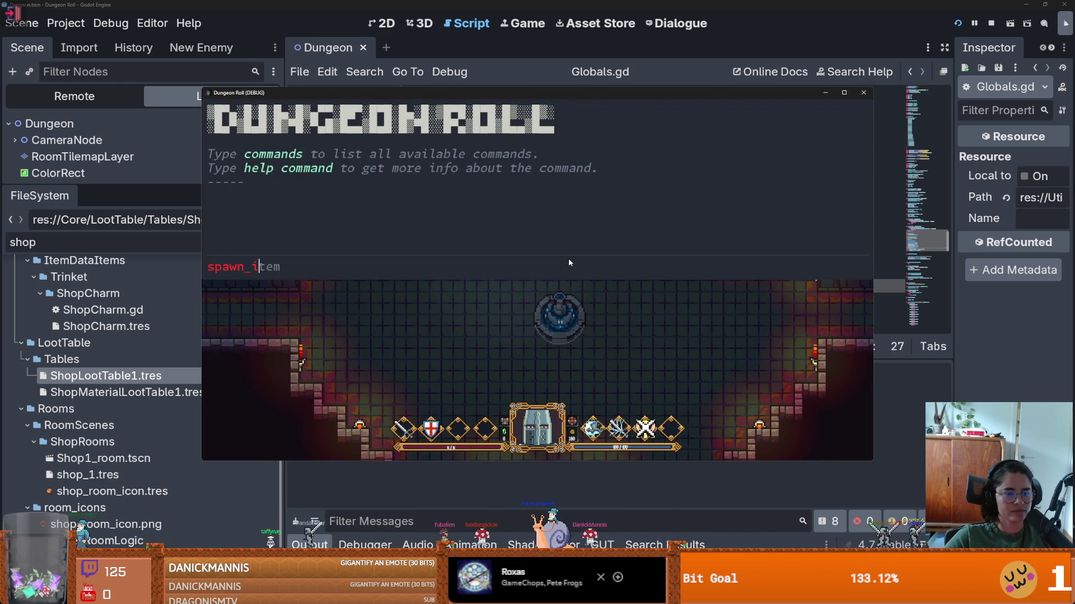
text(tem 10 1)
key(Return)
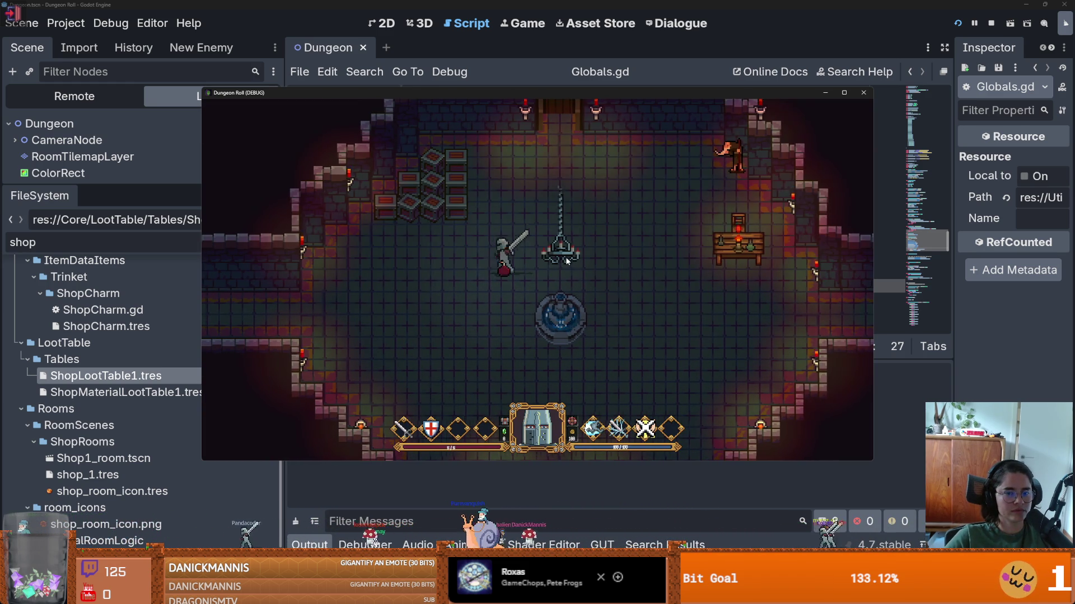
text(bals.drop_bomb.emit(Globals.bomb_inventory.slot_datas[Globals.bomb_acti)
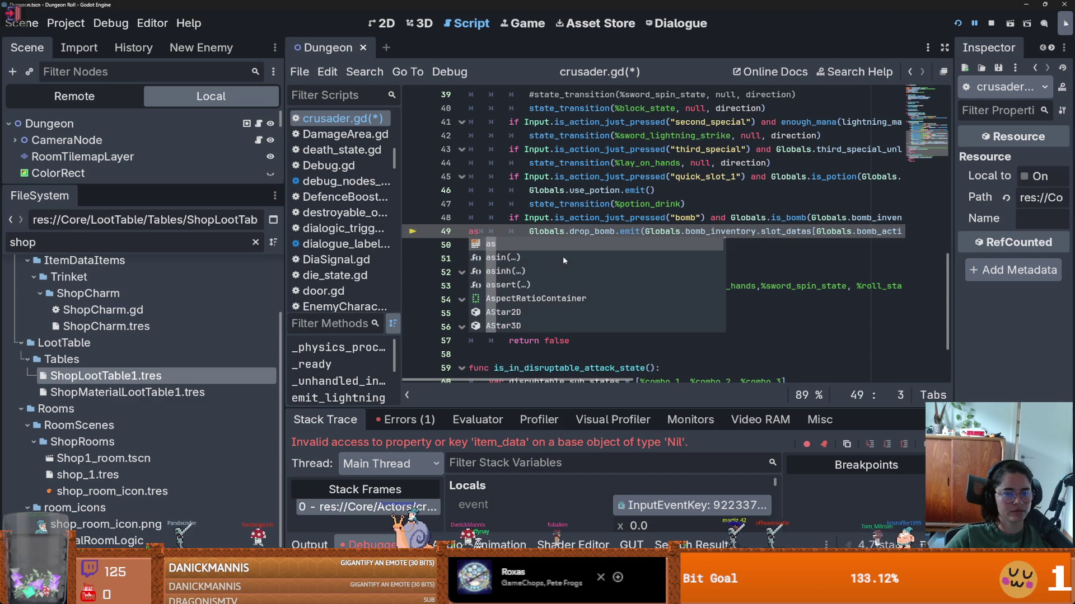
- Undo the stray edit in crusader.gd and return to the bomb code near line 48
key(ctrl+z)
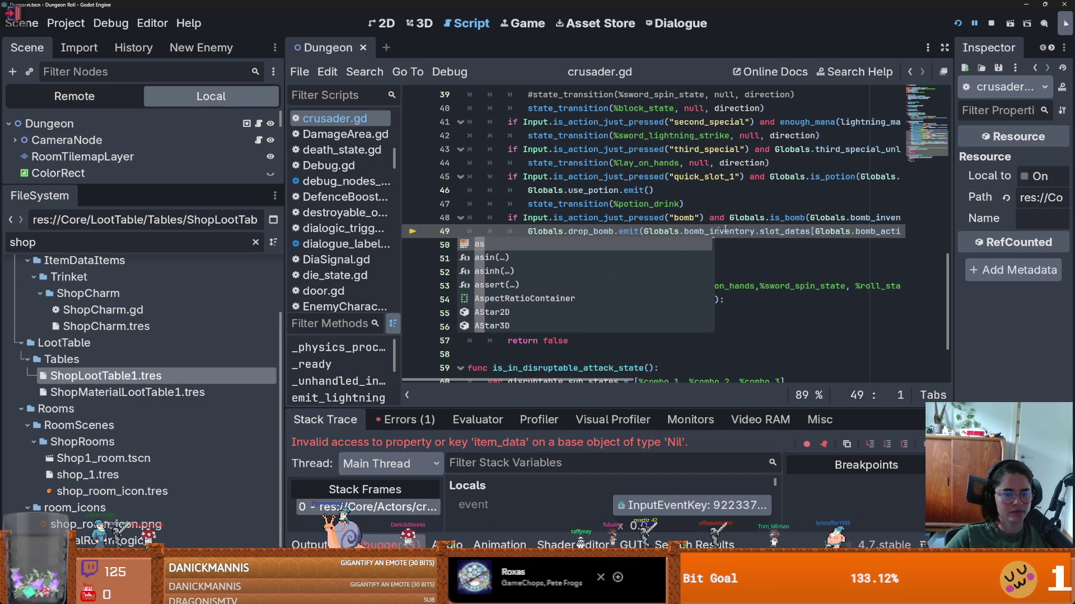
click(747, 222)
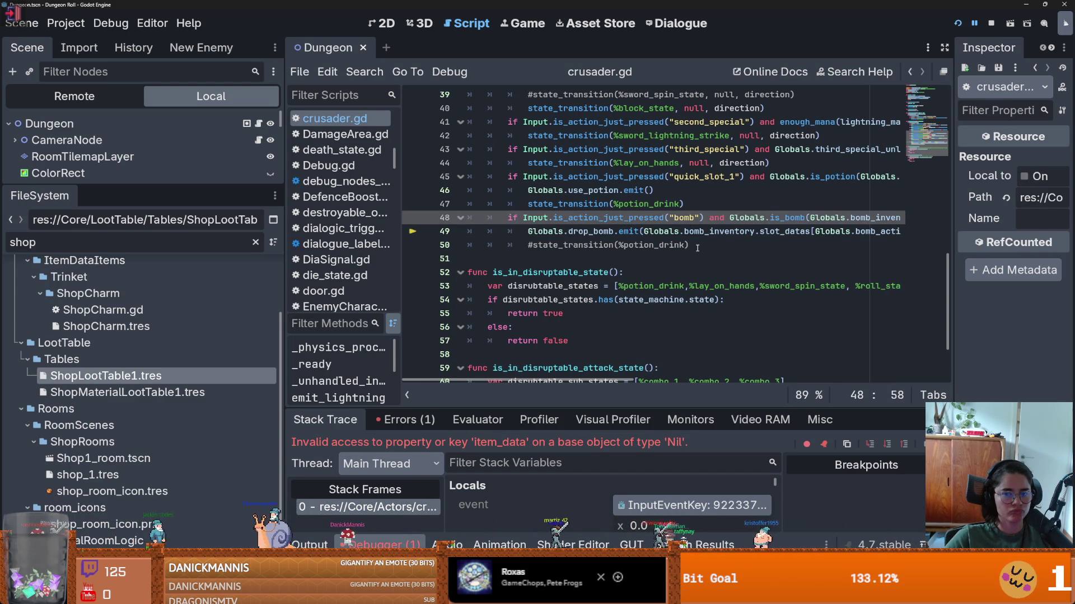
scroll(694, 248, right, 5)
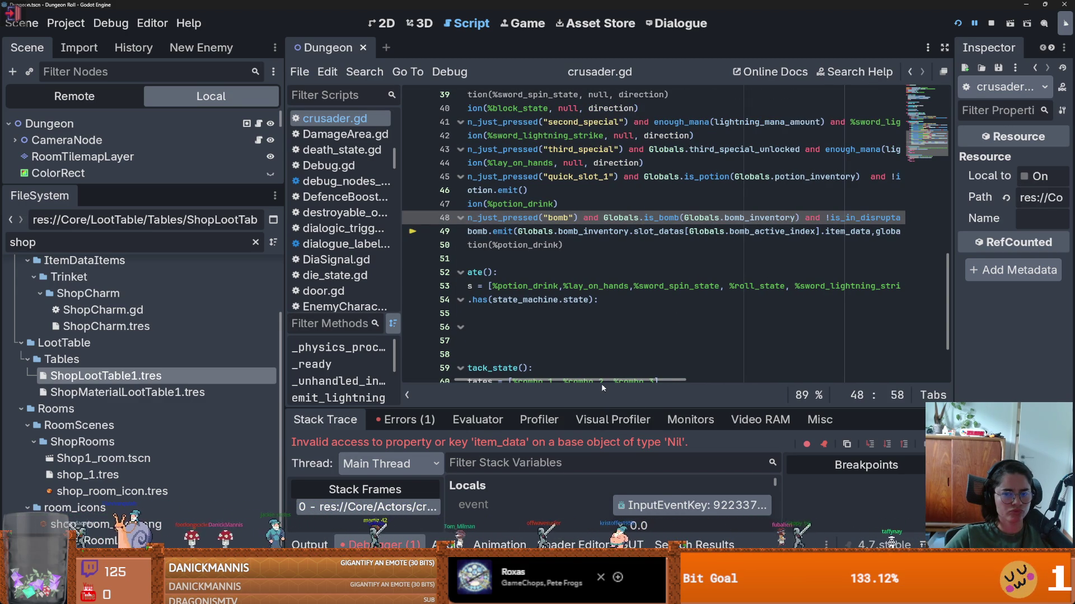
scroll(562, 477, down, 1)
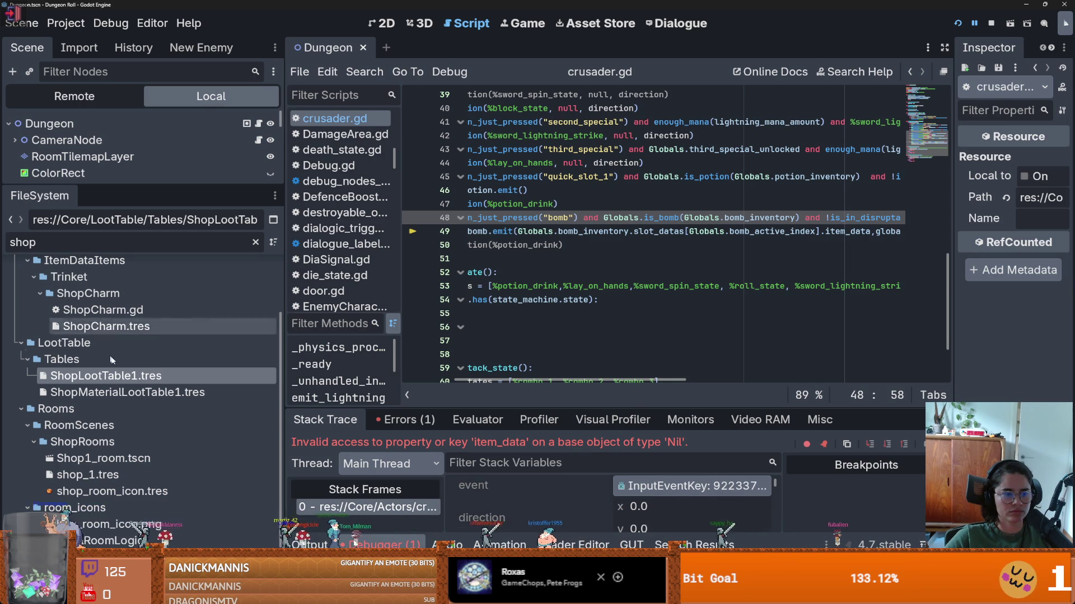
- Review the inventory_data.gd change in GitHub Desktop, shrink its window, and return to Godot
key(alt+Tab)
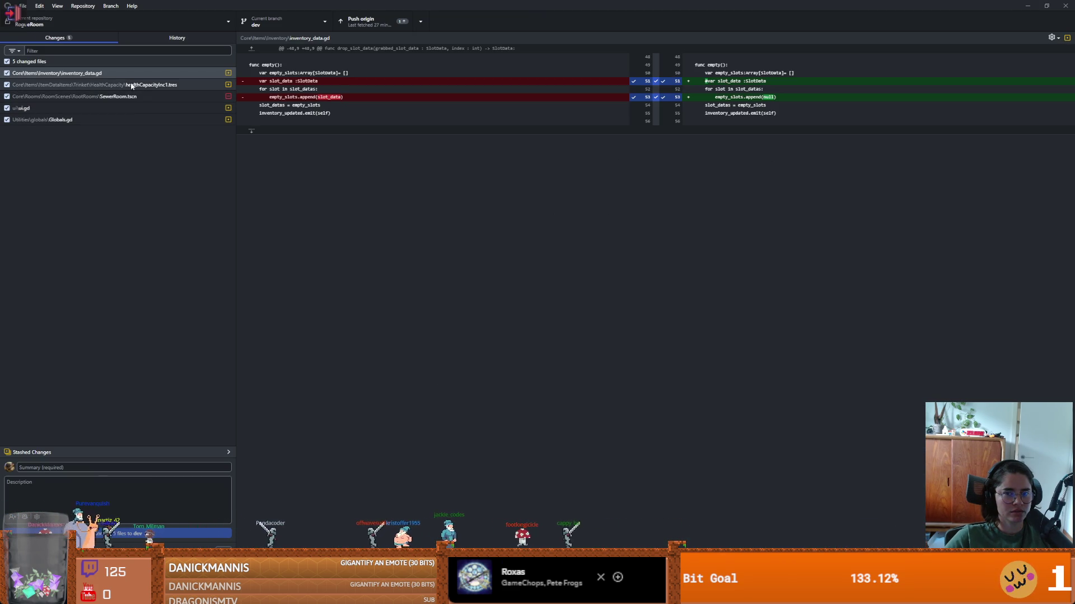
right_click(112, 74)
mouse_move(594, 4)
mouse_down()
mouse_move(717, 24)
mouse_move(495, 318)
mouse_up()
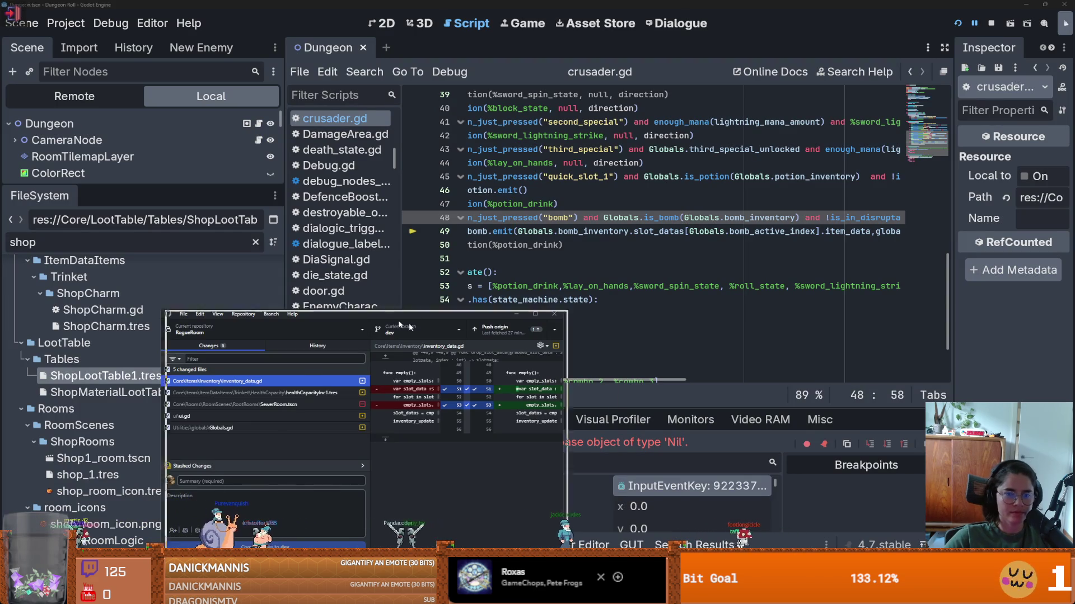
key(alt+Tab)
- Relaunch the game maximized and spawn item 10 via the console command 'spawn_item 10 1'
click(964, 27)
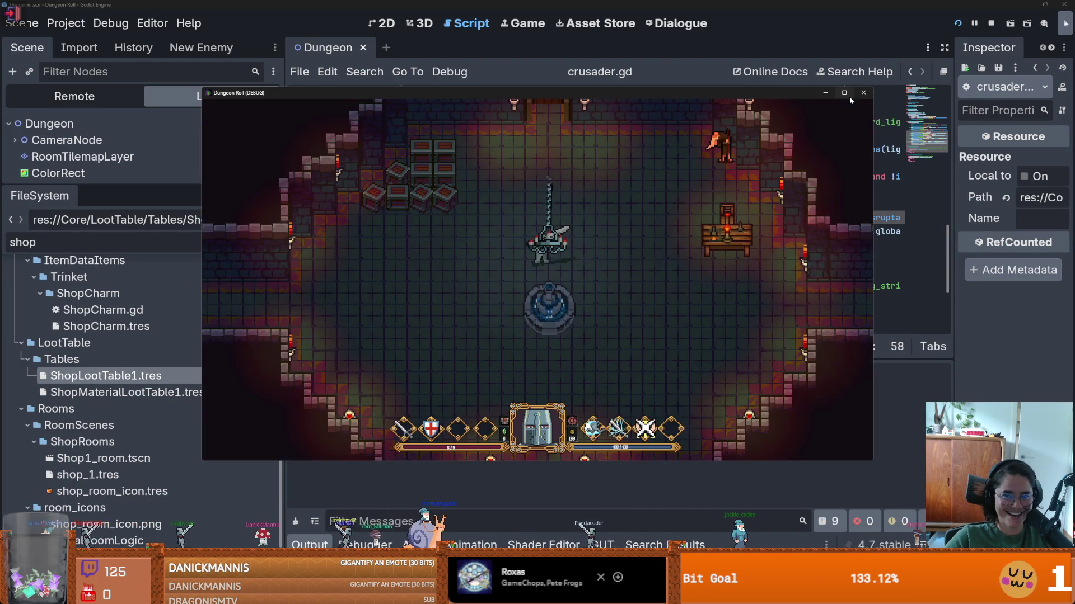
click(844, 93)
key(grave)
text(spaw)
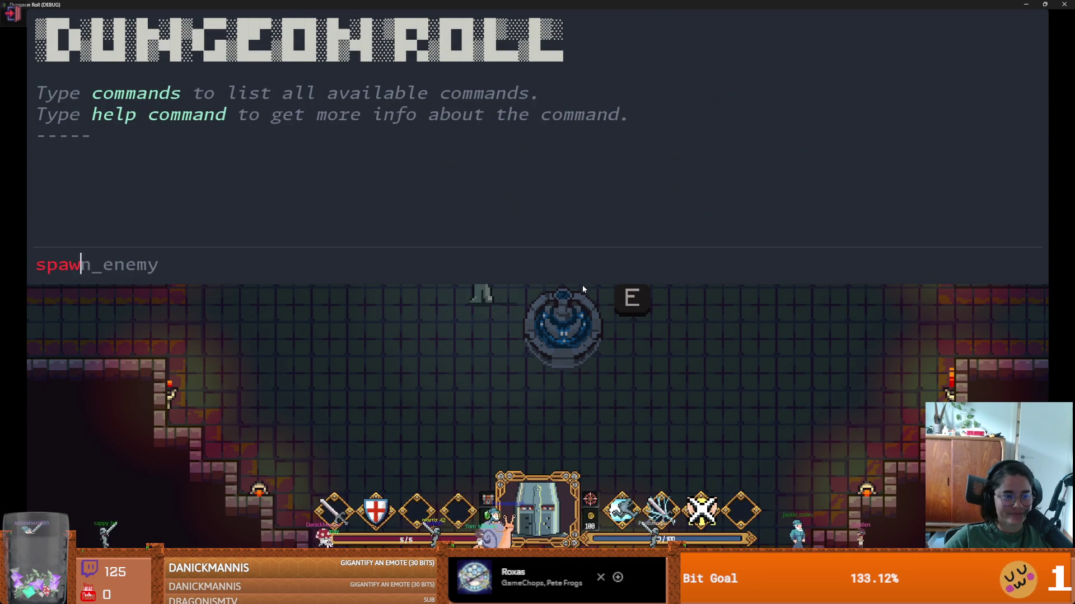
key(BackSpace)
key(BackSpace)
key(BackSpace)
text(_item 10 1)
key(Return)
key(grave)
- Drop a bomb to reproduce the Nil 'item_data' crash, then inspect crusader.gd line 49 and save
key(e)
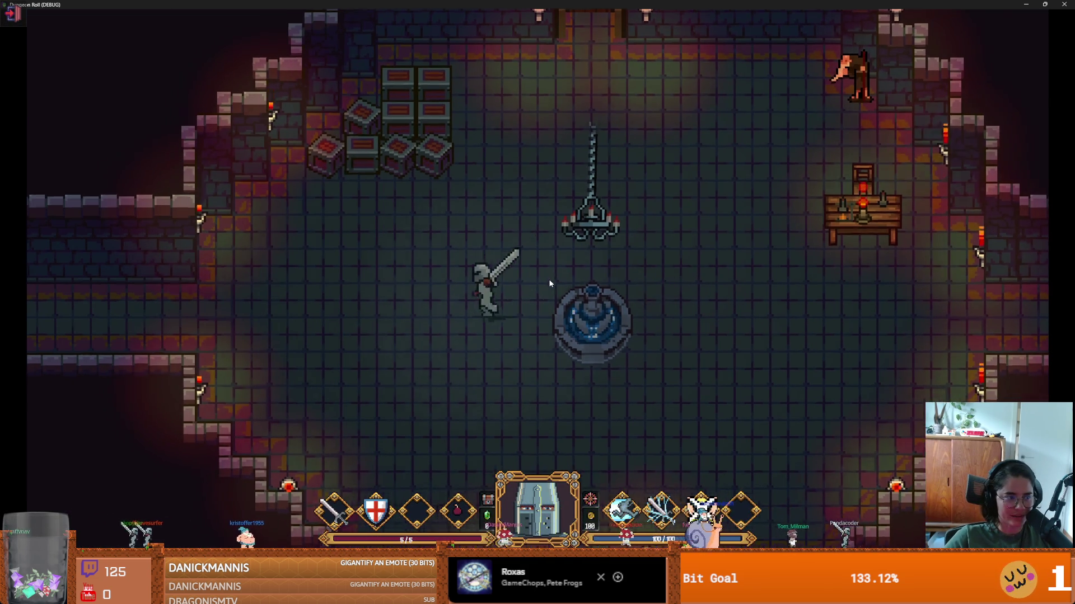
key(q)
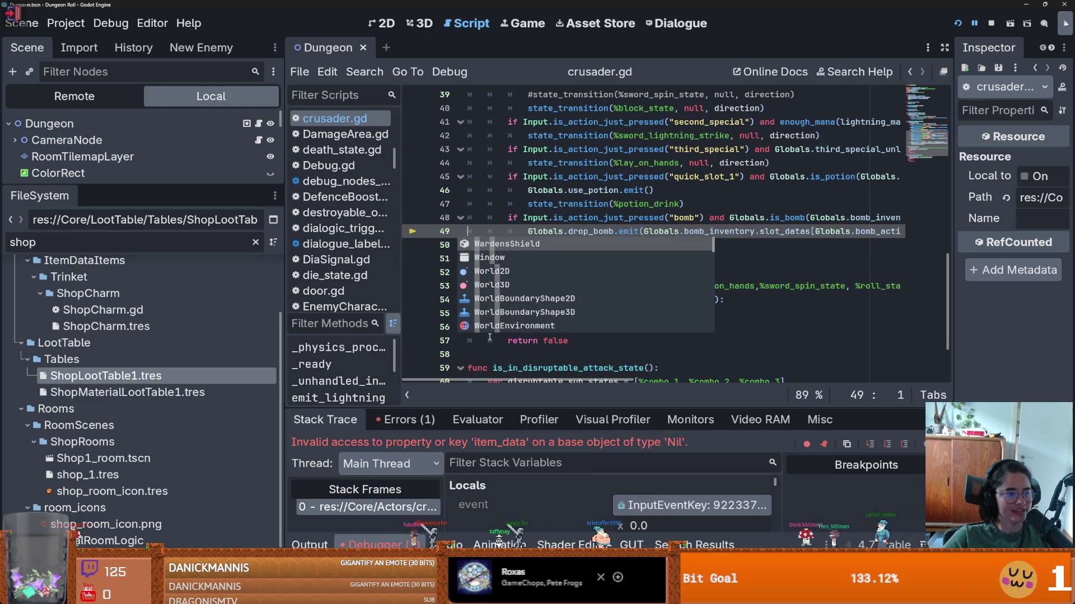
click(598, 230)
key(ctrl+s)
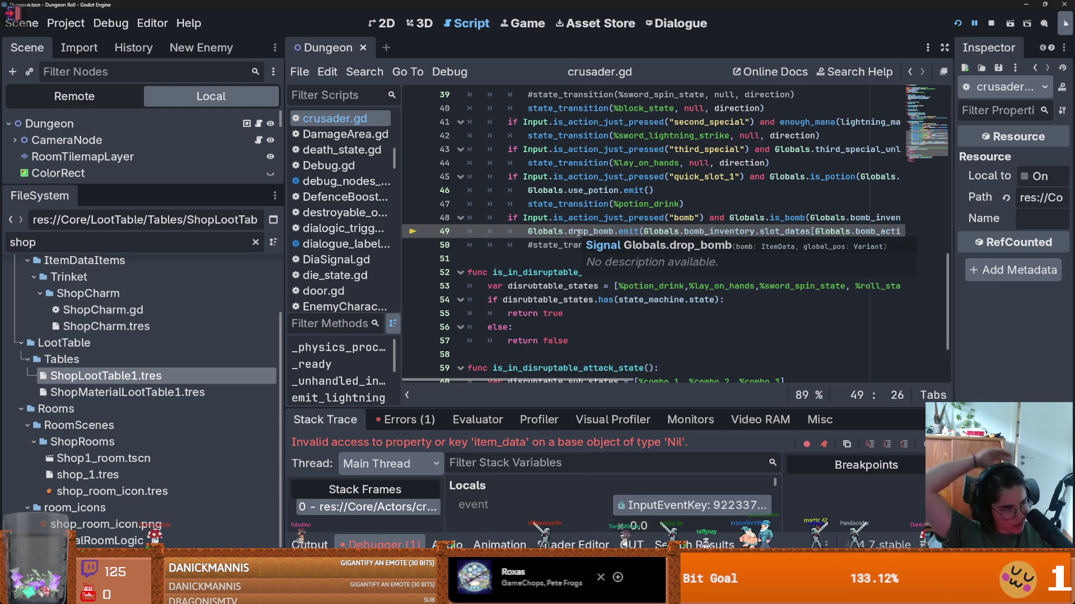
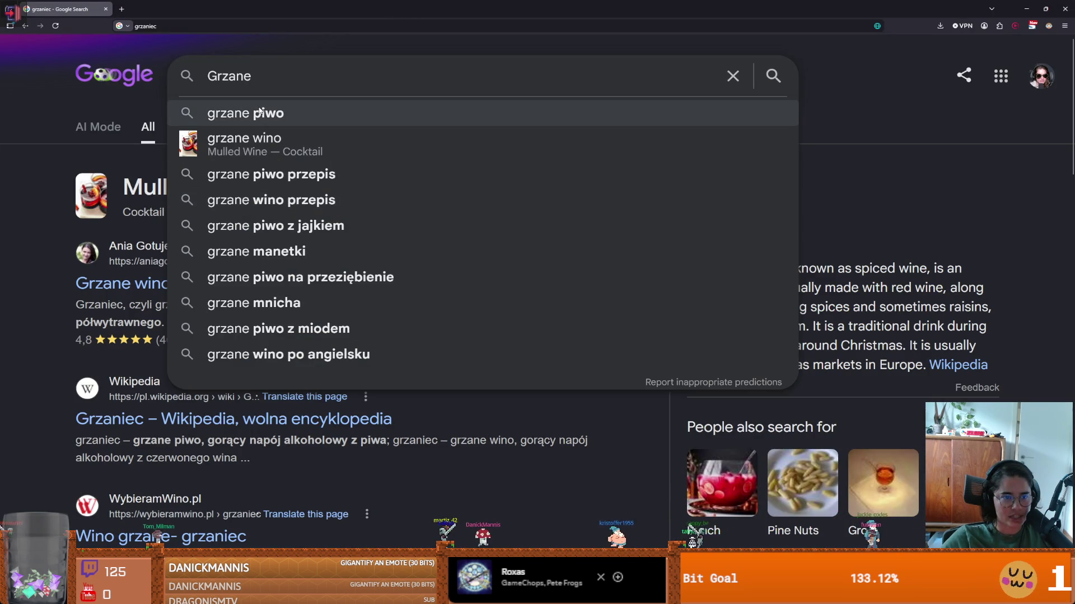
- Search image results for 'grzane piwo' and preview the Cookidoo and Schronisko Bukowina photos
click(254, 119)
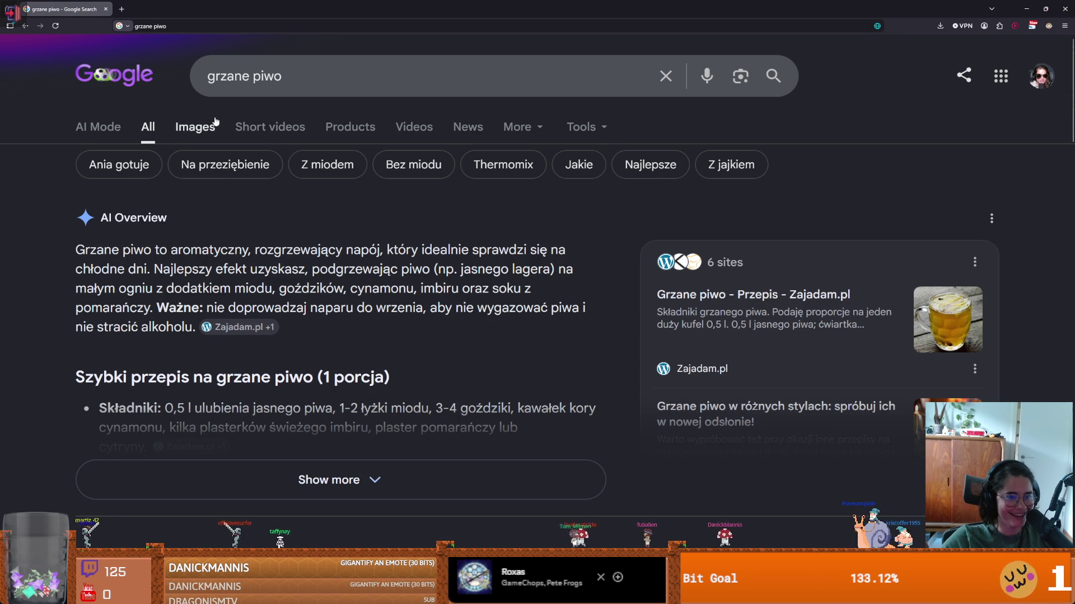
click(194, 126)
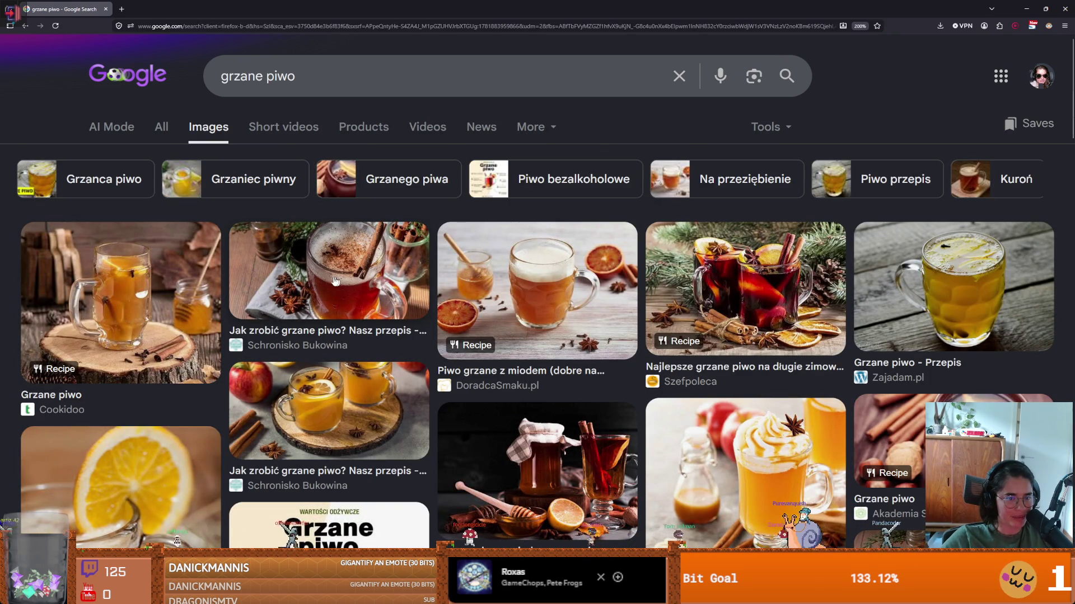
click(156, 288)
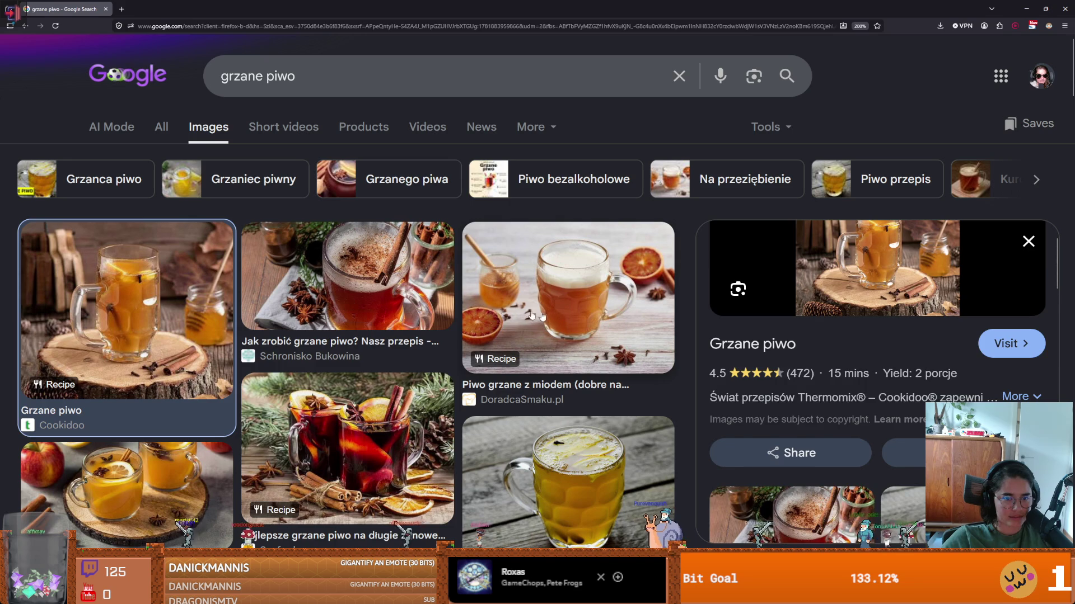
click(430, 289)
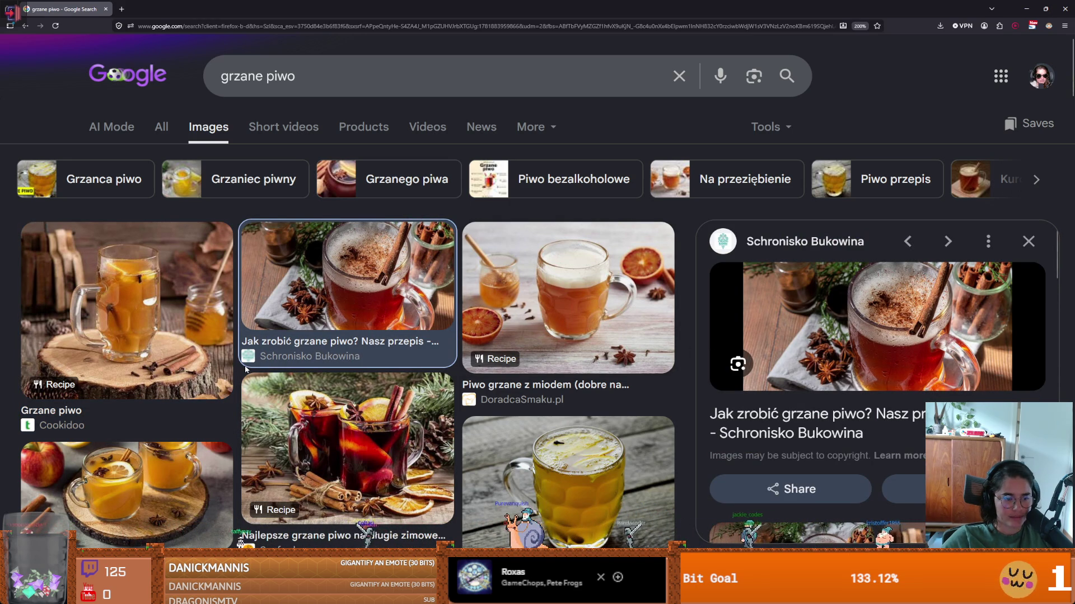
- Preview the grzane piwo photo of mugs with apples, then return to Godot
click(94, 466)
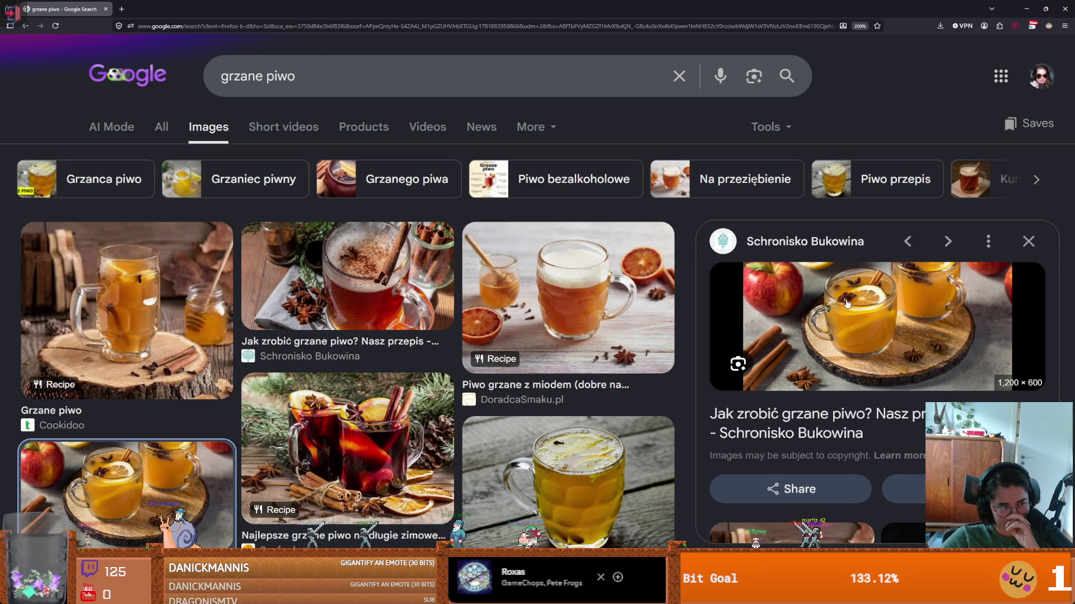
scroll(610, 342, down, 5)
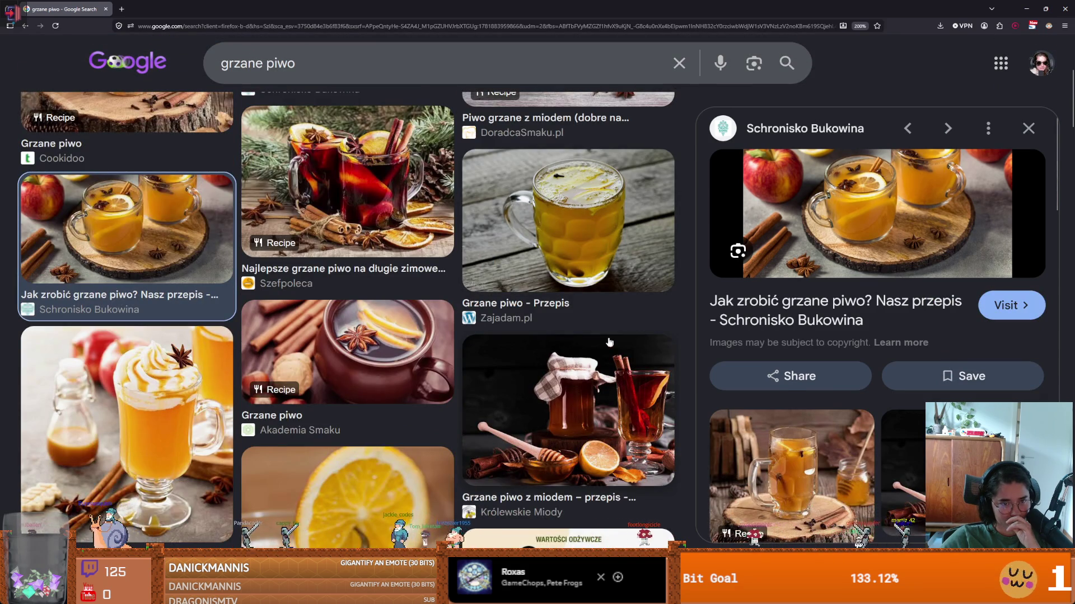
scroll(397, 266, up, 2)
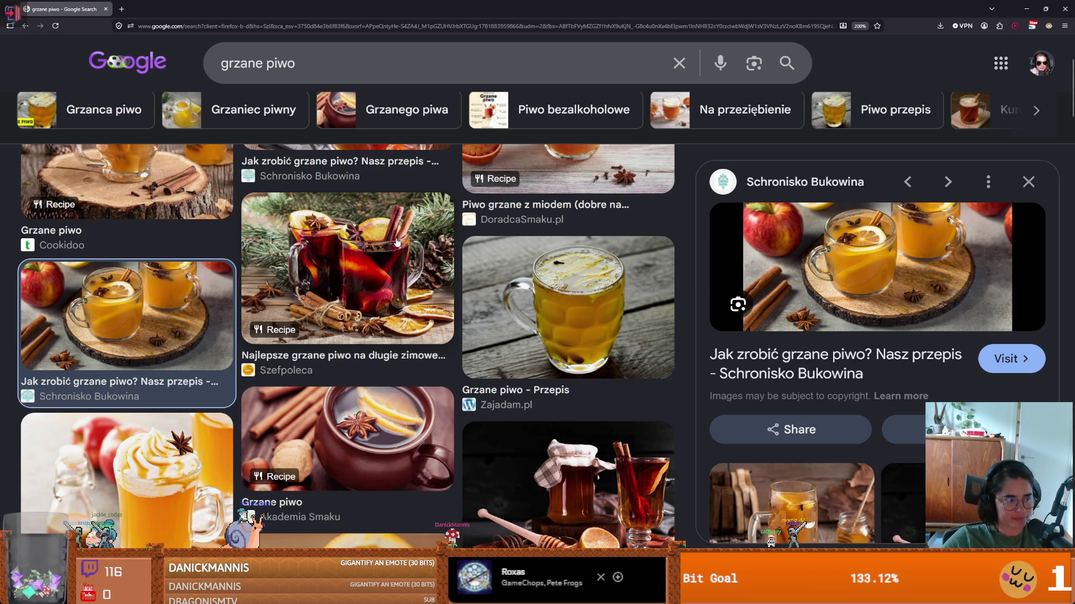
key(alt+Tab)
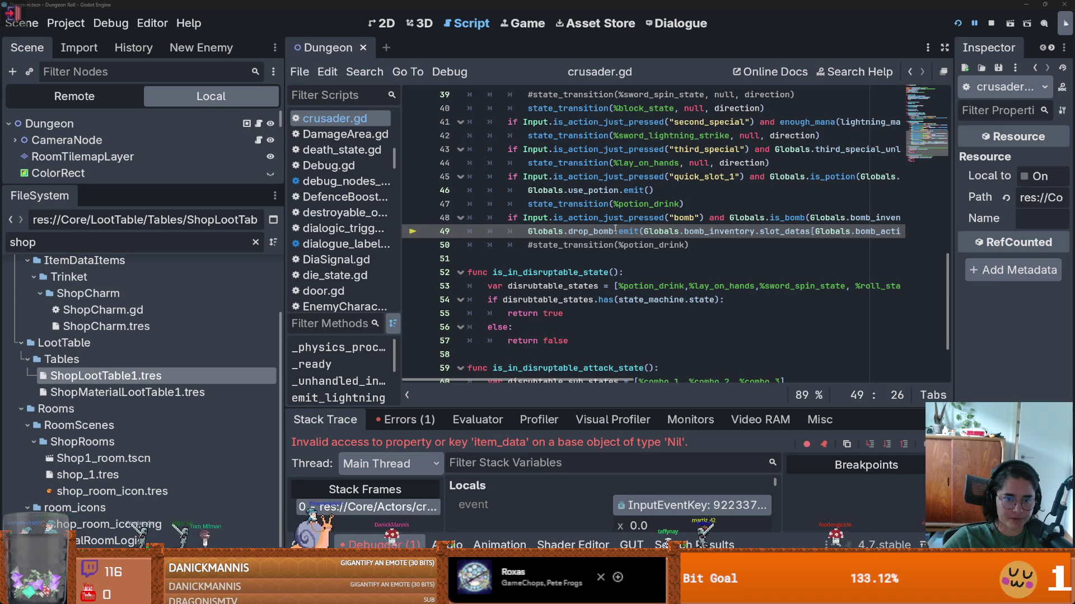
- Save the scene and widen crusader.gd's code view so line 50's full bomb-drop line shows
key(ctrl+s)
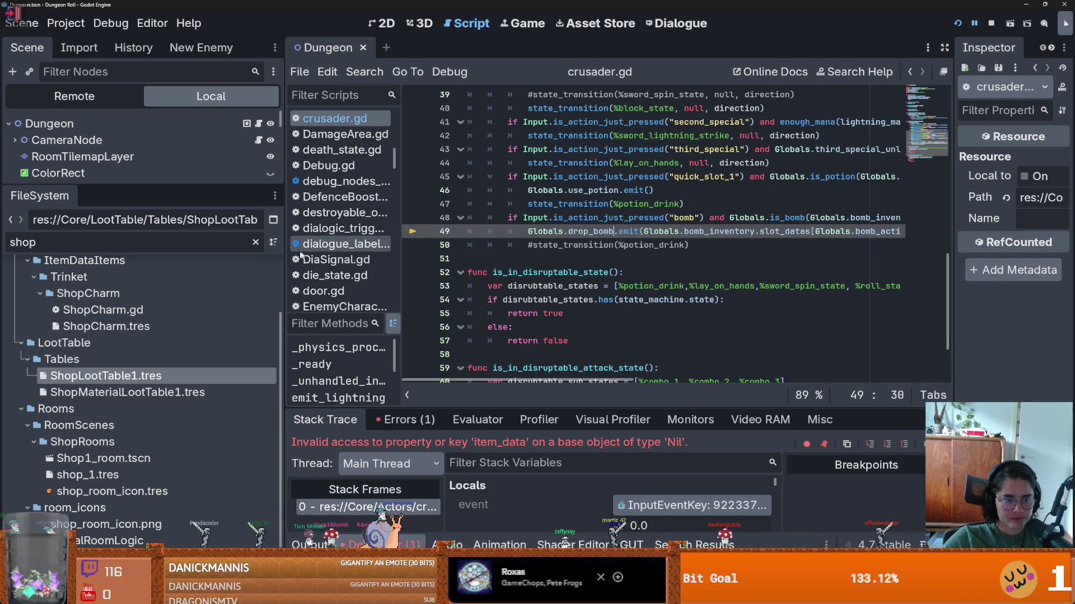
drag(279, 254, 141, 254)
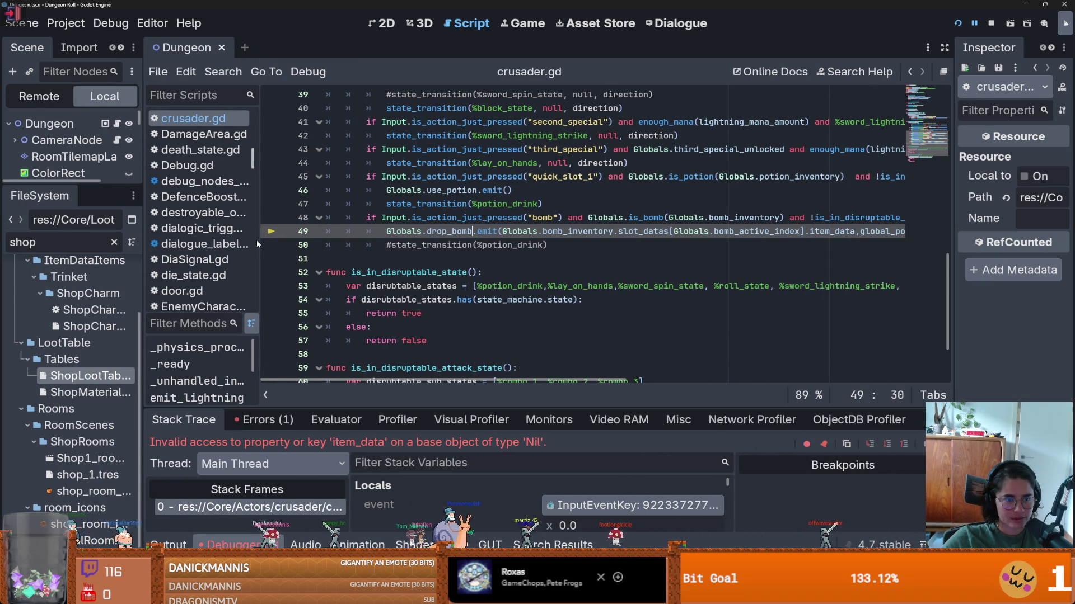
drag(257, 239, 236, 239)
key(ctrl+s)
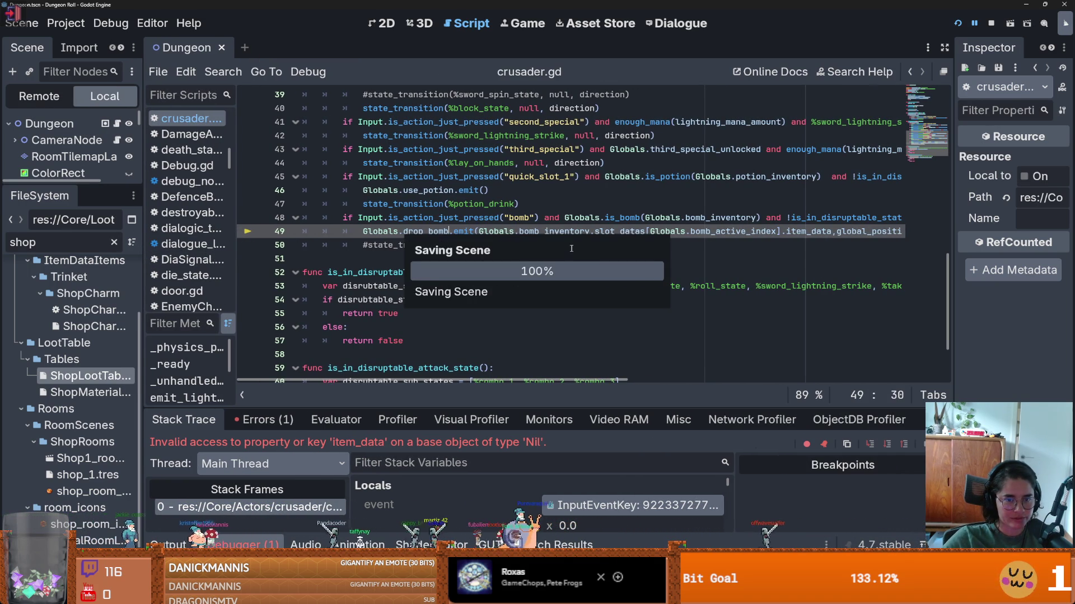
click(577, 245)
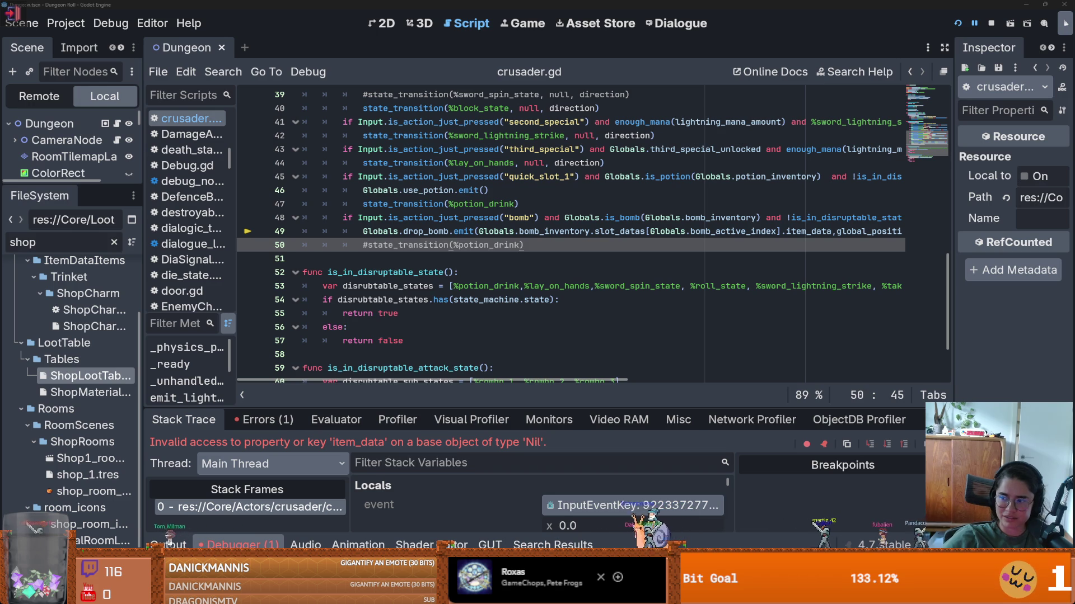
key(alt+Tab)
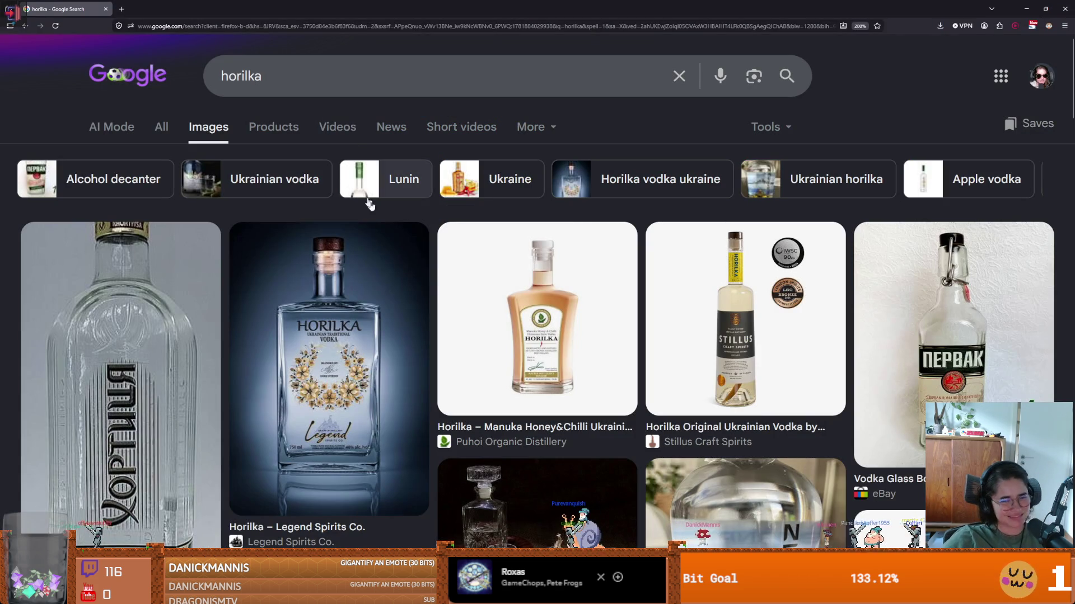
- Preview the authenticukraine Horilka decanter photo among the horilka image results
scroll(674, 356, down, 3)
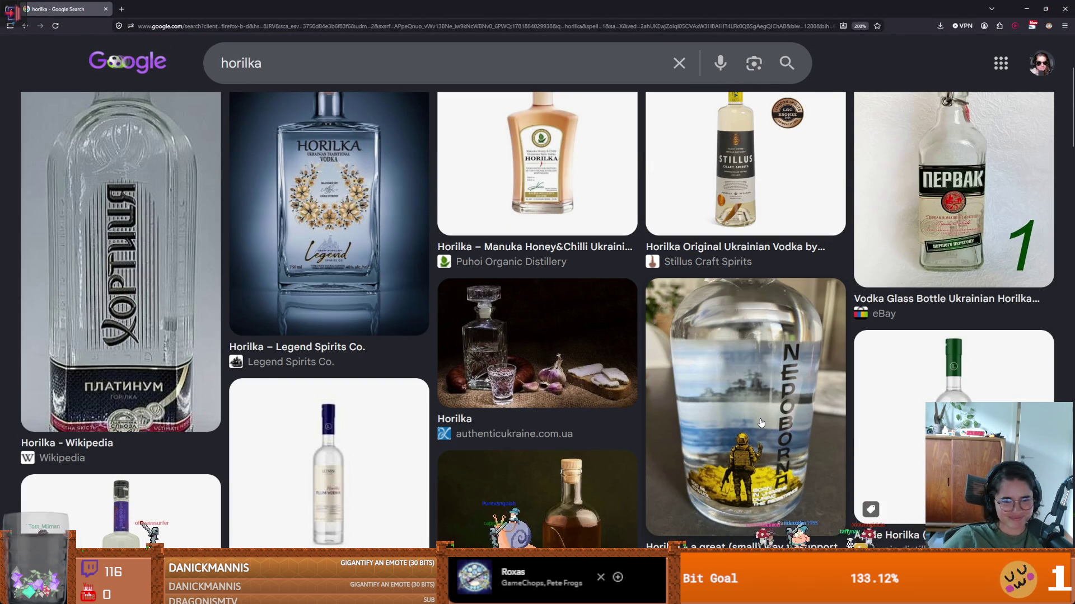
click(538, 343)
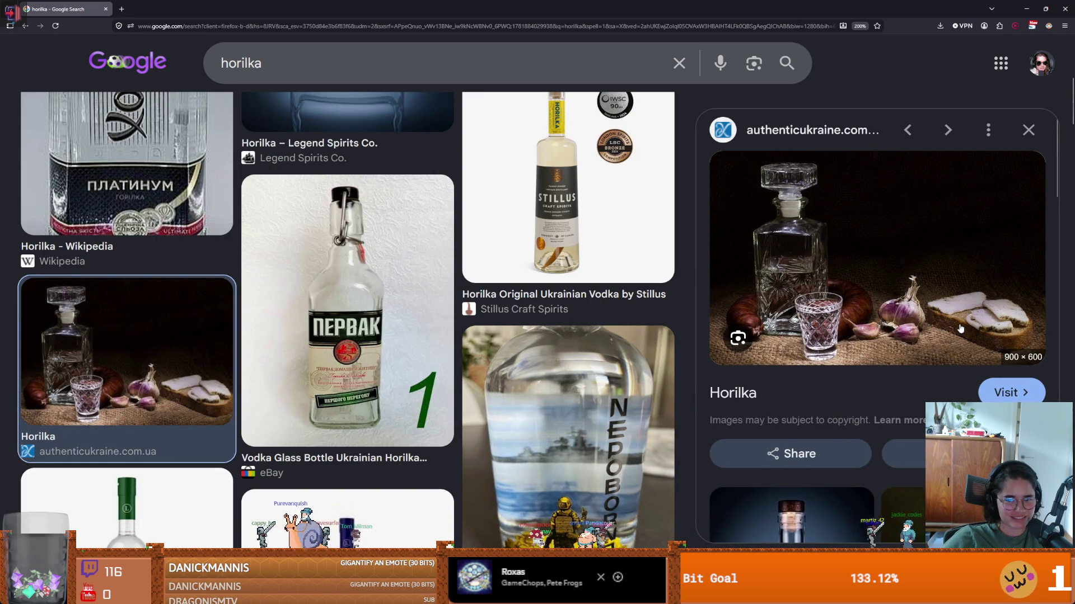
scroll(413, 305, up, 5)
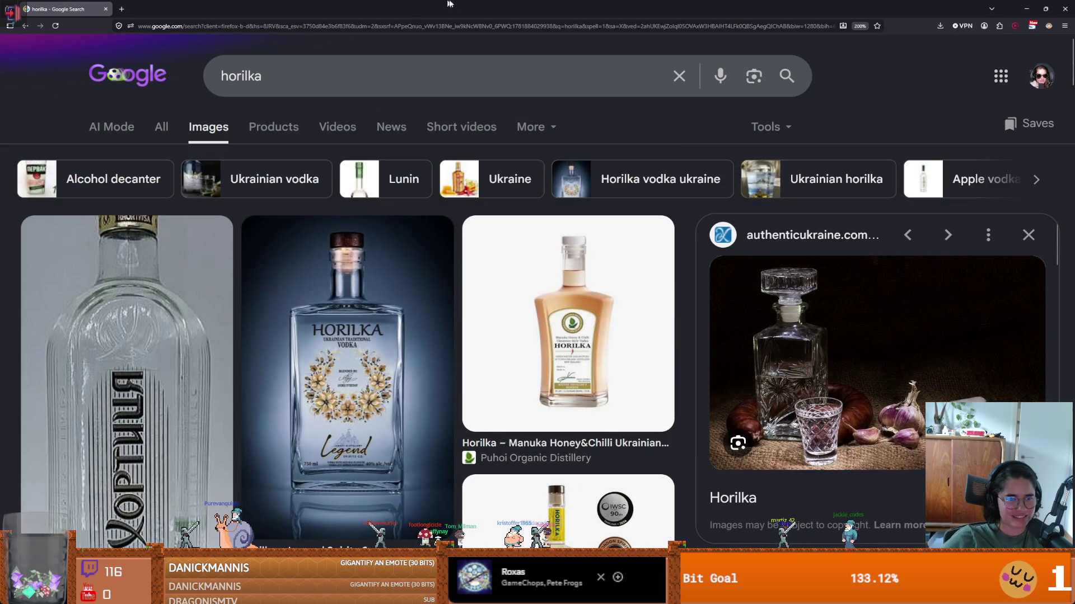
key(alt+Tab)
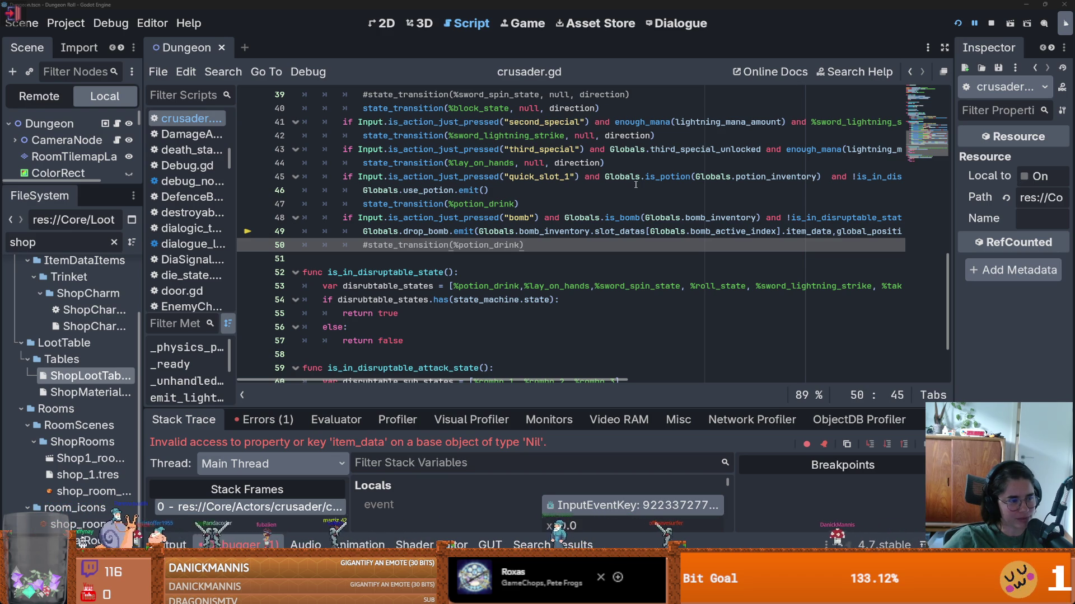
click(704, 218)
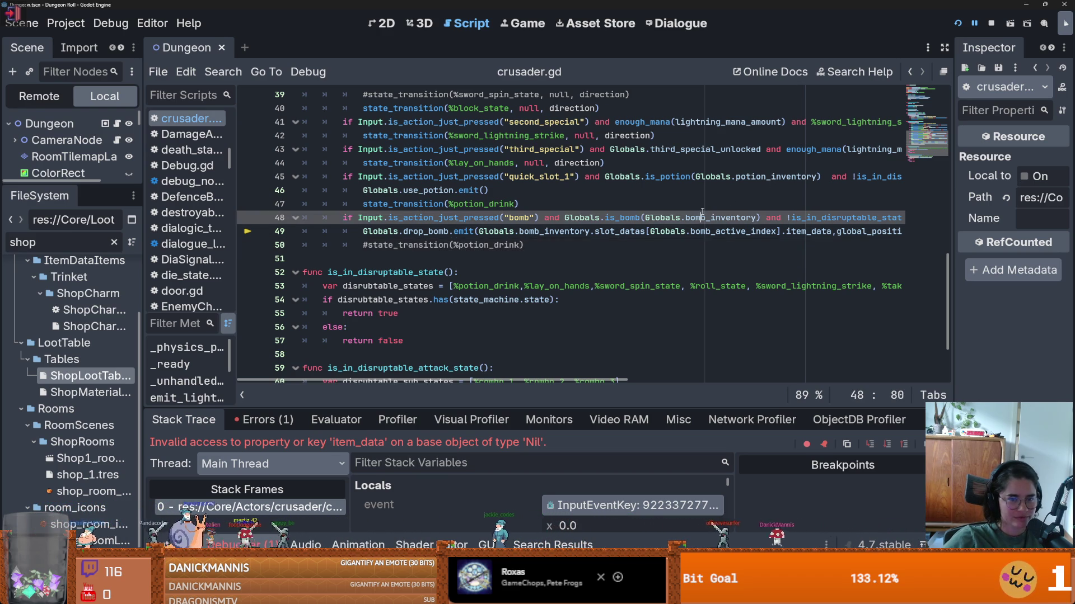
key(ctrl+s)
drag(524, 245, 361, 249)
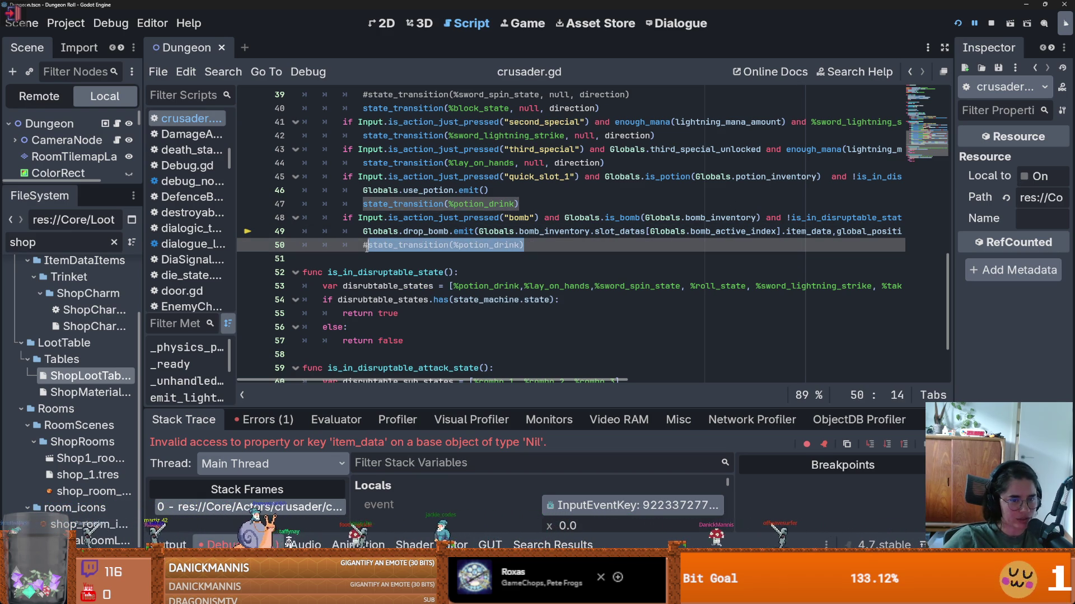
scroll(497, 259, up, 7)
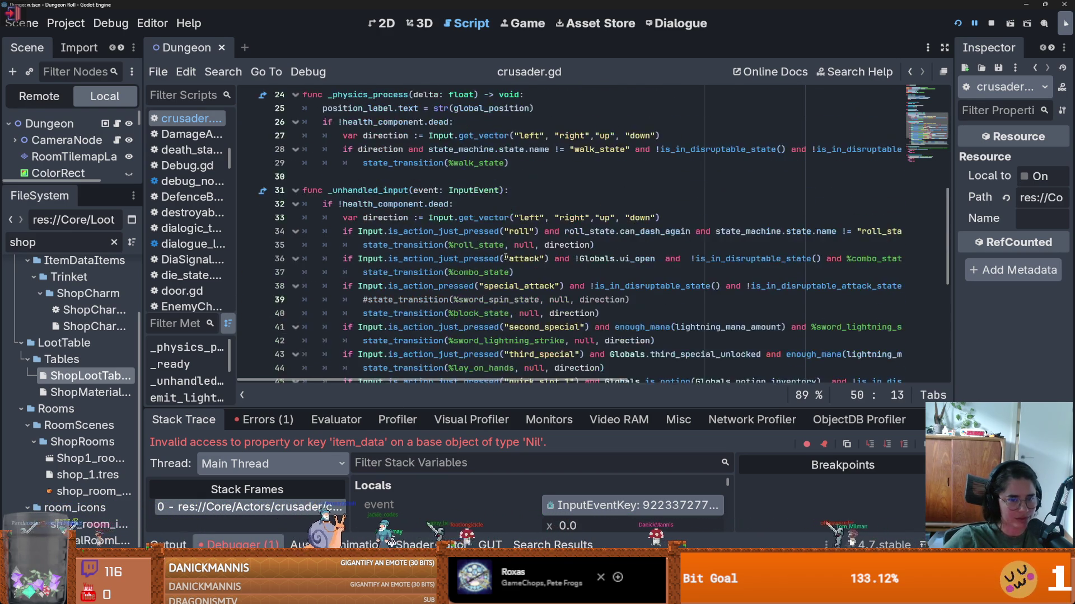
click(478, 259)
key(ctrl+s)
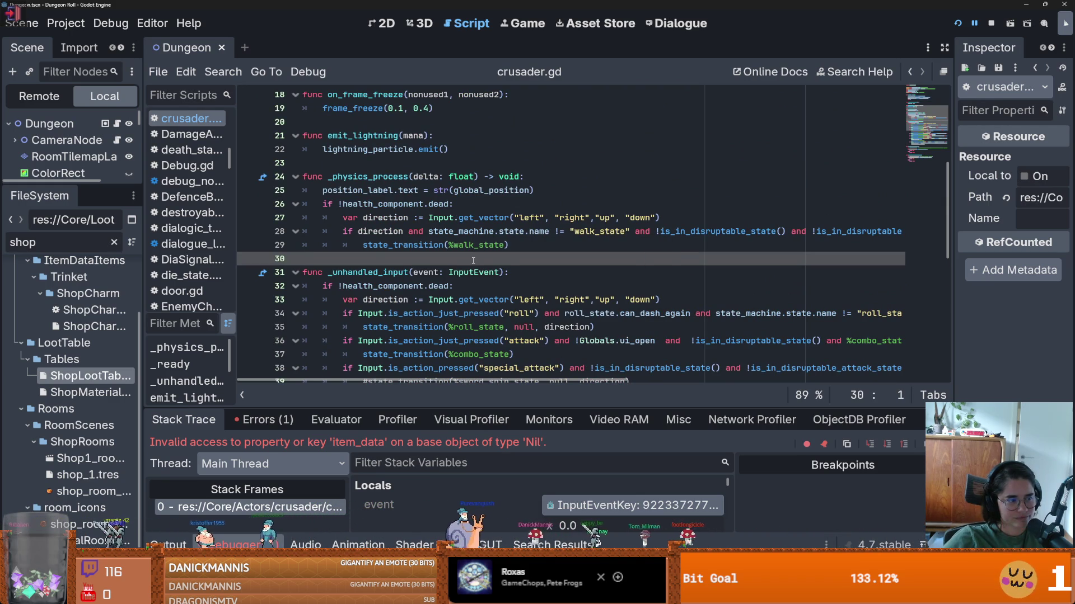
scroll(458, 333, down, 2)
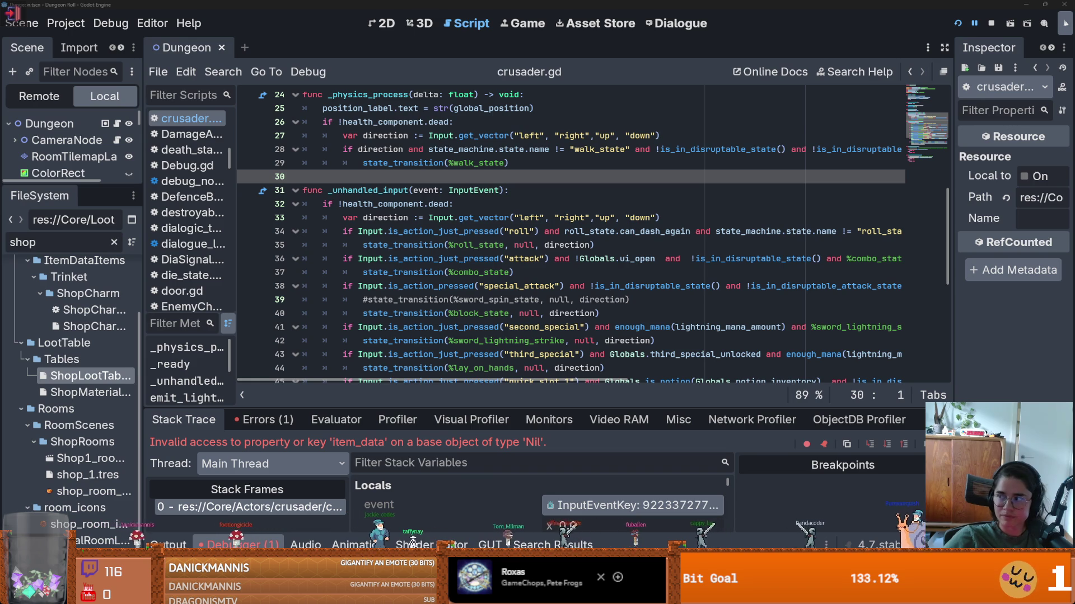
click(963, 27)
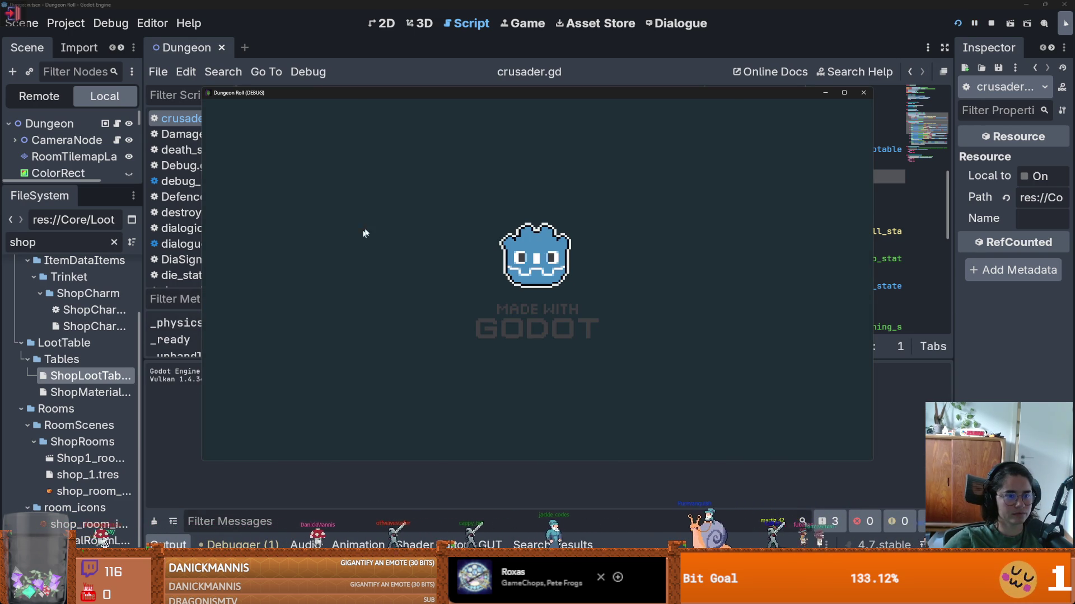
- Maximize the game, spawn an item, drop a bomb to hit the item_data error, undo line 49's edit
click(844, 92)
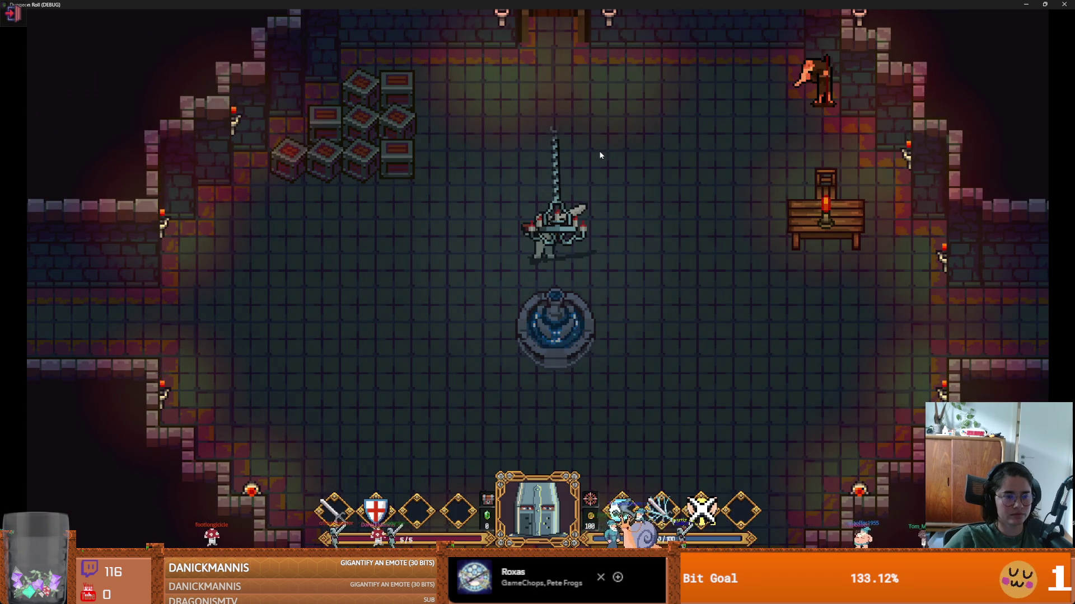
key(grave)
text(spawn_item 10 1)
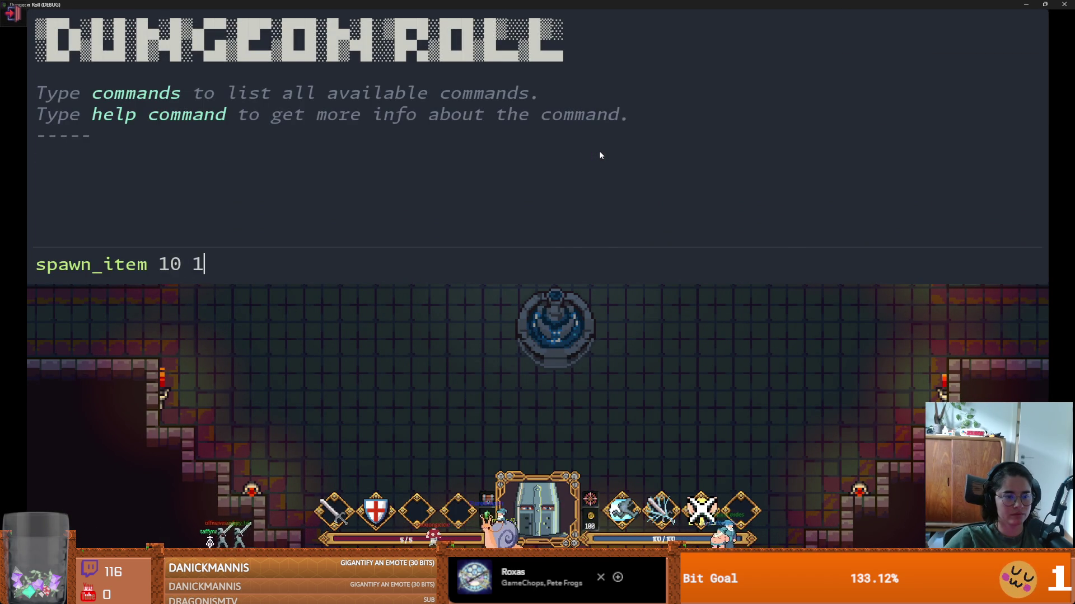
key(Return)
key(q)
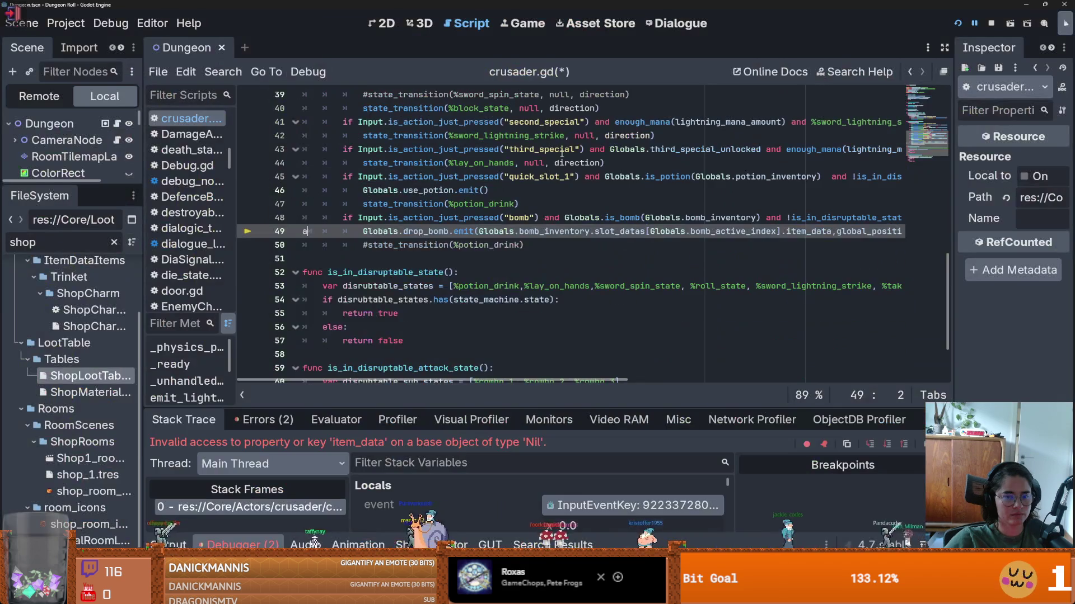
click(699, 249)
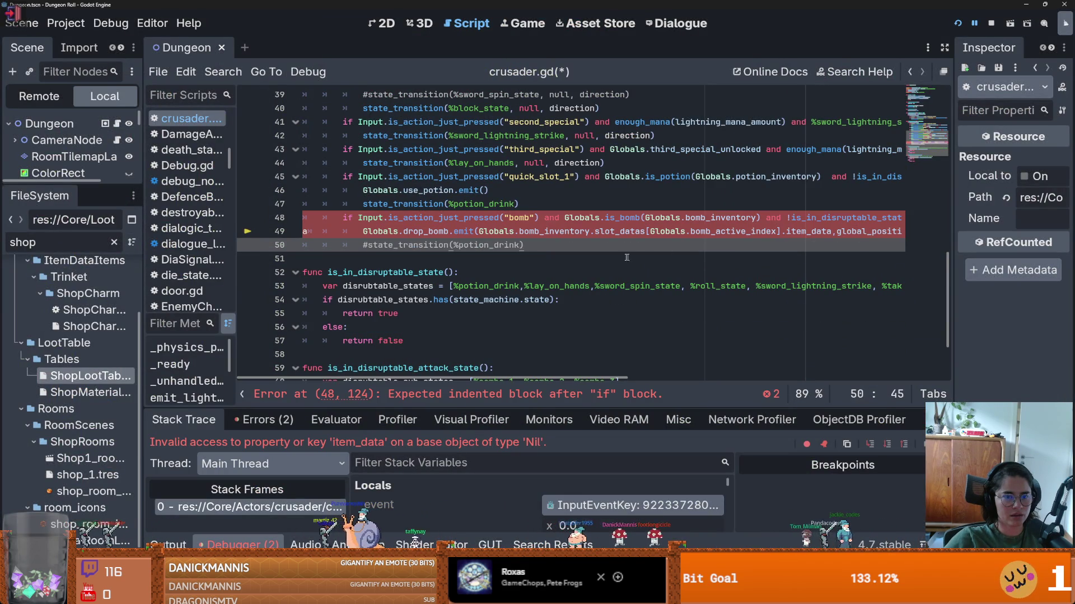
key(ctrl+z)
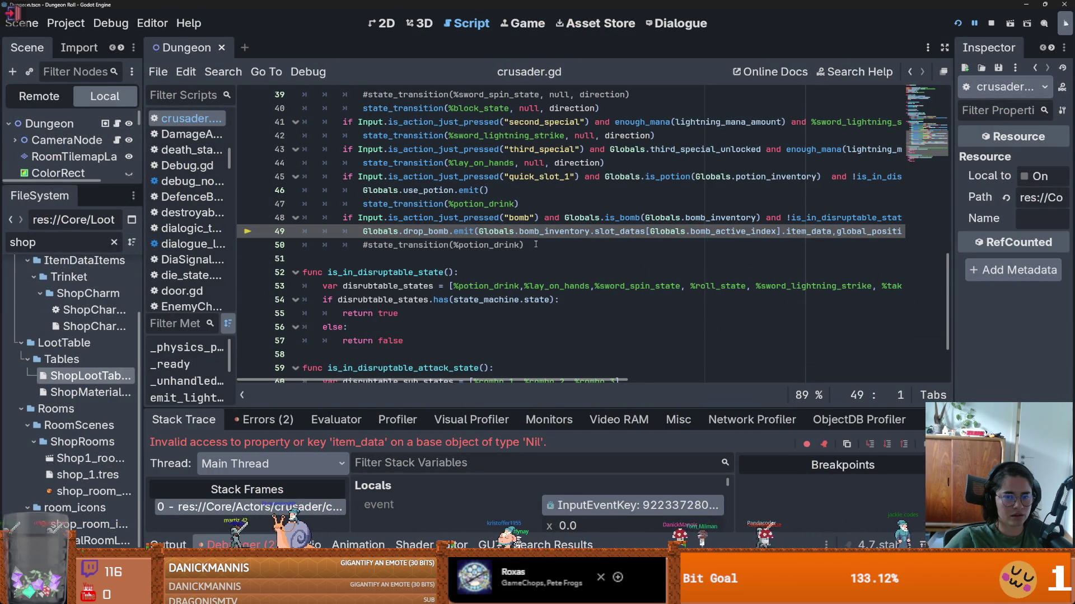
- Enlarge the debugger, scroll Stack Variables to Globals, and show that node in the Inspector
scroll(536, 244, down, 1)
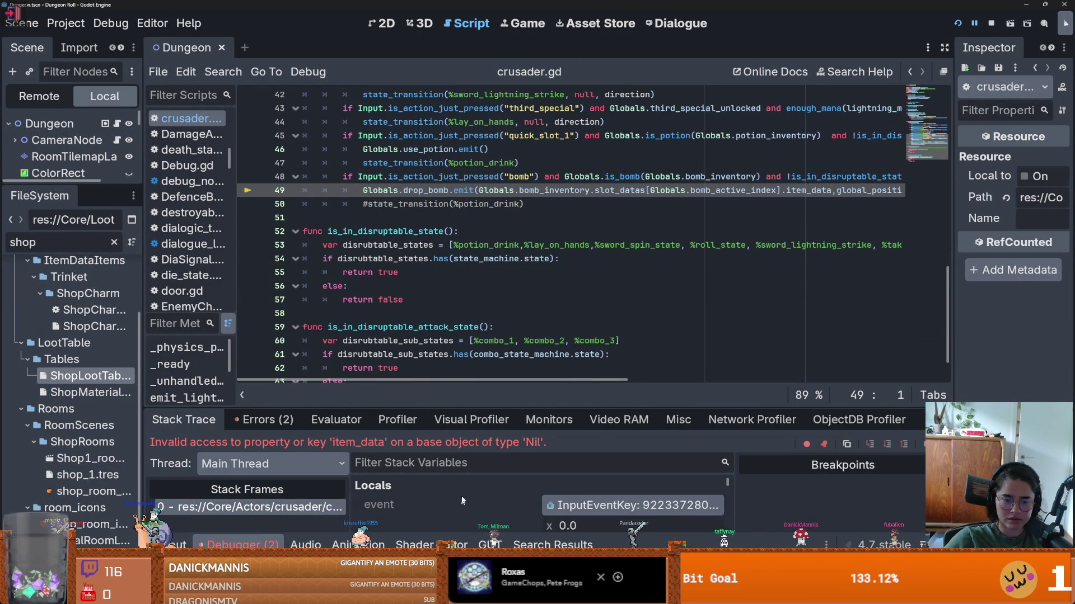
drag(510, 407, 509, 260)
scroll(485, 443, down, 4)
scroll(484, 443, up, 4)
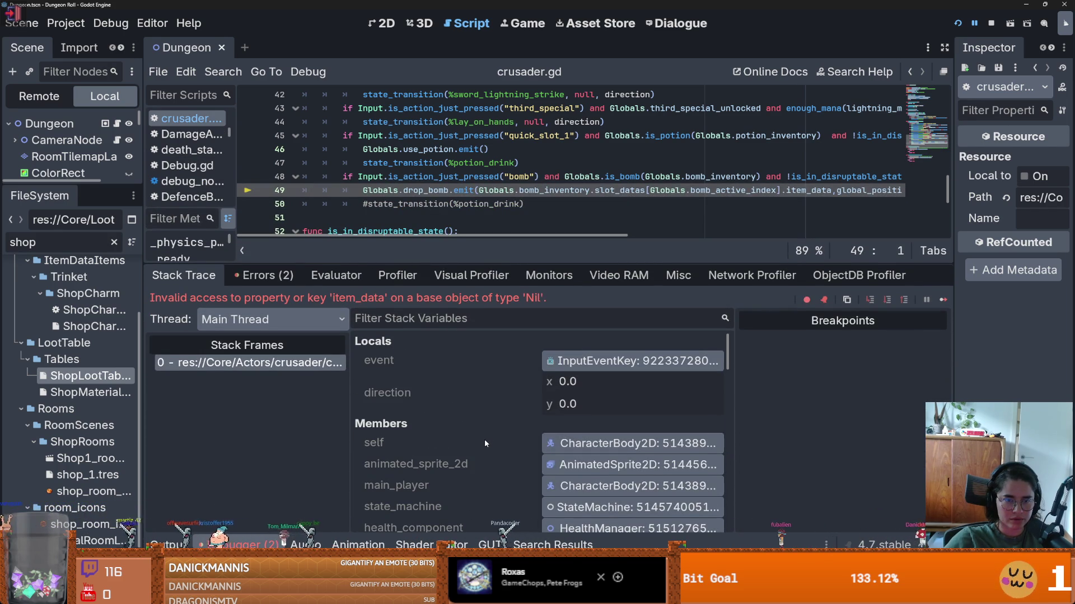
scroll(486, 443, down, 6)
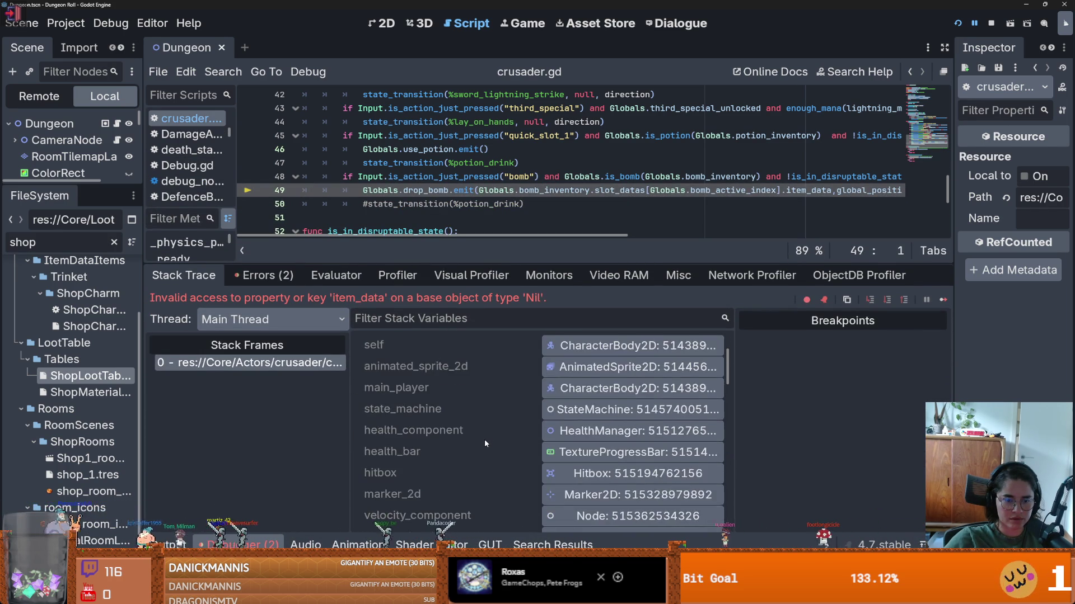
scroll(485, 443, down, 5)
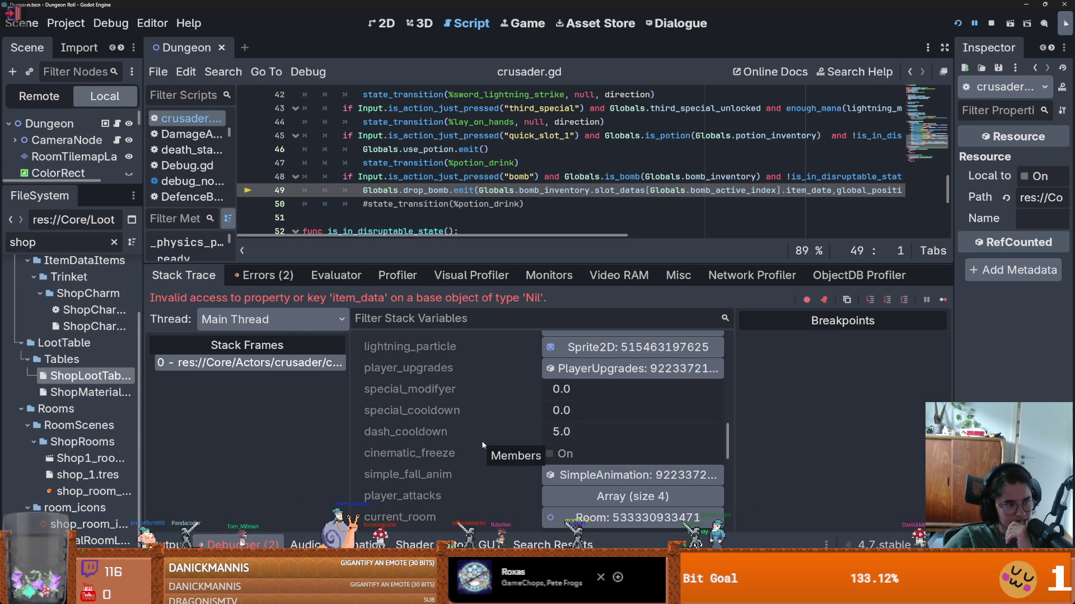
scroll(483, 445, down, 2)
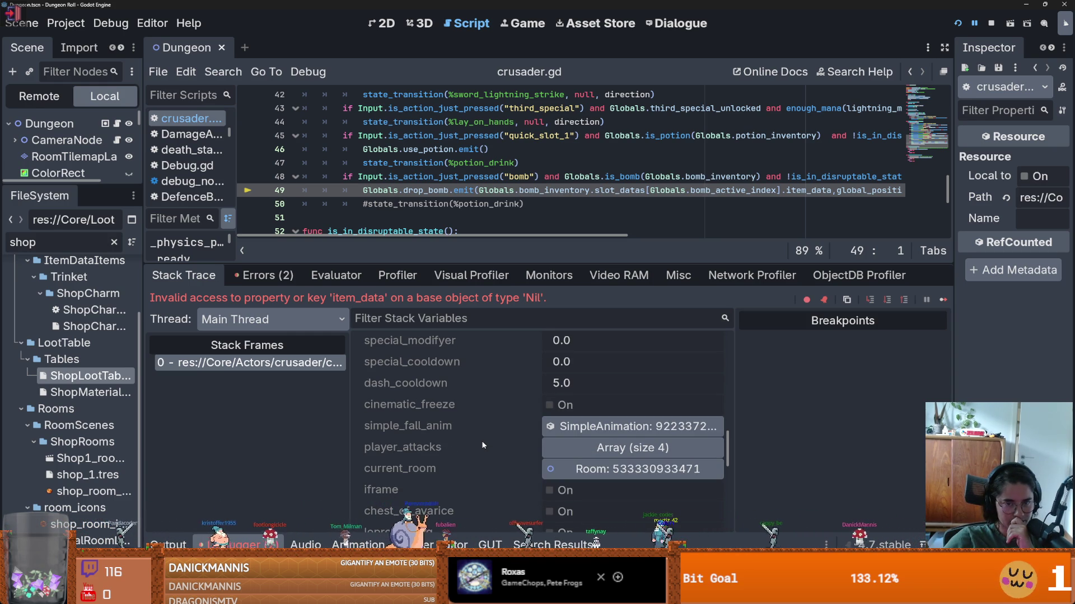
scroll(481, 442, down, 10)
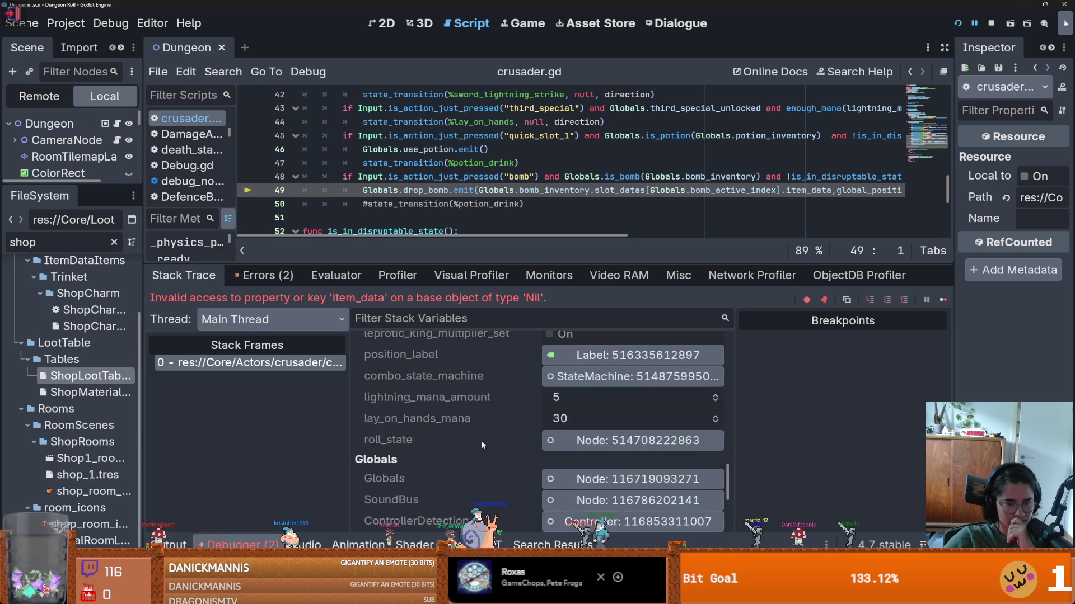
click(578, 407)
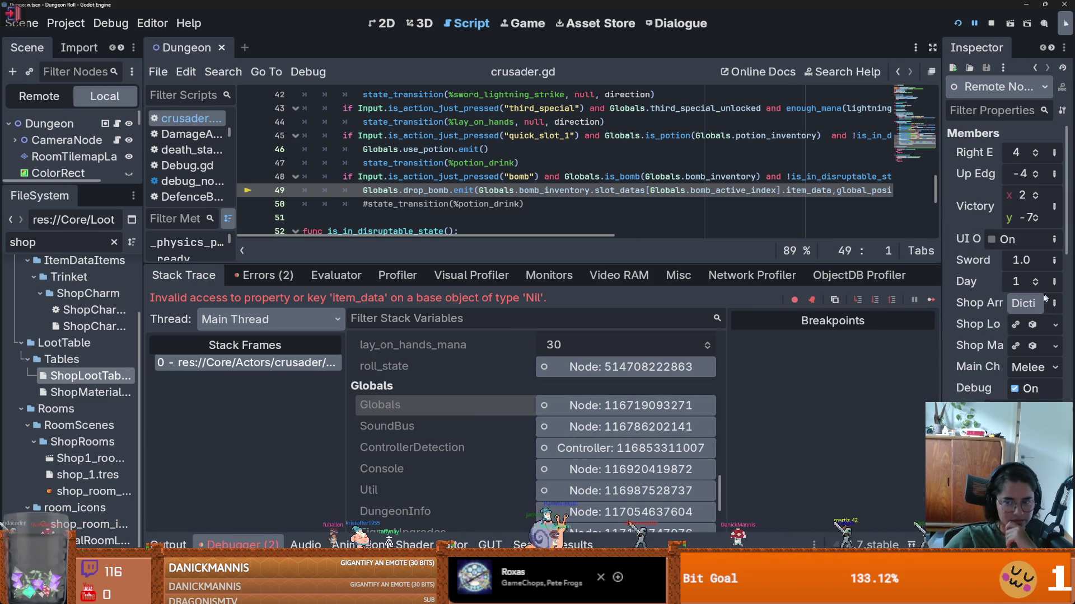
- Widen the Inspector and expand the remote Globals node's Bomb Inventory
drag(941, 308, 789, 309)
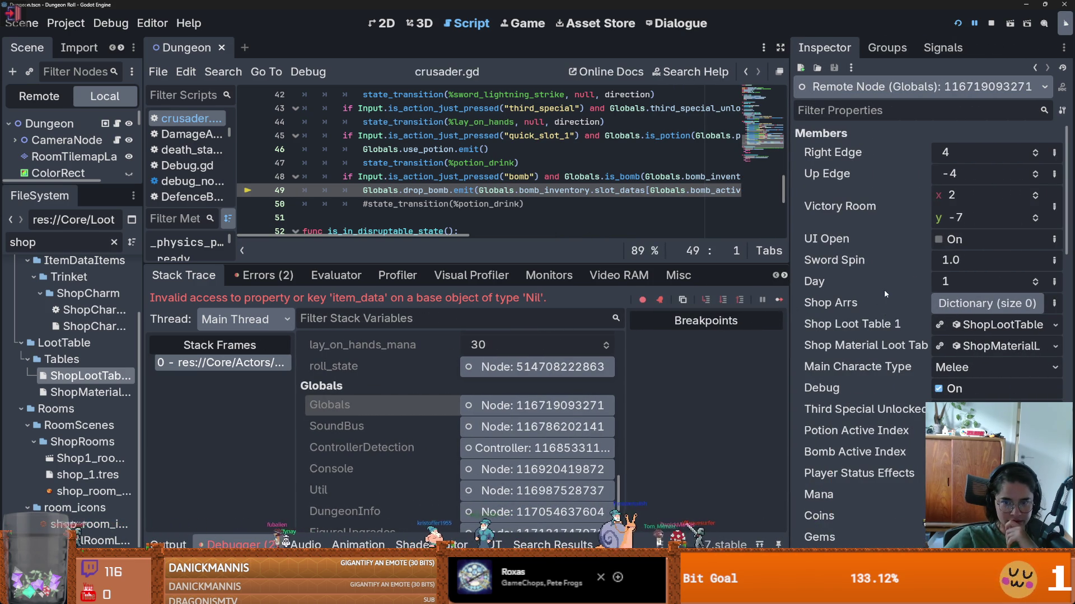
scroll(869, 294, down, 3)
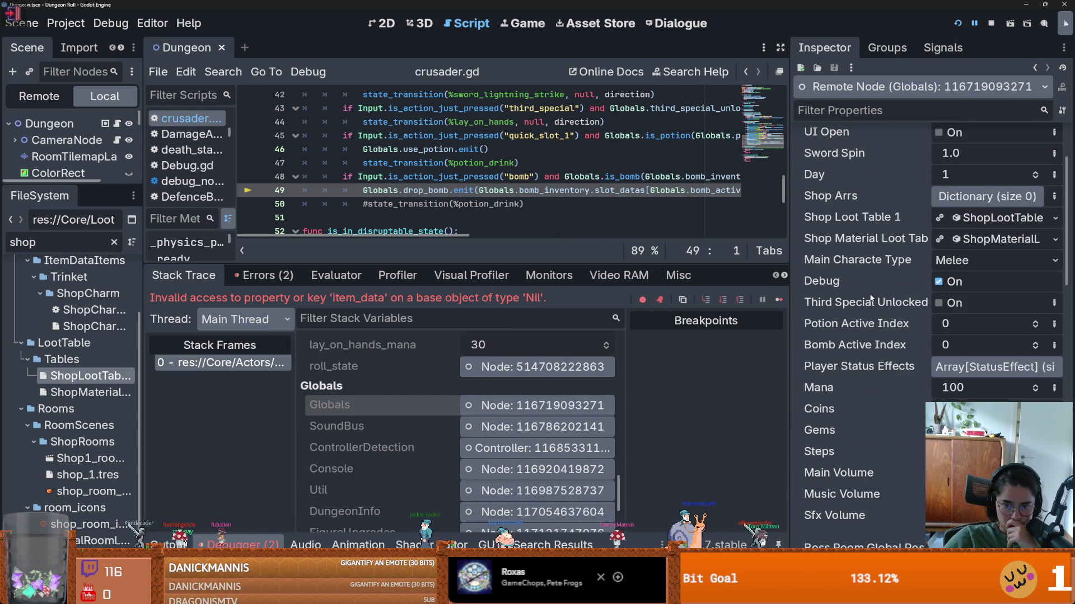
scroll(869, 298, down, 10)
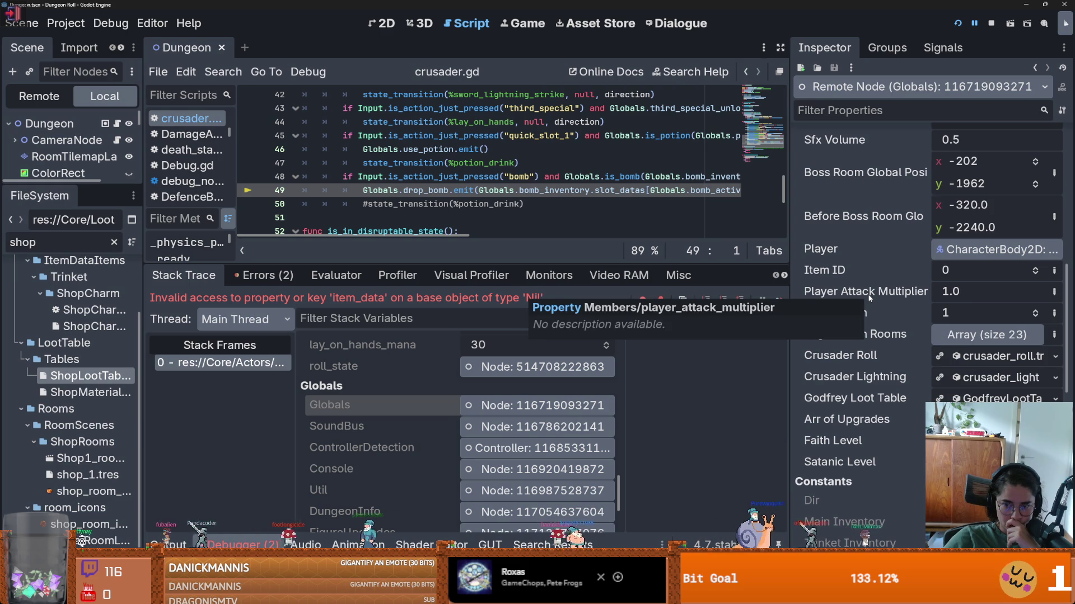
scroll(869, 298, down, 4)
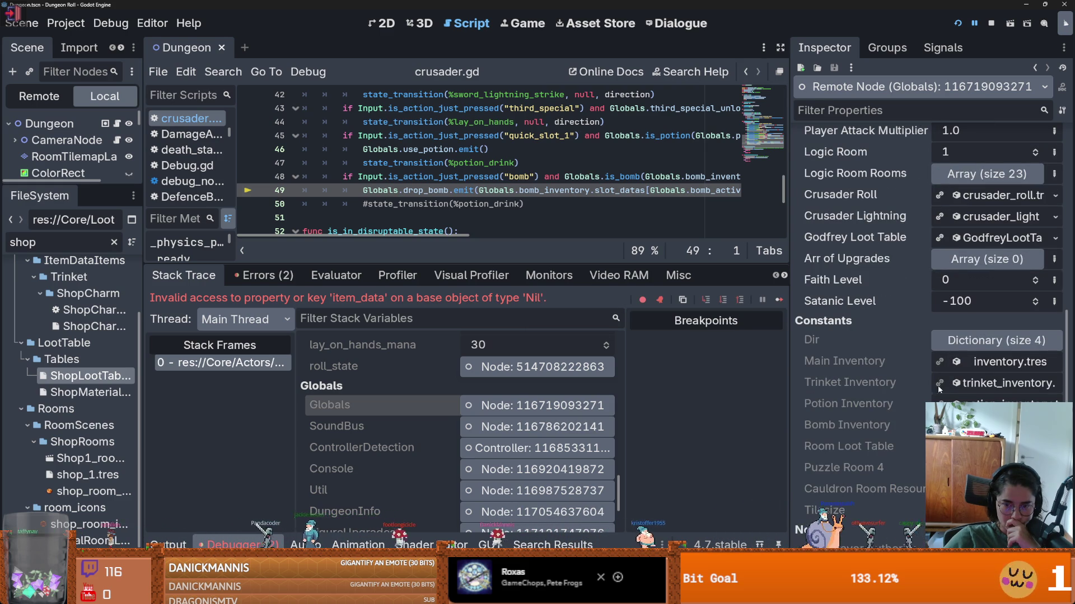
click(997, 425)
scroll(924, 392, down, 4)
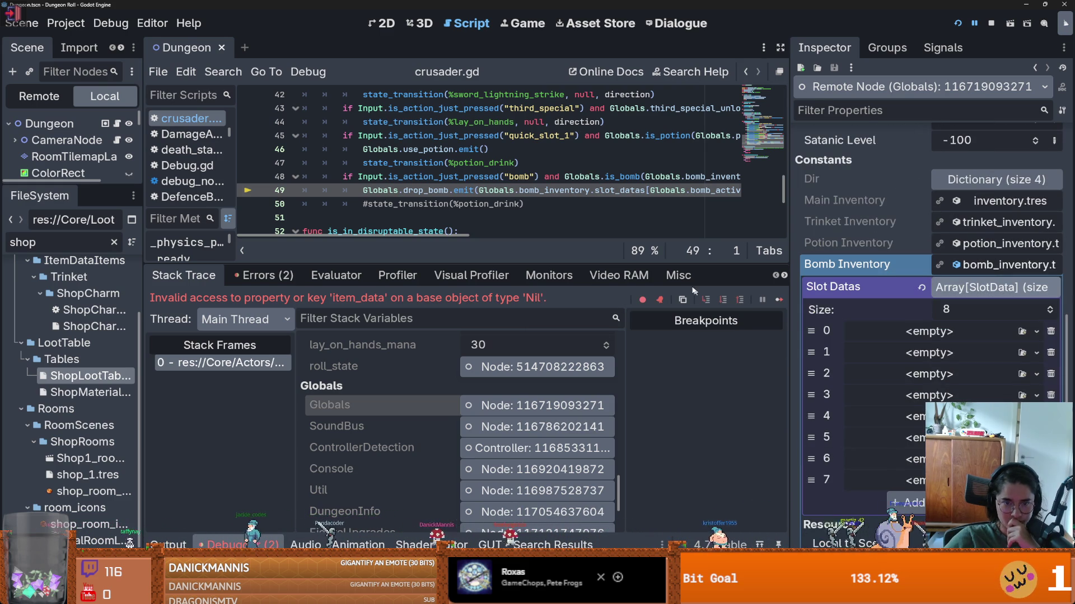
- Widen the code again, jump to failing line 49, and reselect the Globals node
drag(787, 250, 924, 250)
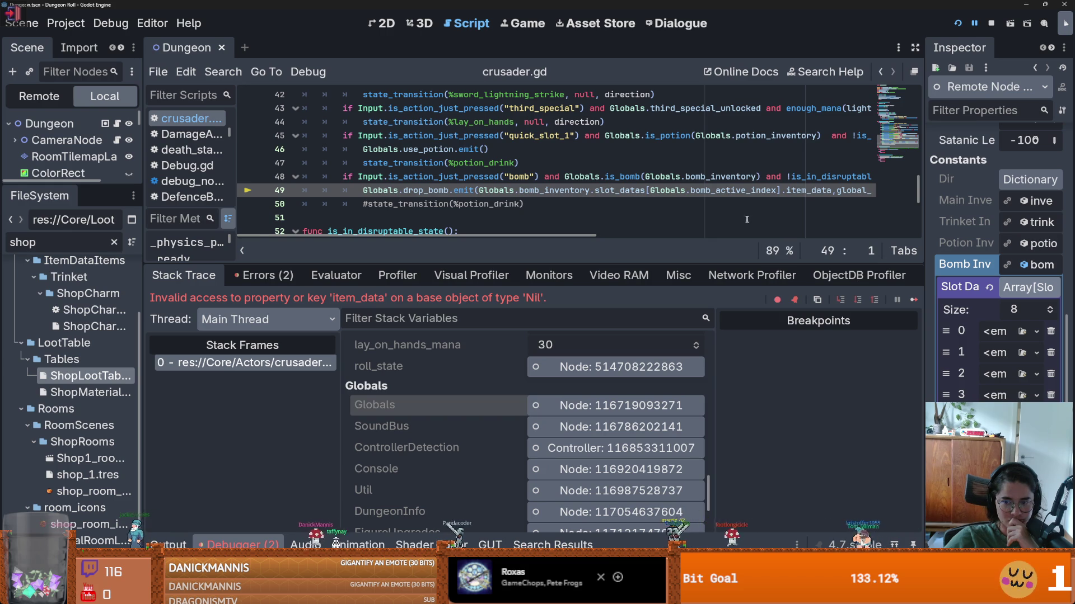
scroll(560, 168, right, 3)
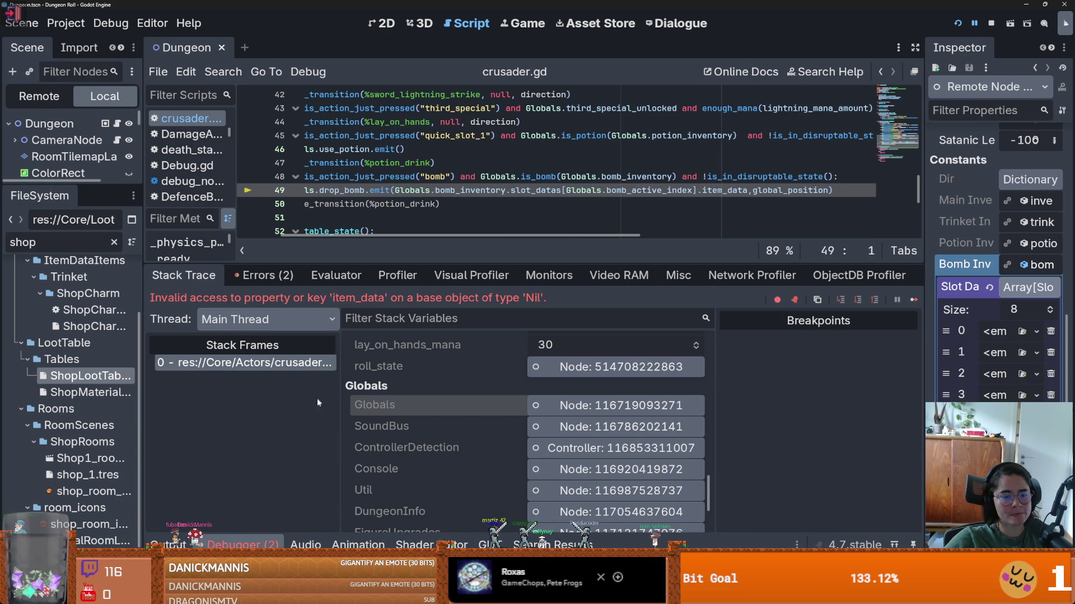
click(320, 362)
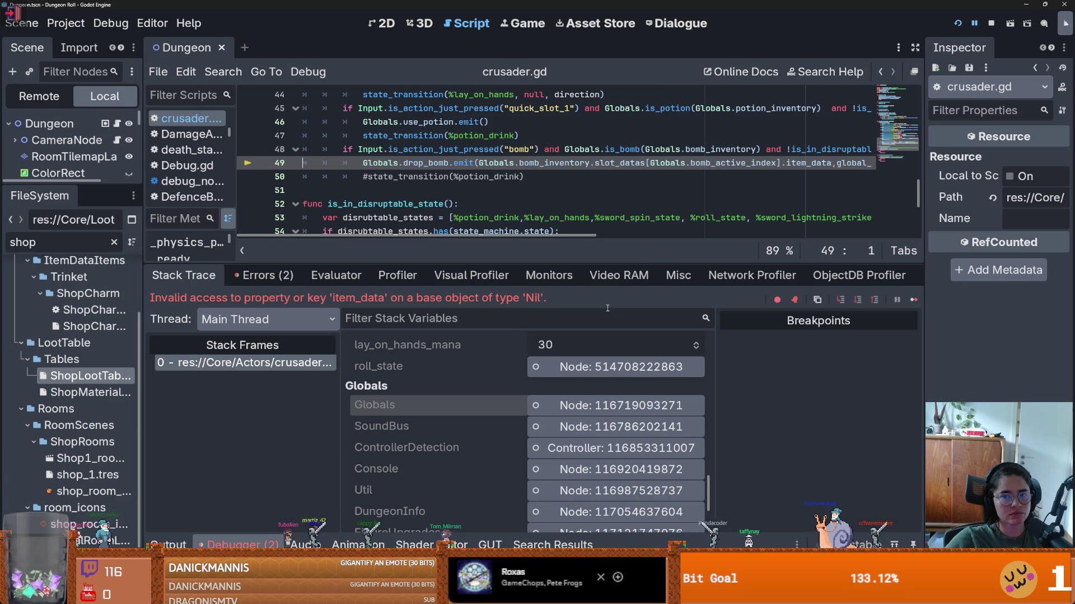
scroll(672, 207, right, 3)
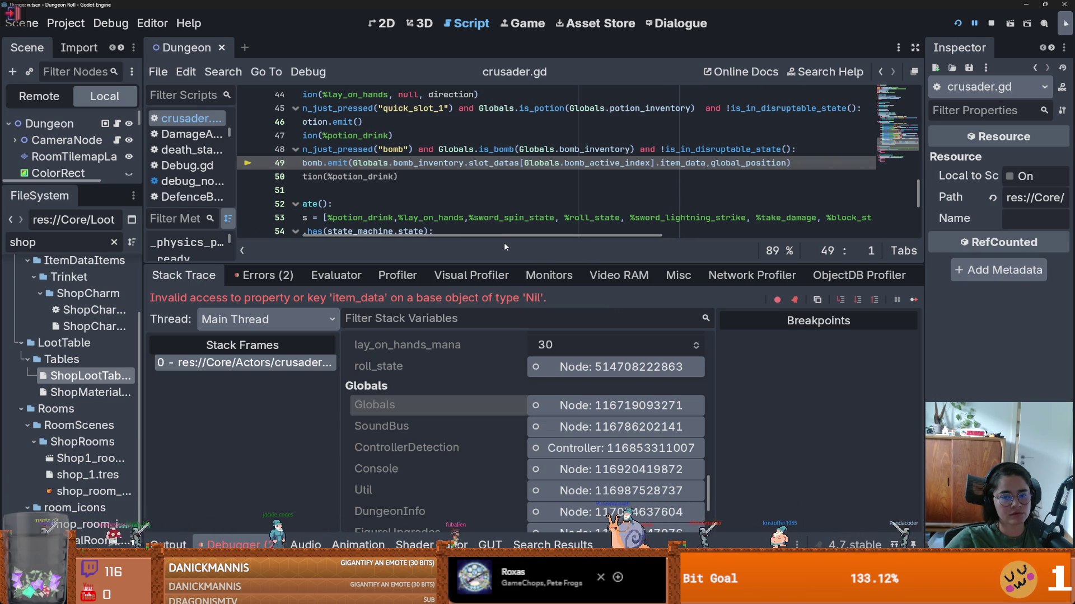
scroll(468, 408, down, 2)
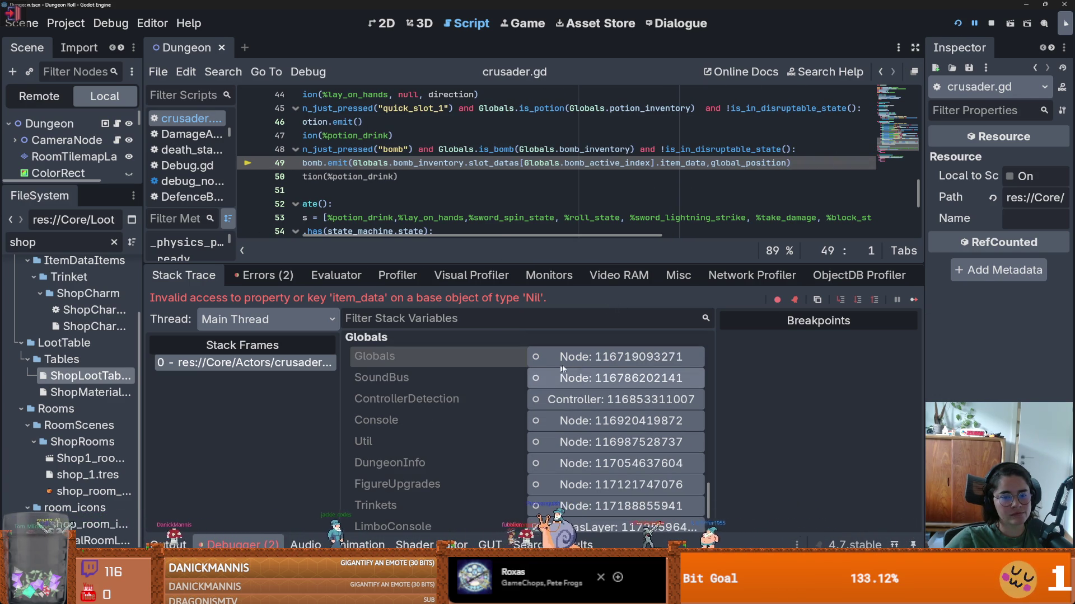
click(562, 363)
- Check Bomb Inventory's Slot Datas holds 8 empty entries, then rerun the project
drag(924, 277, 551, 277)
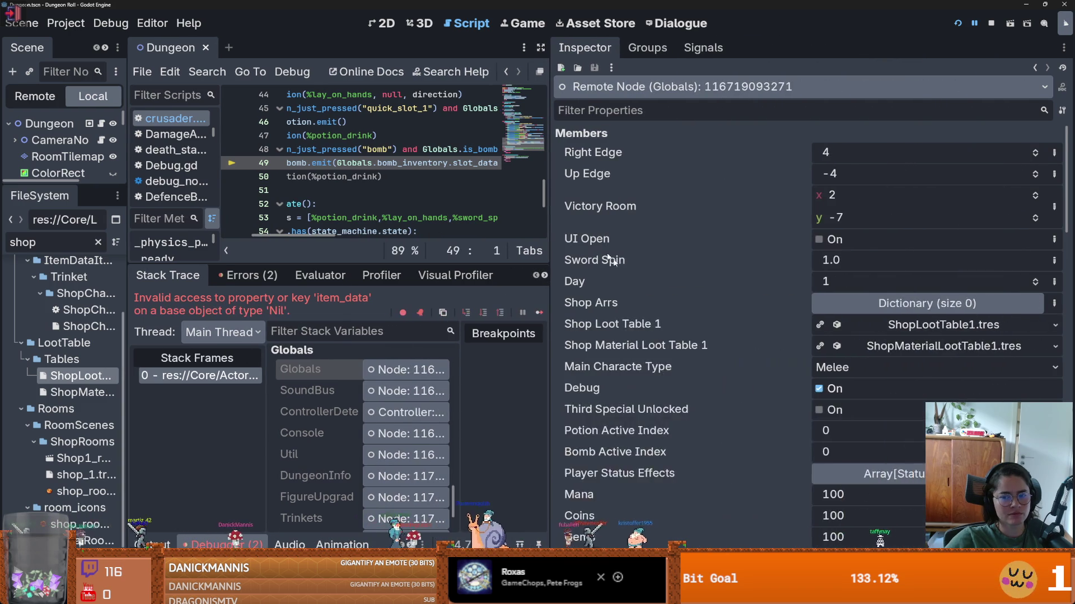
scroll(784, 390, down, 3)
scroll(863, 369, down, 10)
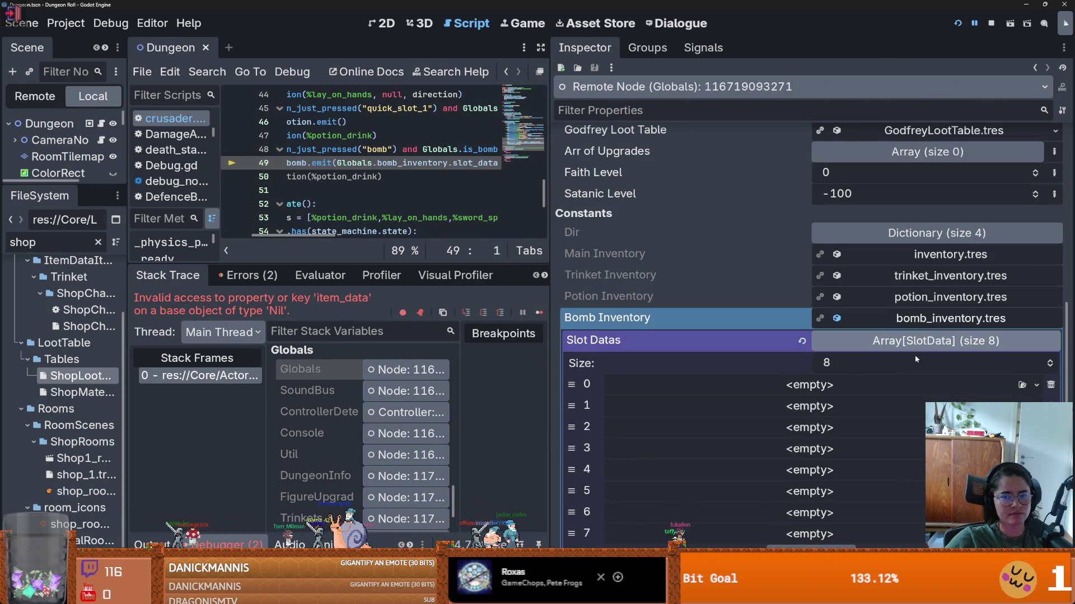
click(909, 344)
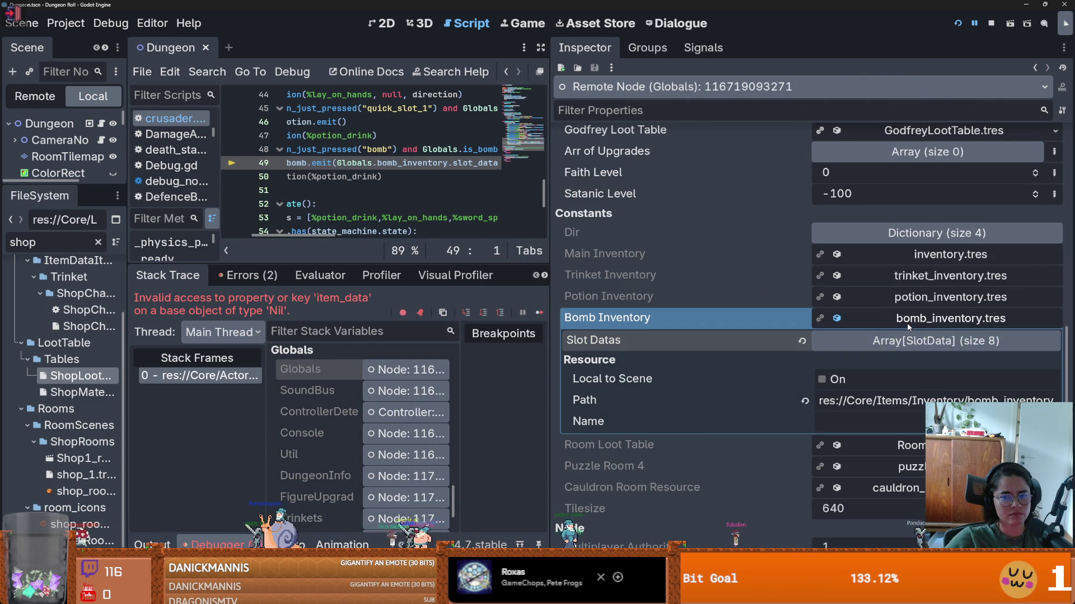
click(926, 348)
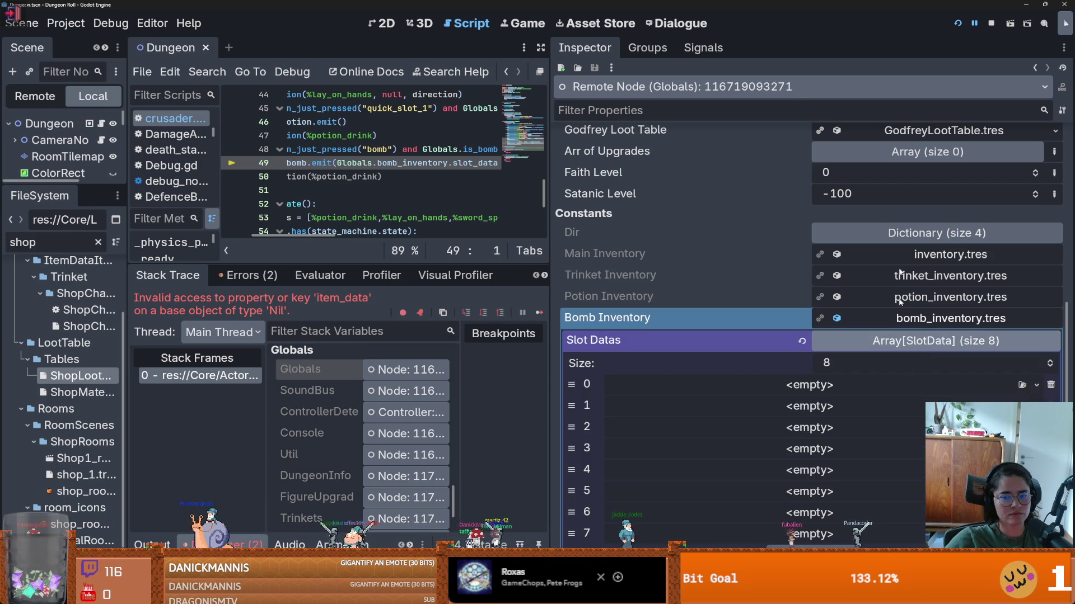
click(958, 22)
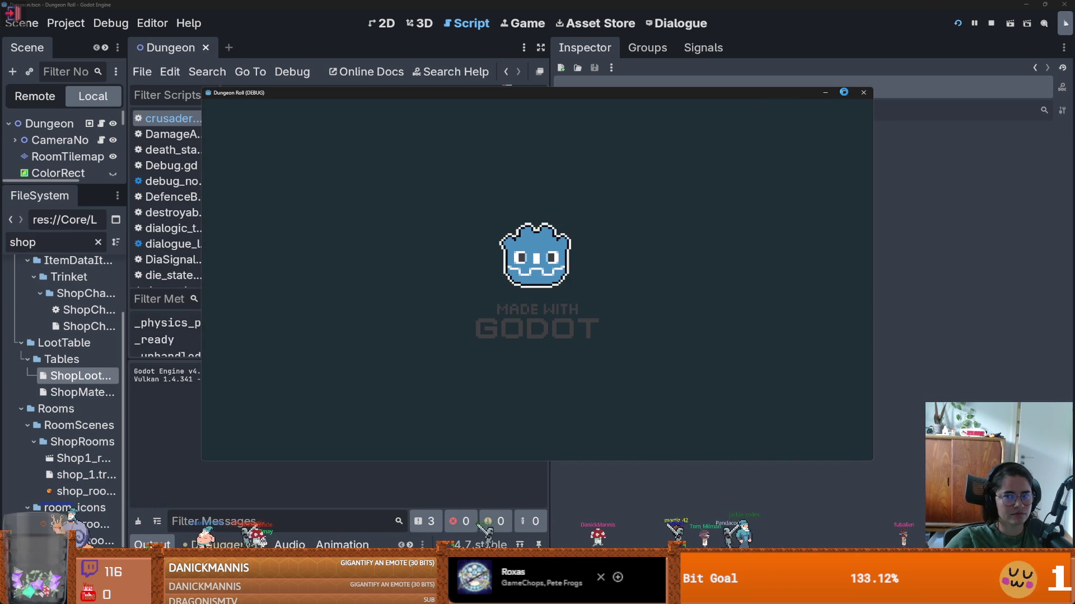
- Maximize the game window and spawn an item from the in-game console
click(842, 94)
key(grave)
text(spawn_item 10 1)
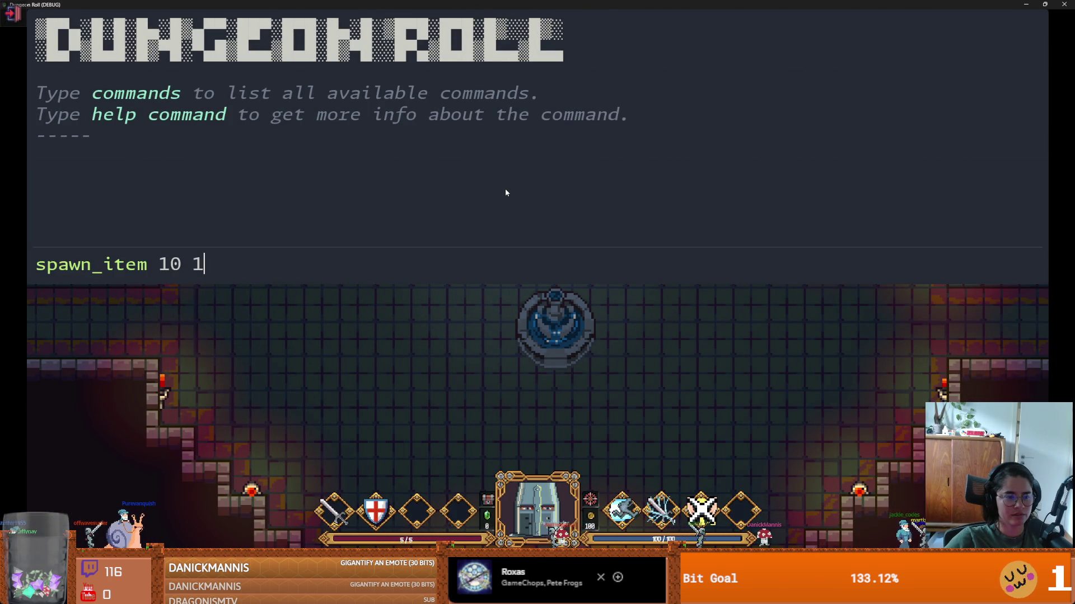
key(Return)
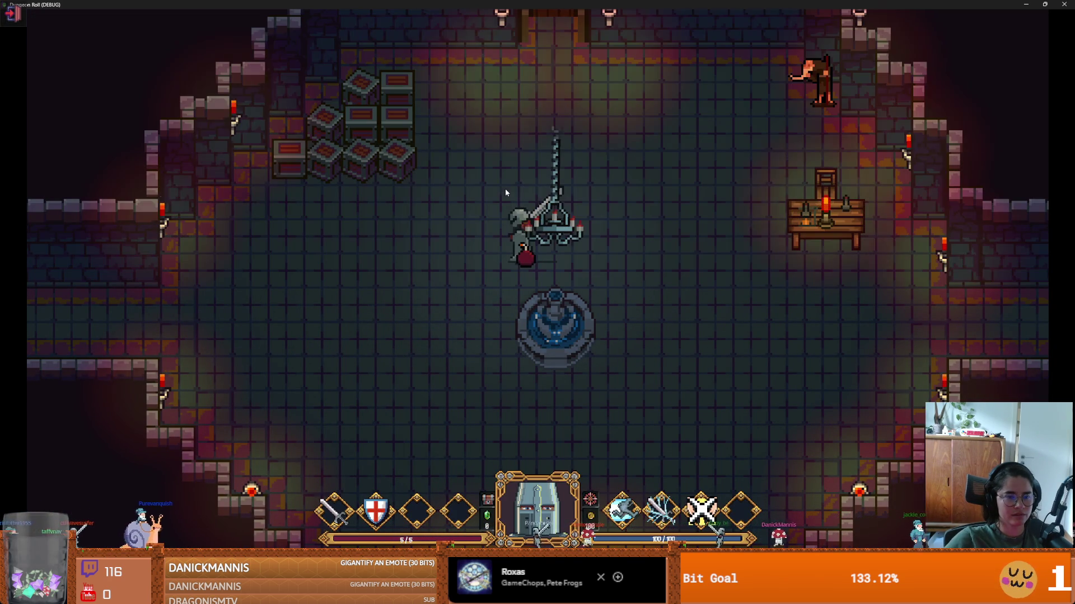
- Restore the game window, drop a bomb to trigger the crash, and list the Errors (2)
drag(528, 4, 528, 166)
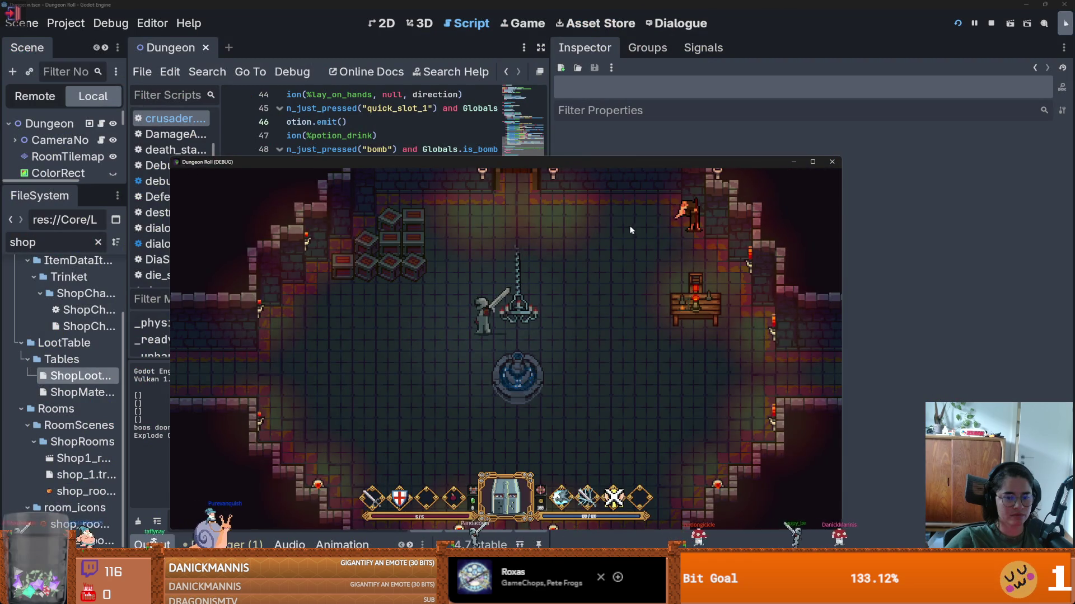
drag(616, 162, 644, 6)
double_click(644, 6)
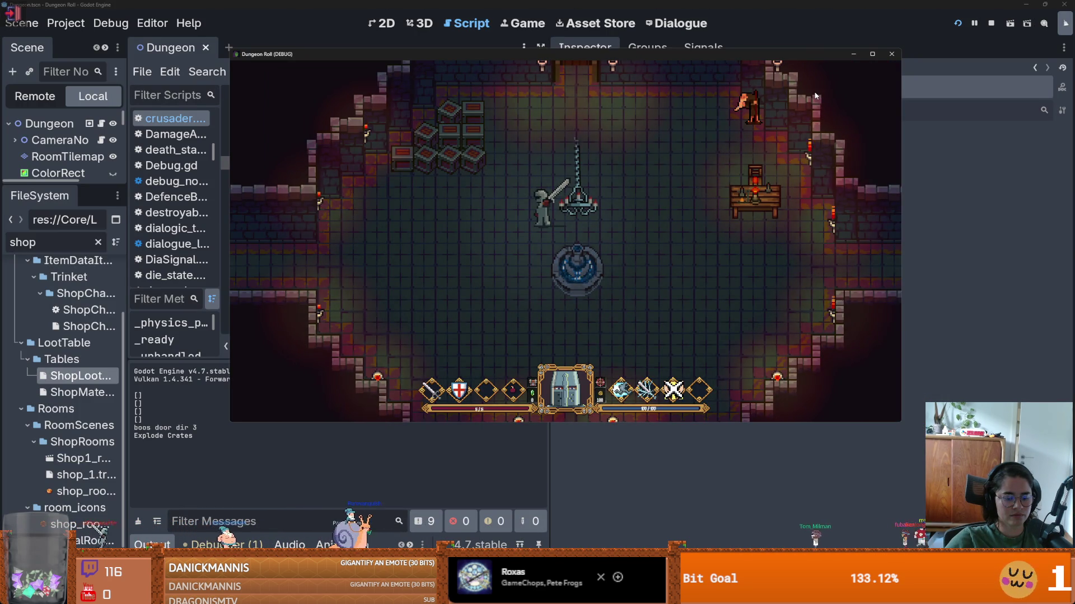
key(b)
drag(552, 197, 848, 197)
click(248, 275)
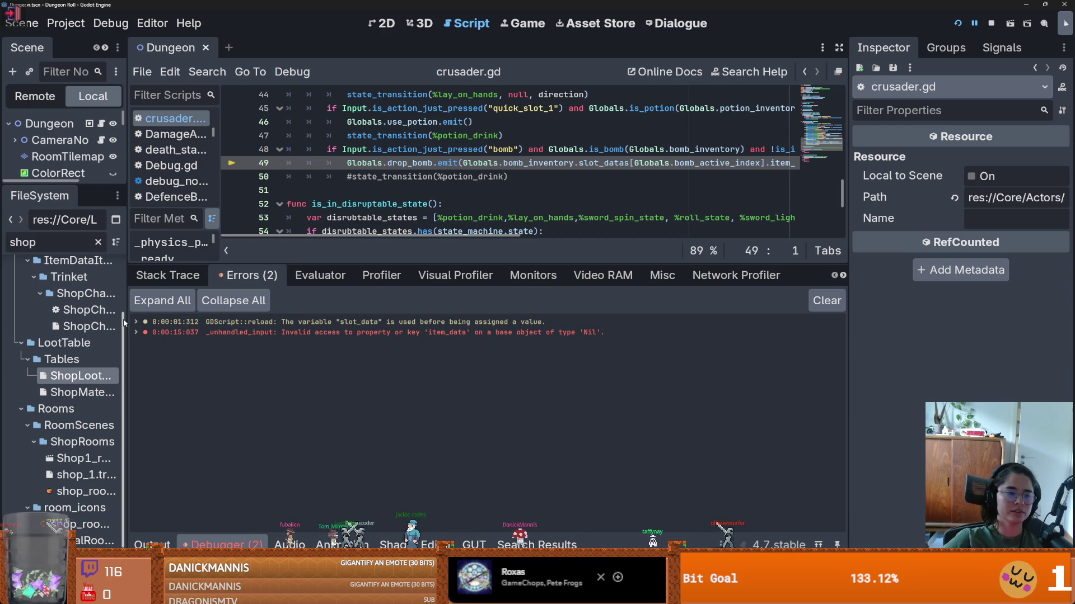
- Resize the file dock and script area, put the caret at line 47, and save
drag(126, 320, 156, 319)
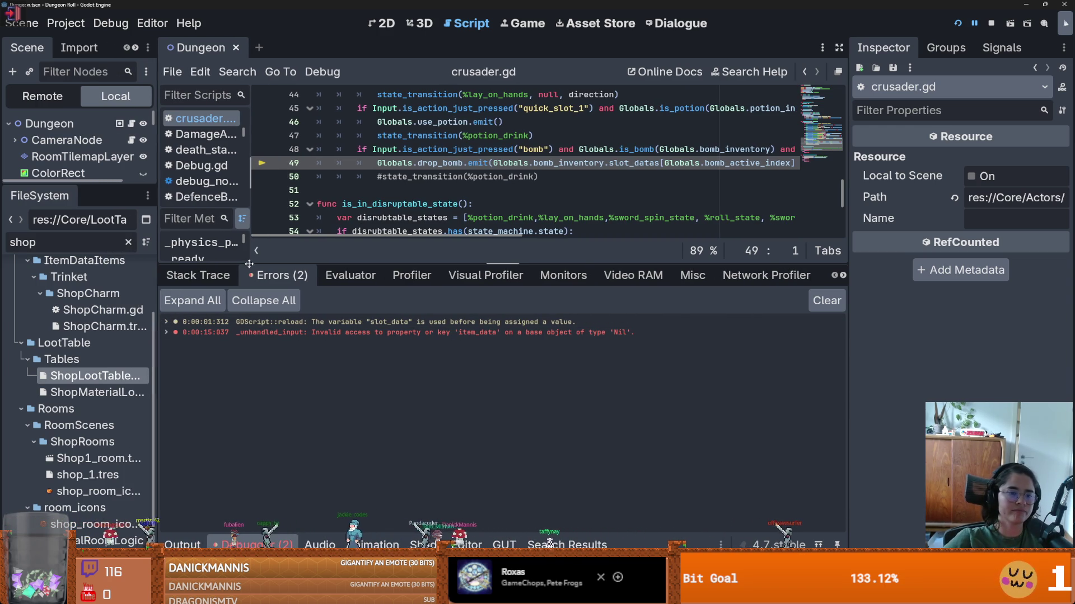
drag(249, 269, 249, 358)
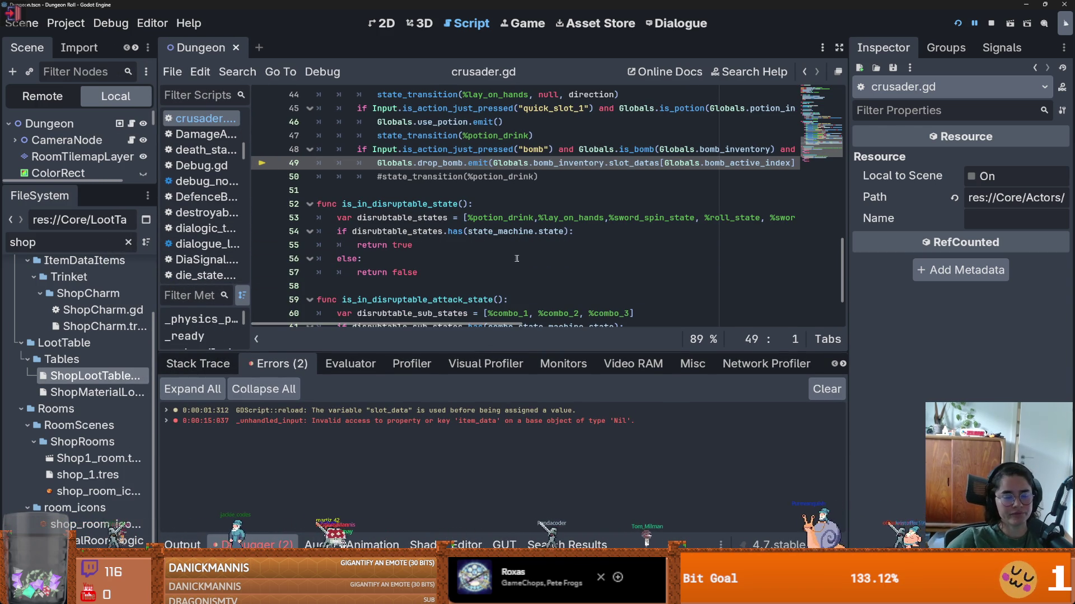
scroll(643, 252, up, 3)
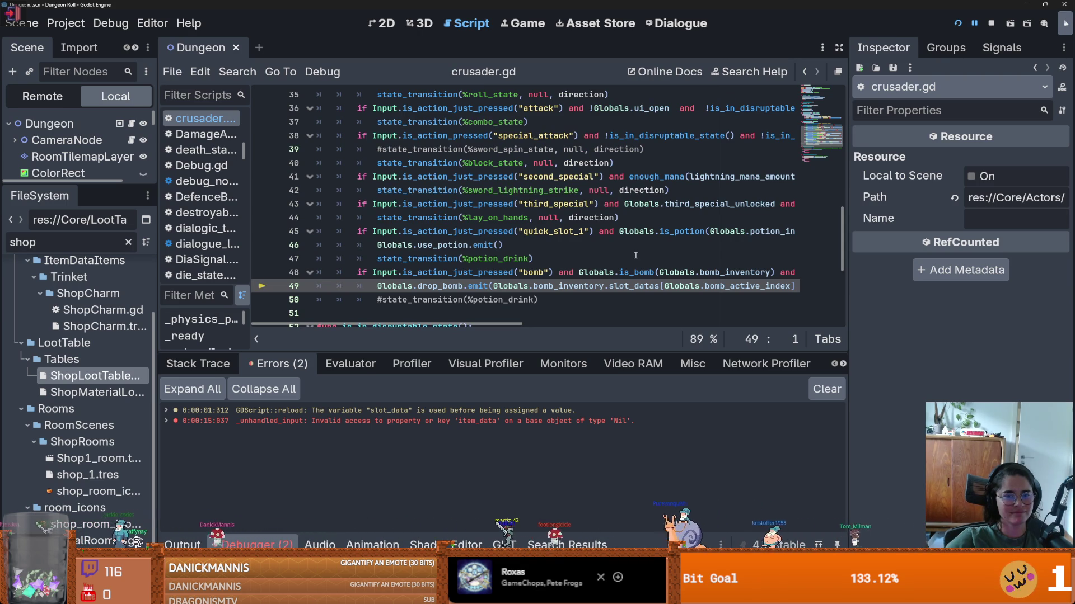
click(635, 255)
key(ctrl+s)
scroll(541, 255, down, 1)
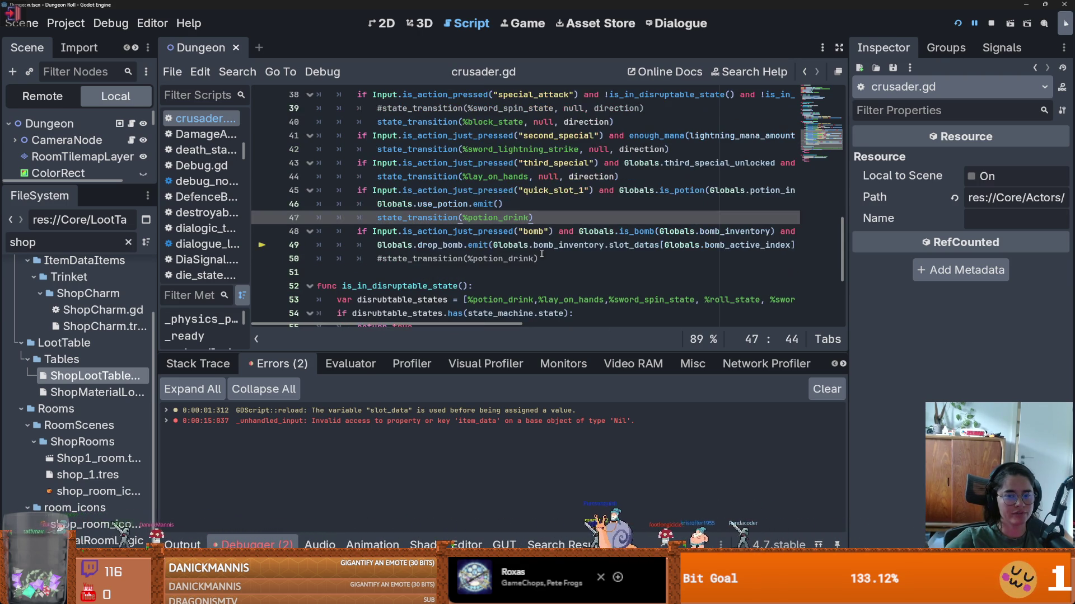
- Check the game's Output log and errors, then bring up the Stack Trace variables
click(193, 544)
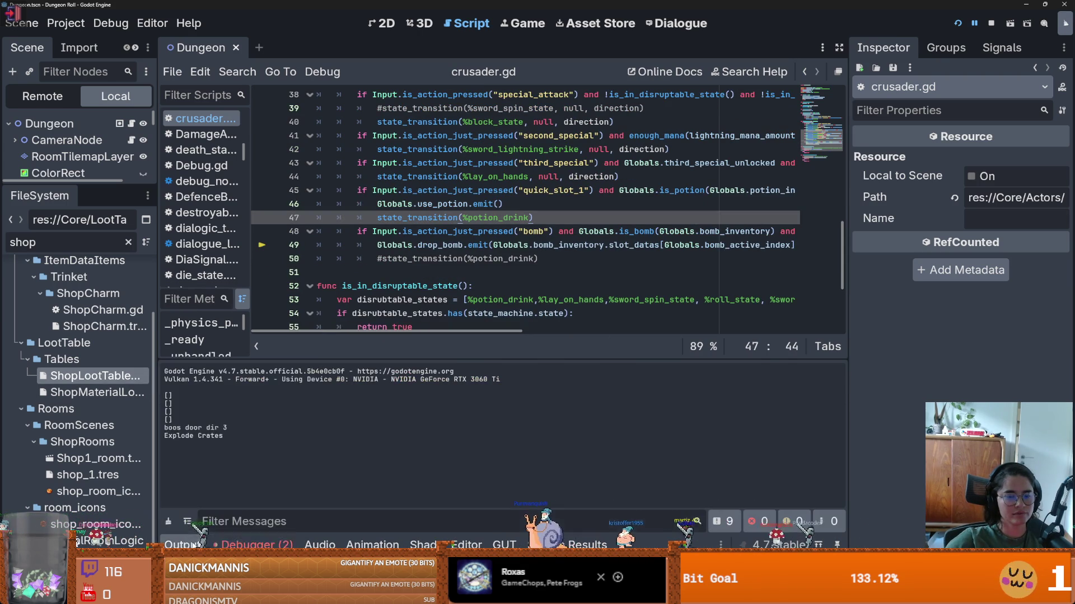
click(257, 544)
click(246, 533)
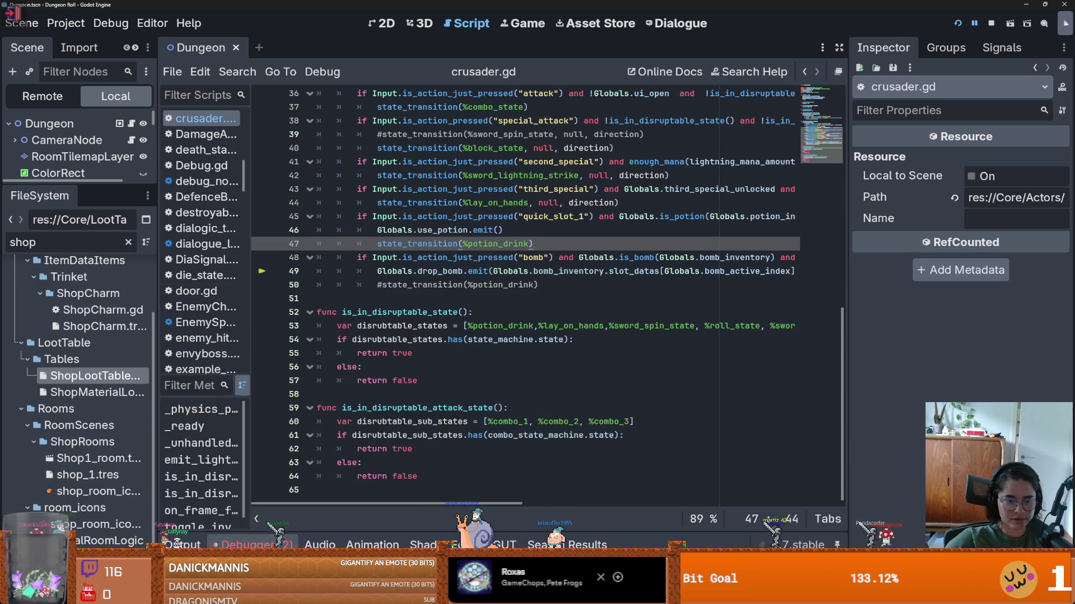
click(247, 537)
click(217, 367)
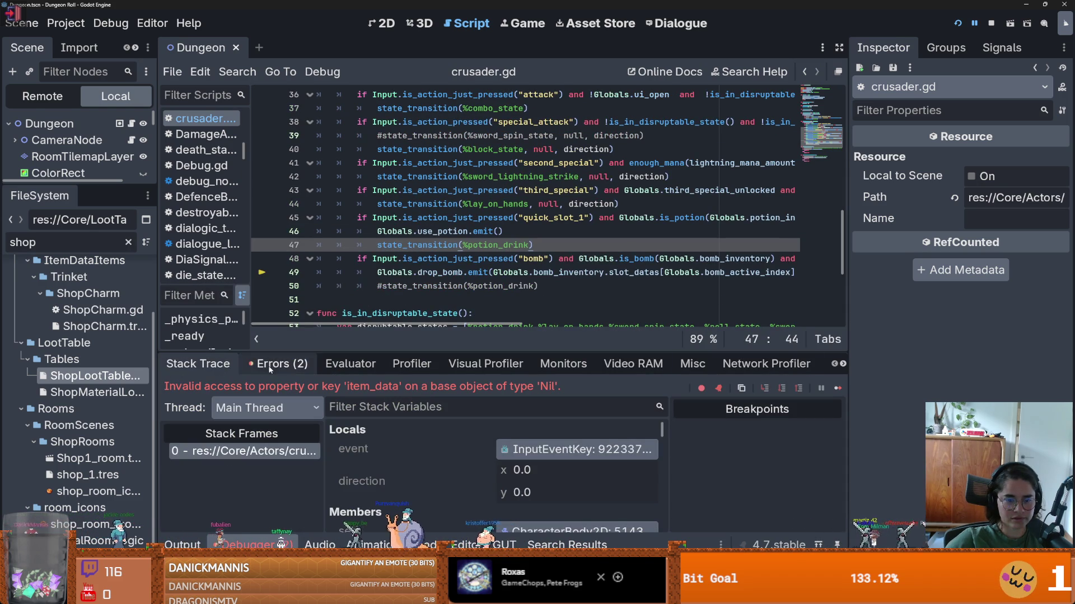
- Widen the Inspector, scroll Stack Variables to Globals, and inspect the live Globals node
drag(848, 302, 618, 302)
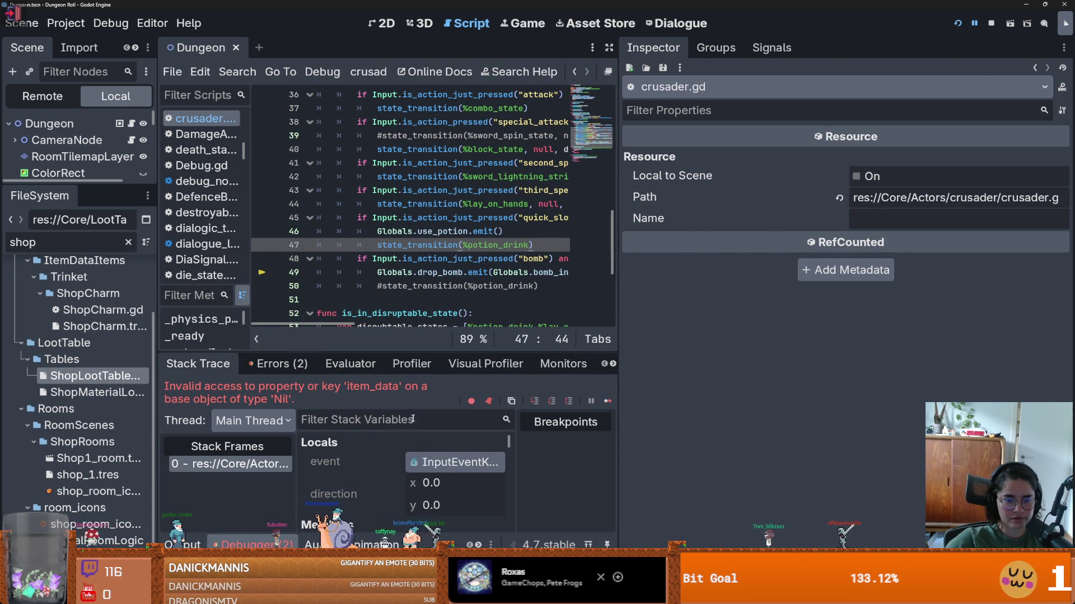
scroll(399, 475, down, 5)
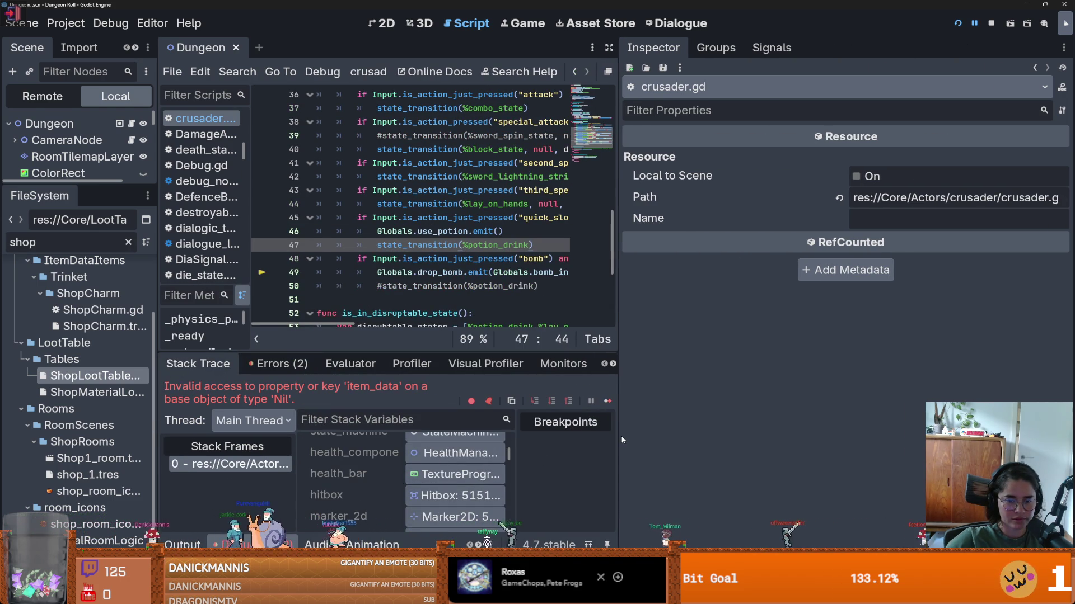
drag(618, 436, 821, 425)
drag(521, 352, 521, 194)
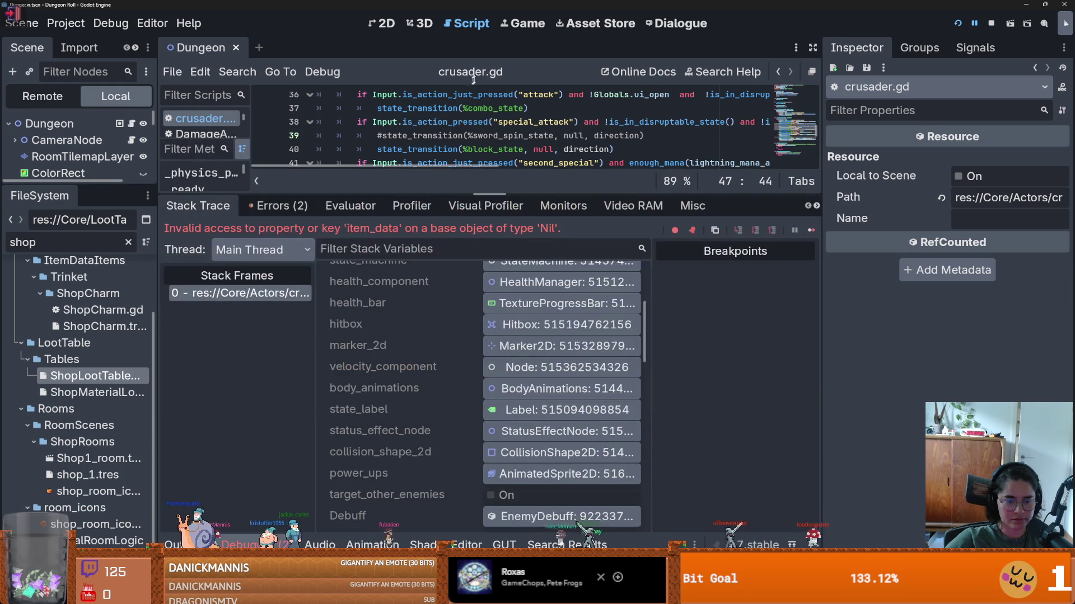
scroll(380, 440, down, 5)
scroll(384, 428, down, 10)
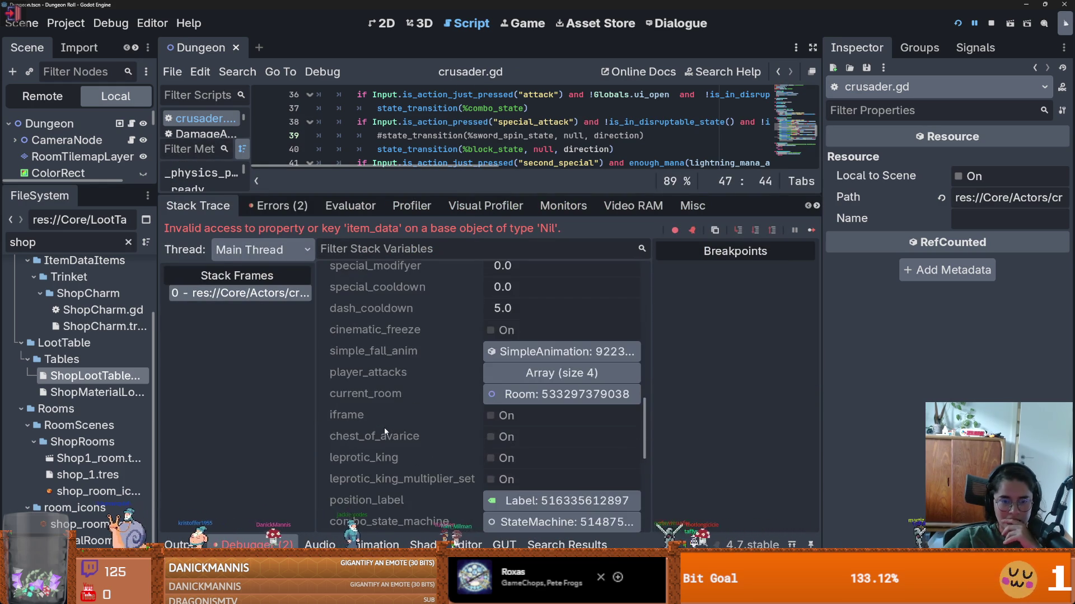
scroll(383, 427, down, 2)
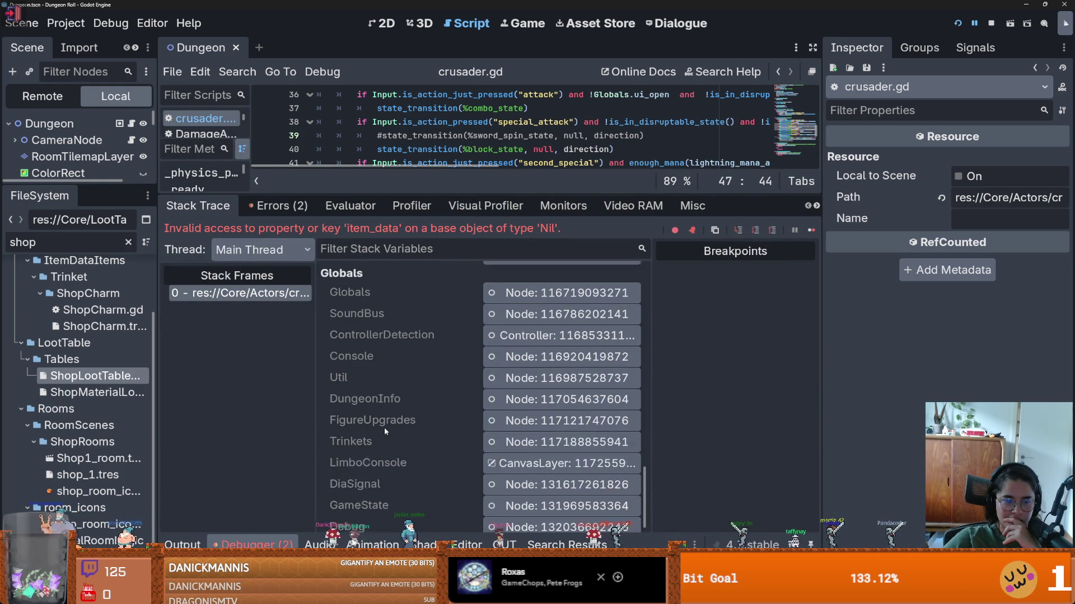
click(560, 284)
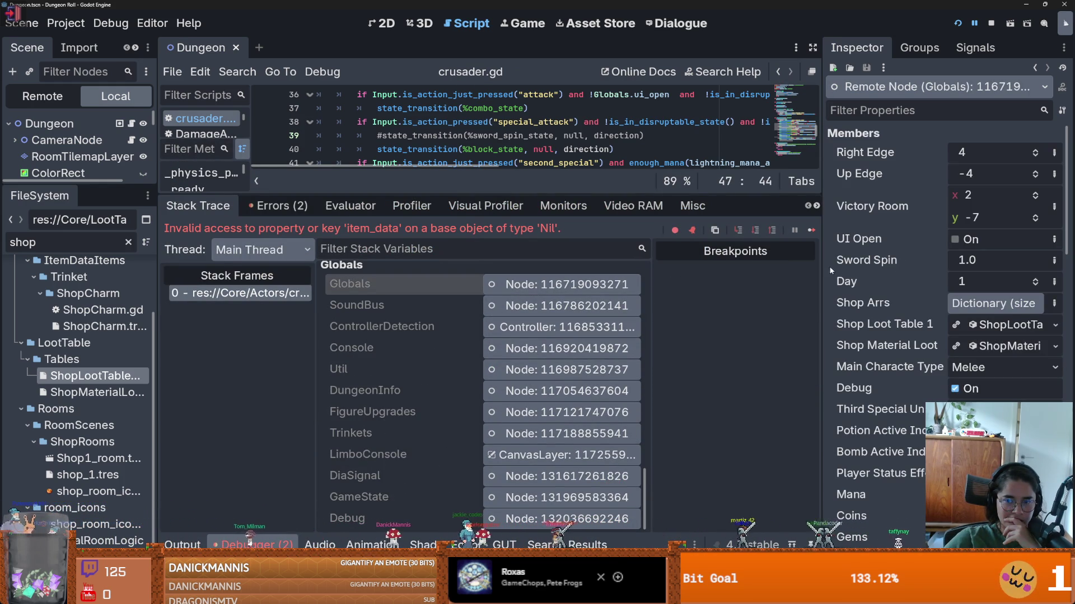
- Browse the remote Globals members in the Inspector, then widen the script and debugger
drag(822, 270, 565, 270)
scroll(917, 311, down, 5)
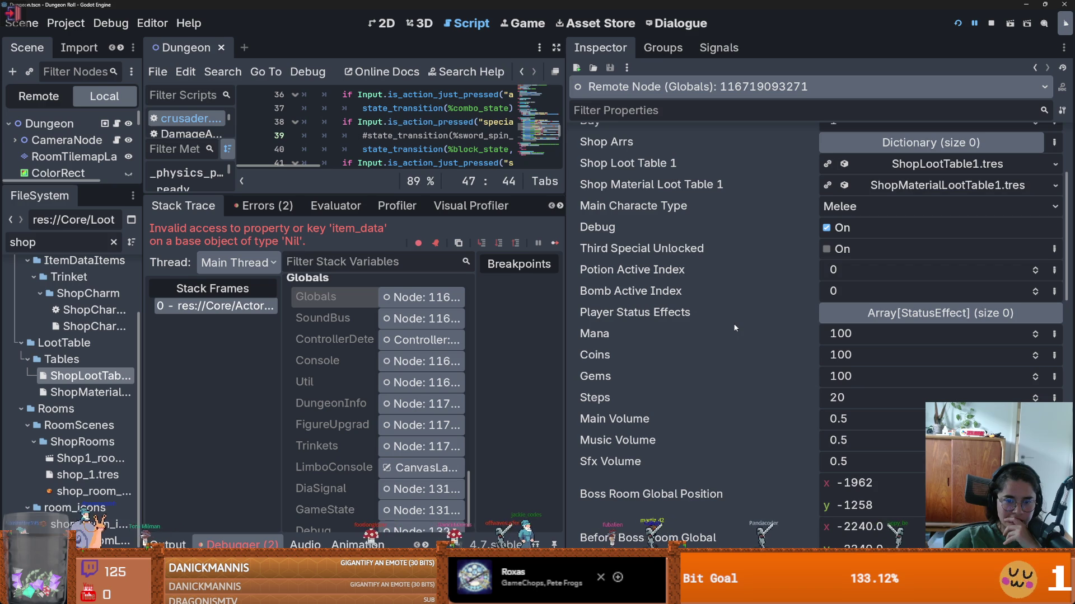
scroll(912, 311, down, 4)
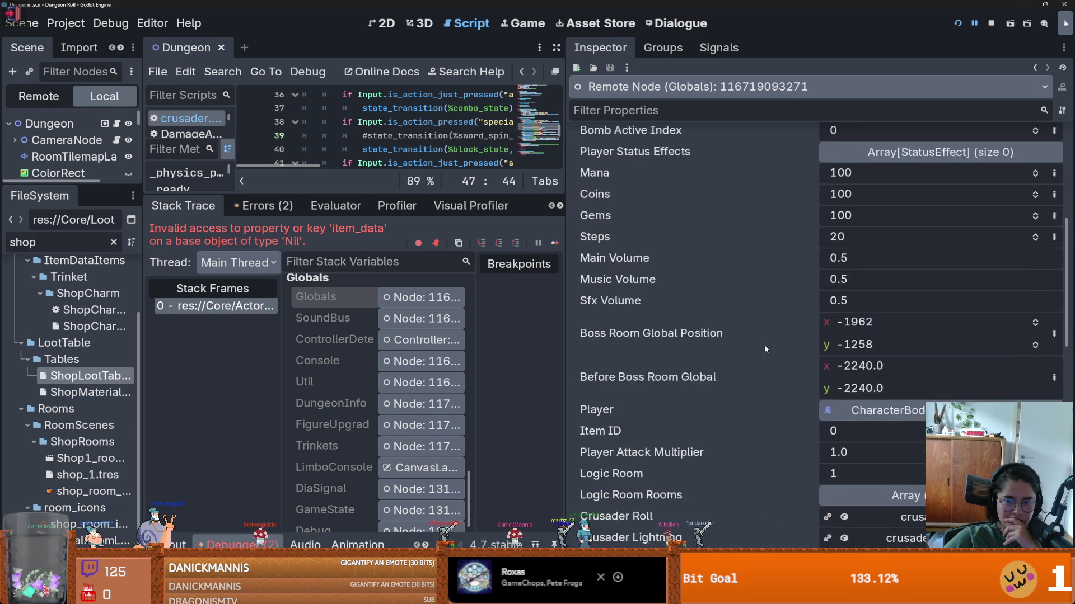
scroll(781, 399, down, 2)
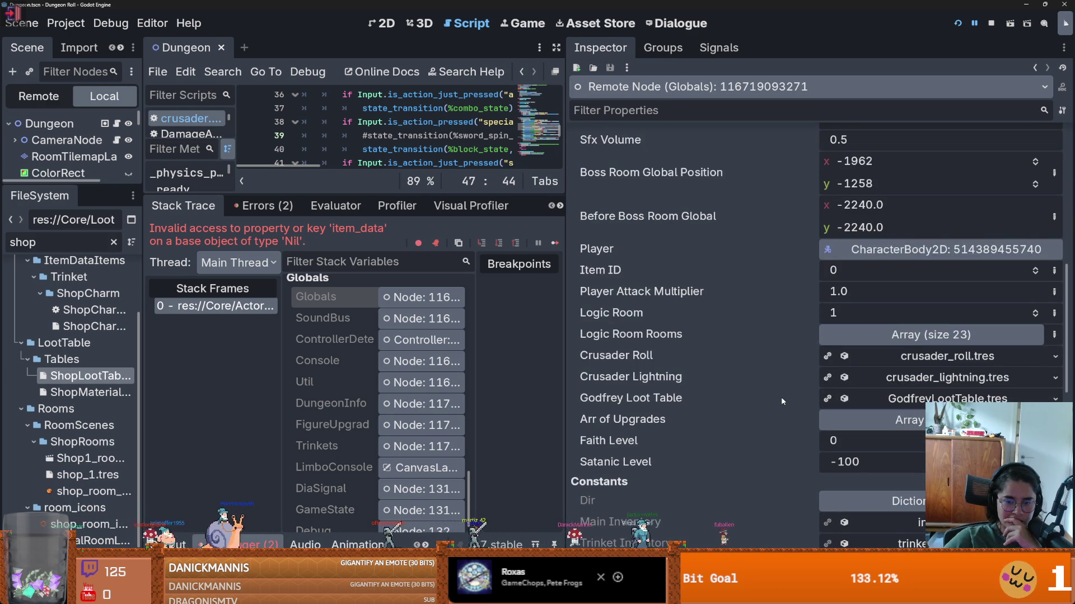
drag(563, 275, 942, 275)
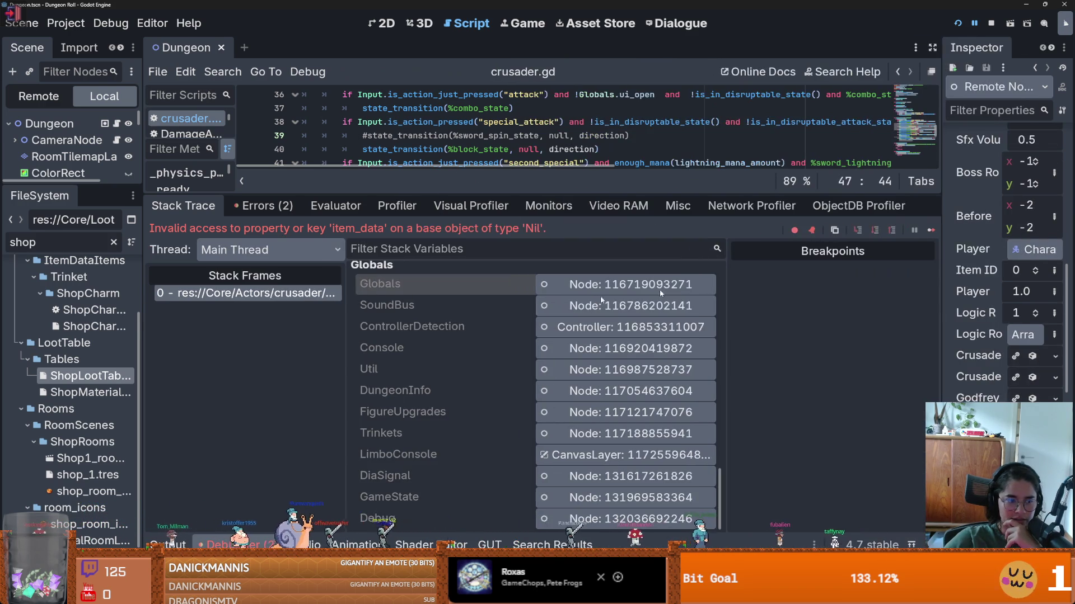
key(ctrl+a)
- Filter FileSystem for 'item_pick', open item_pickup.tscn, and enlarge its script view
text(item_pick)
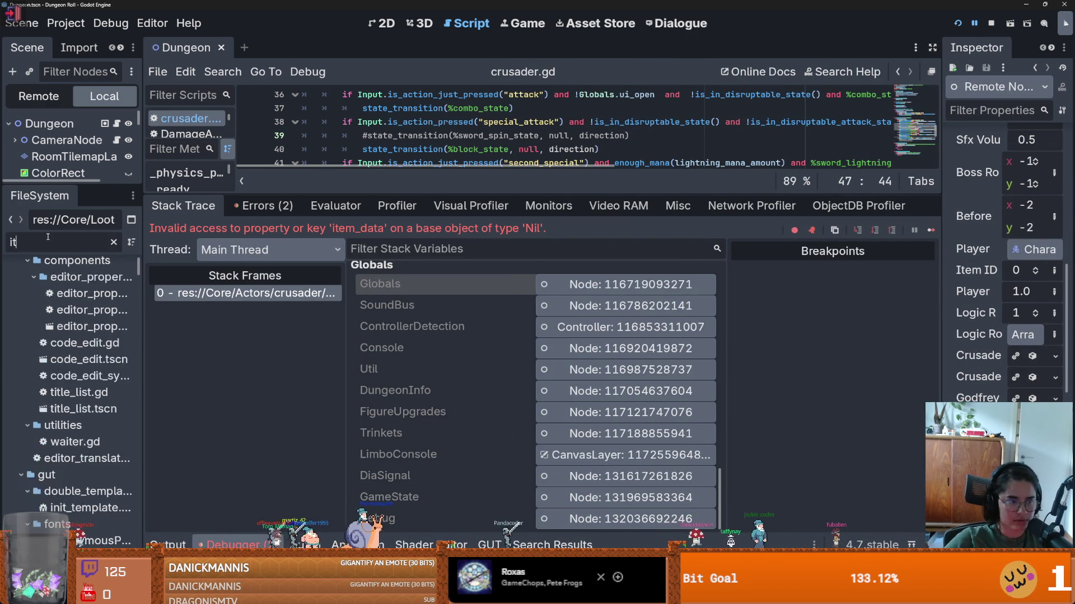
double_click(89, 367)
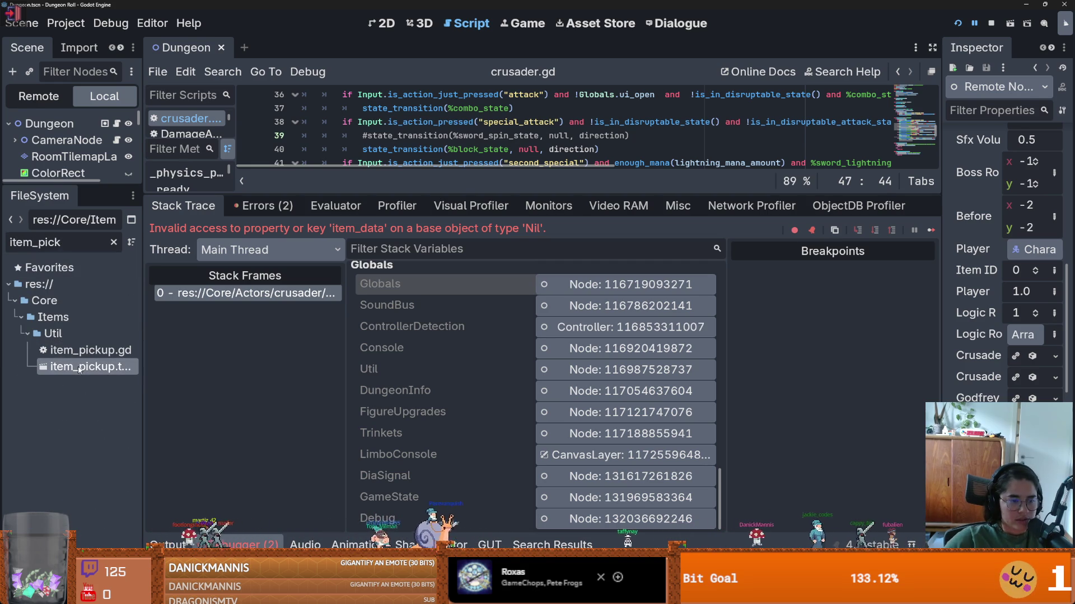
drag(460, 194, 460, 408)
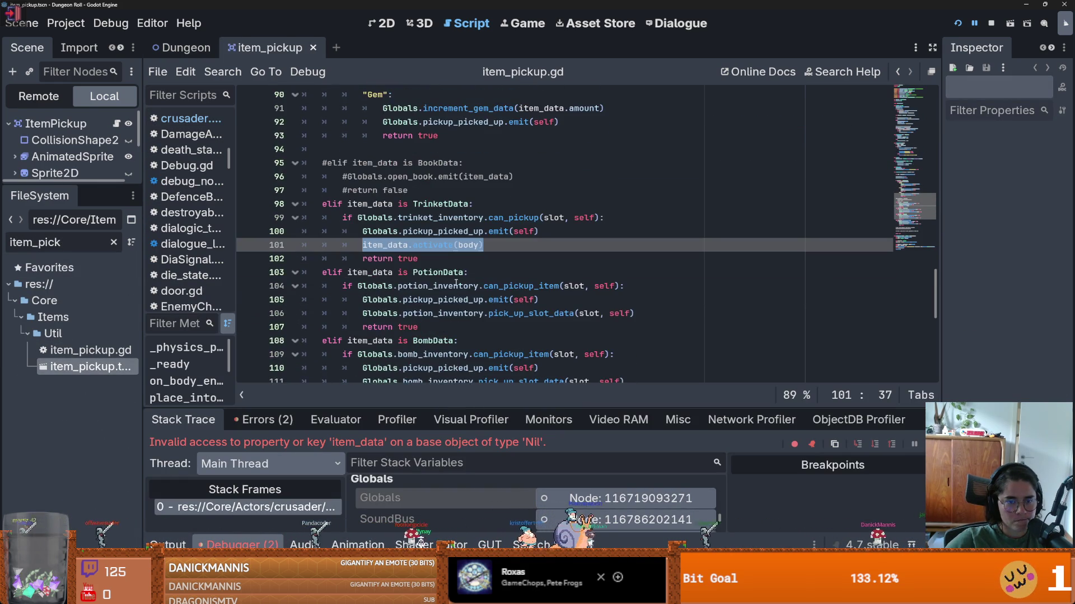
scroll(448, 269, down, 3)
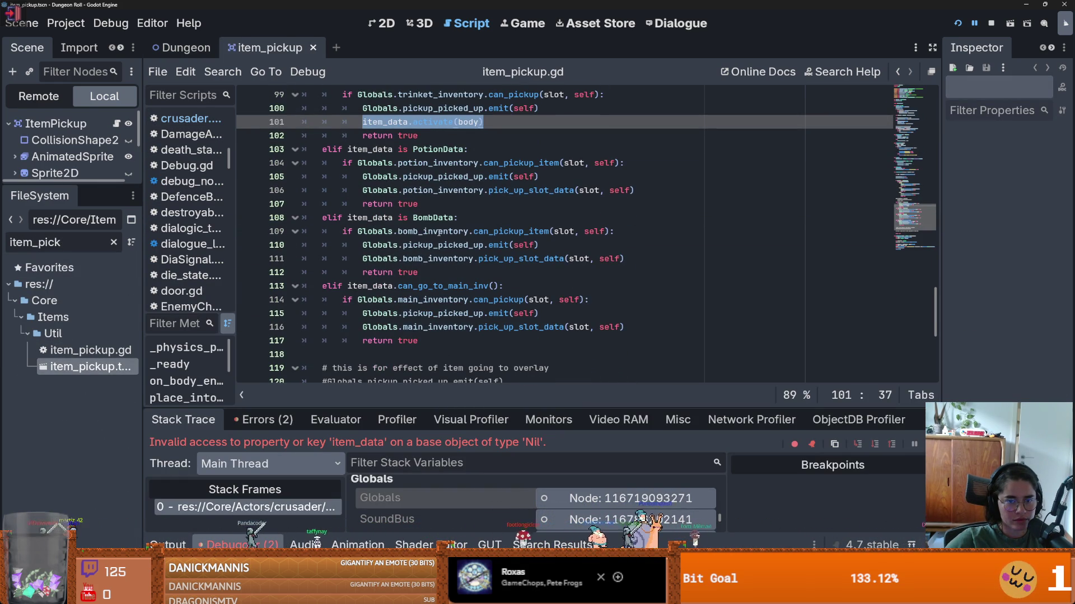
- Highlight bomb_inventory uses, add a breakpoint at line 108's BombData check, and rerun the game
double_click(442, 231)
click(462, 210)
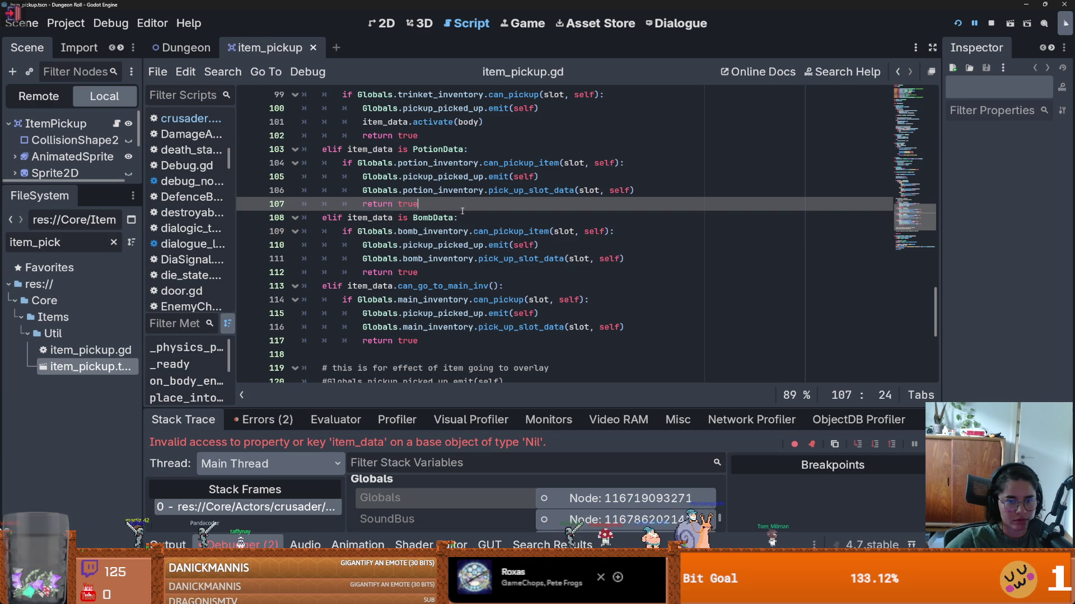
double_click(454, 259)
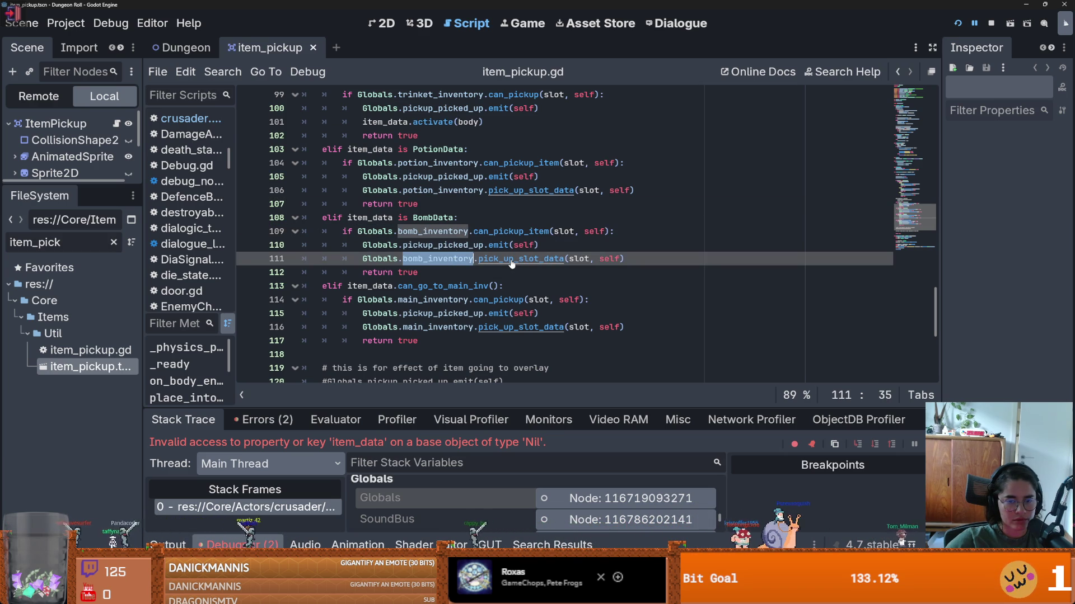
click(248, 217)
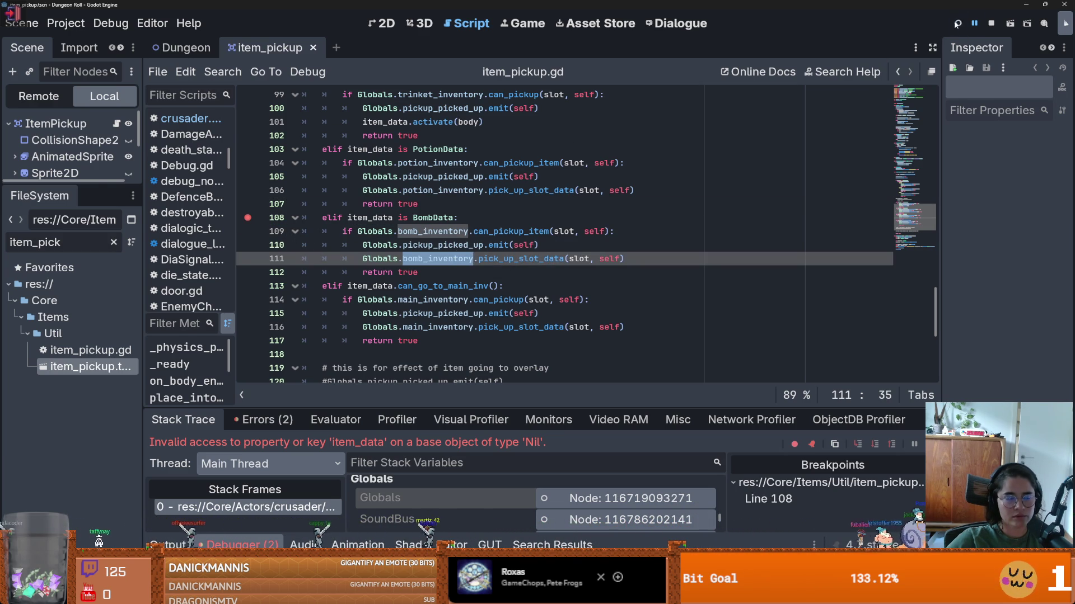
click(957, 23)
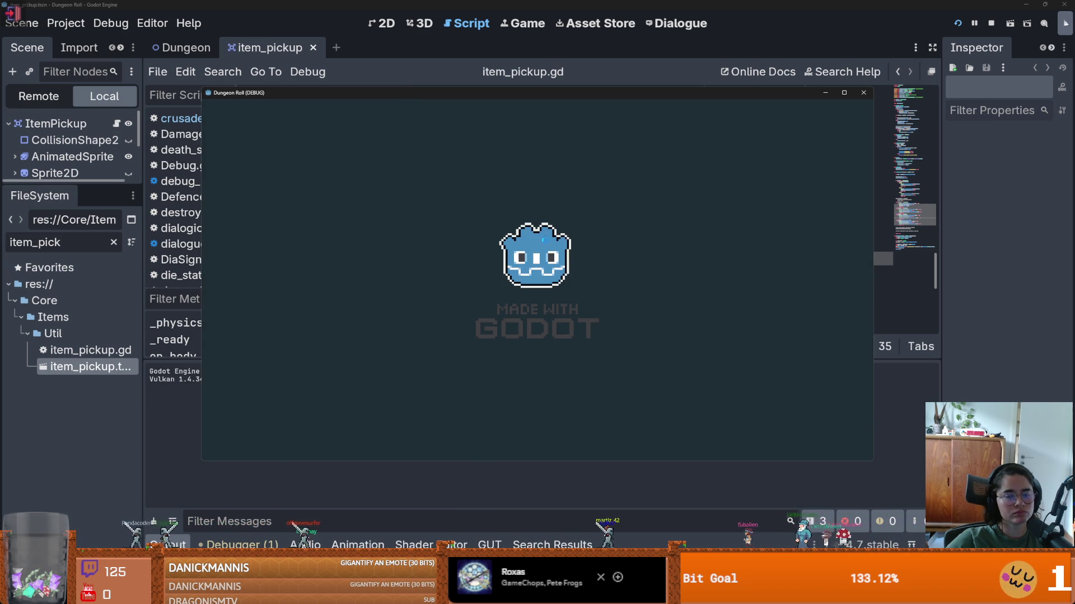
- Run 'spawn' in the game console, then step from line 109 into can_pickup_item
key(grave)
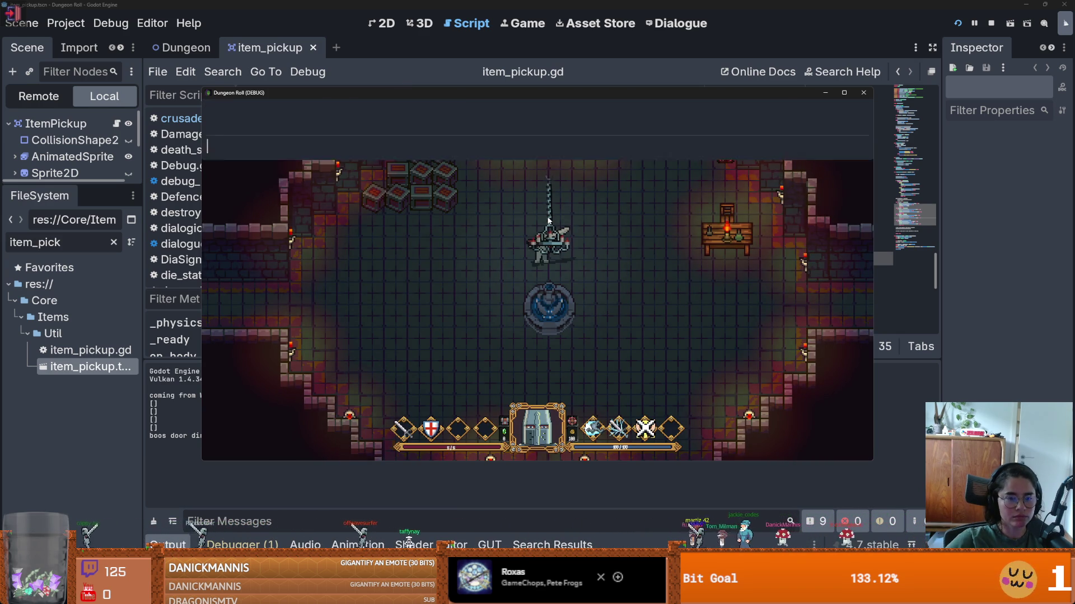
text(pspawn_ite)
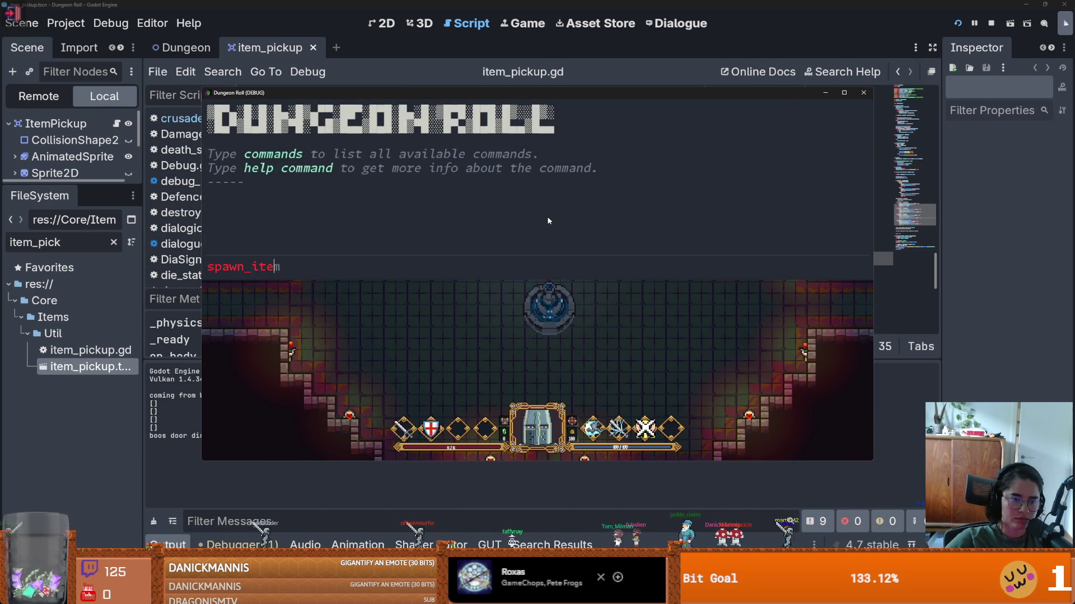
key(Return)
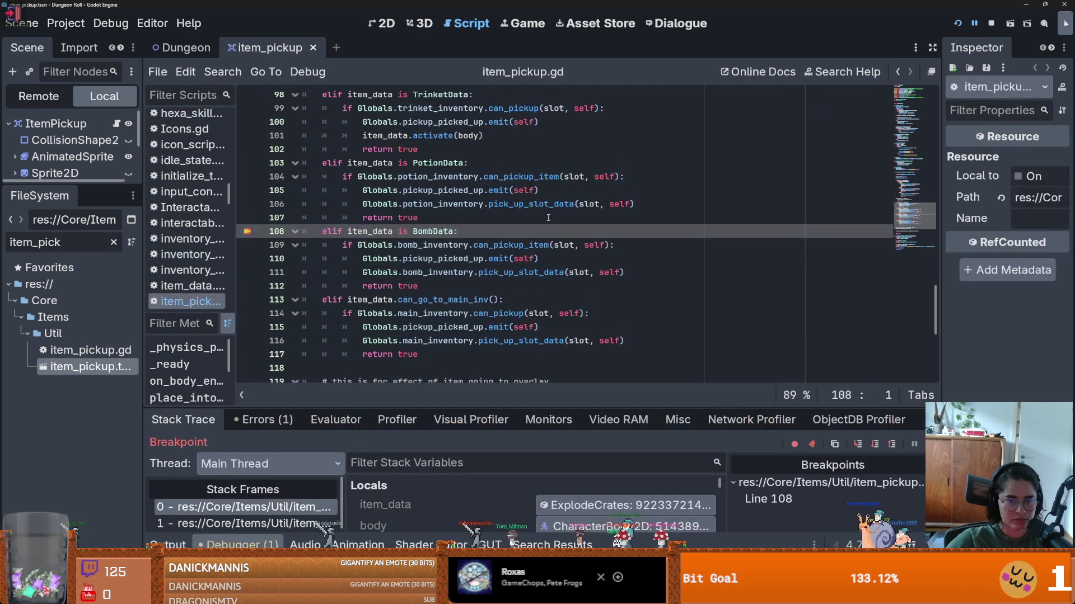
click(859, 446)
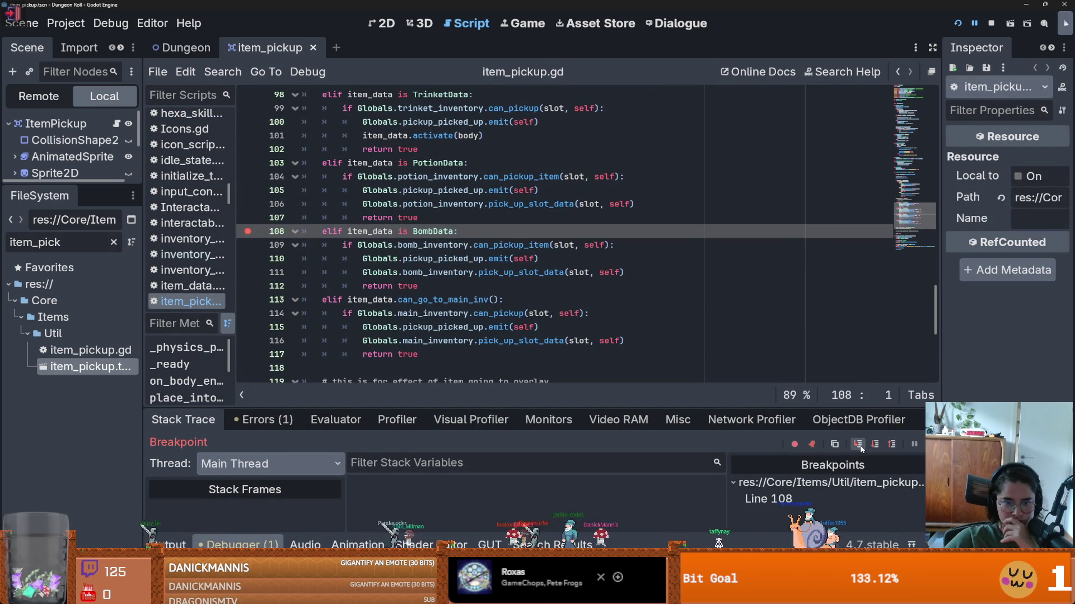
click(860, 446)
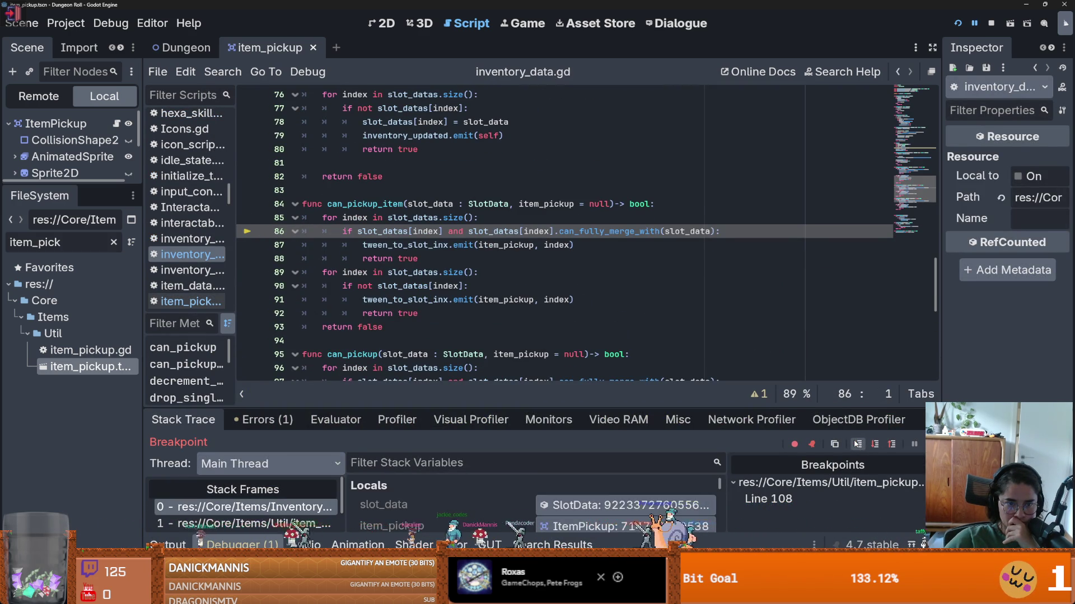
- Step through can_pickup_item lines 91-92, back to item_pickup line 111, into pick_up_slot_data
click(857, 444)
click(856, 444)
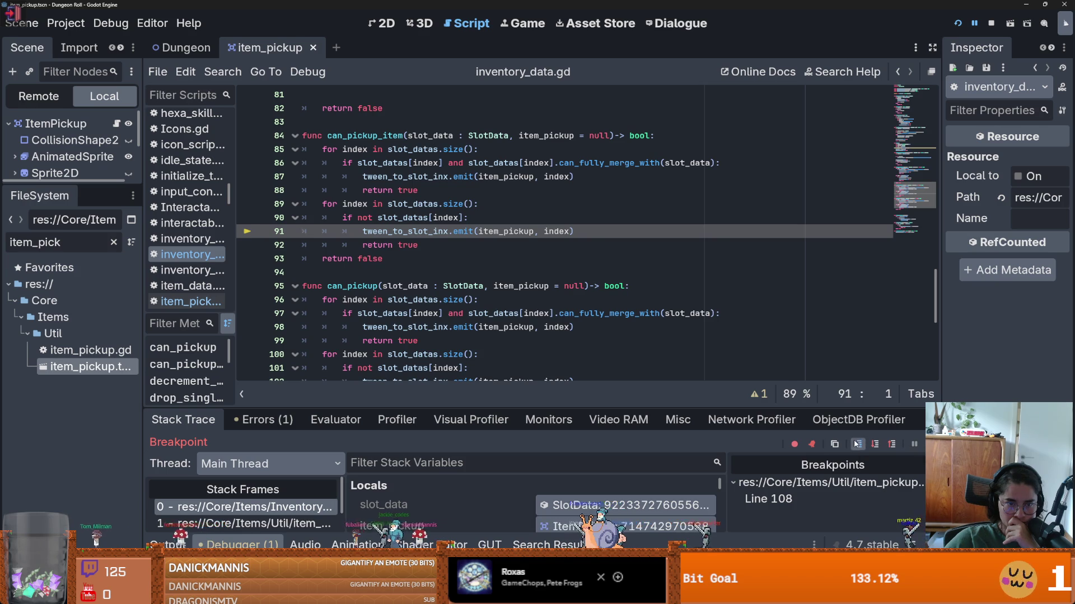
click(857, 444)
click(856, 444)
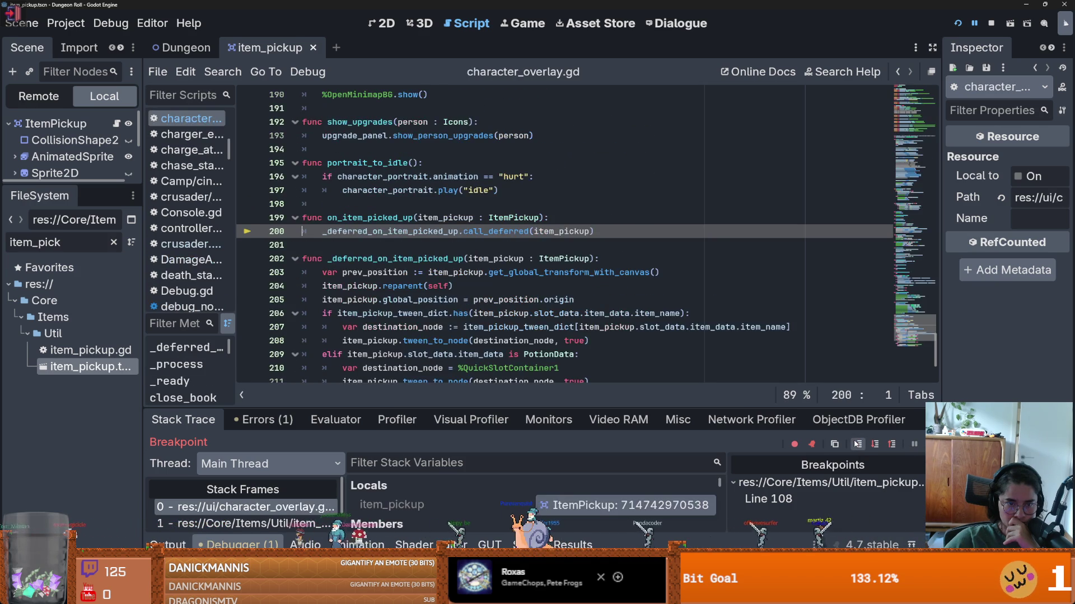
click(856, 444)
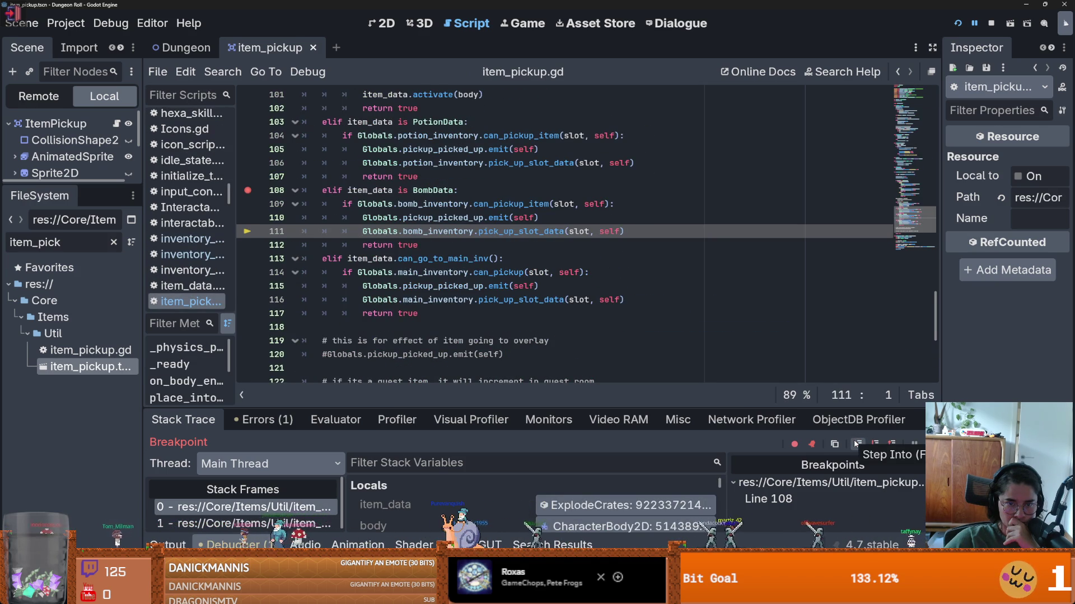
click(856, 444)
- Step through pick_up_slot_data lines 71-78 to the inventory_updated emit on line 79
click(856, 444)
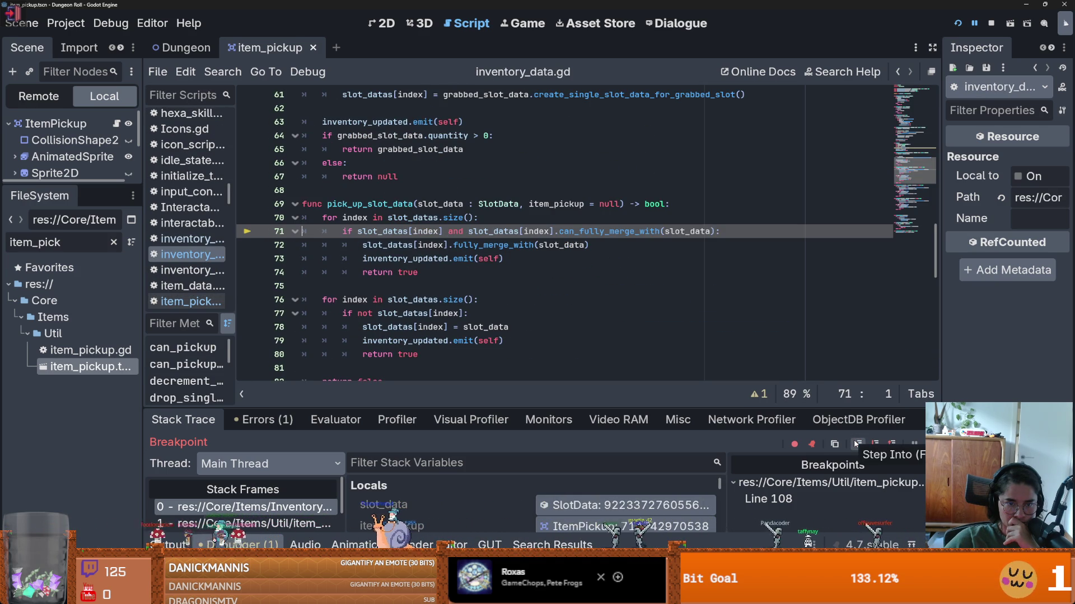
click(856, 443)
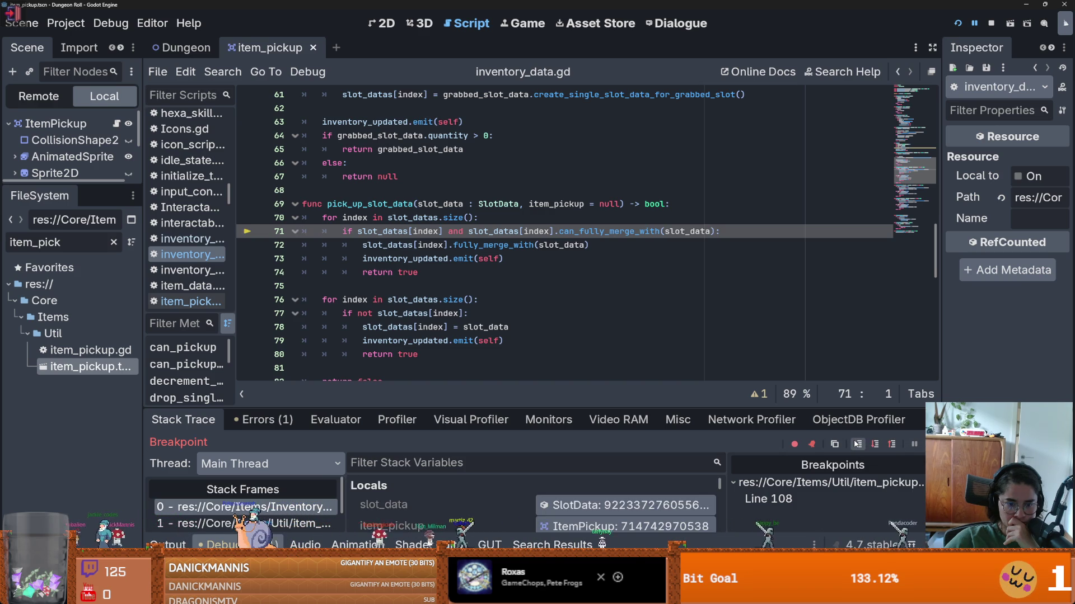
click(856, 444)
click(857, 444)
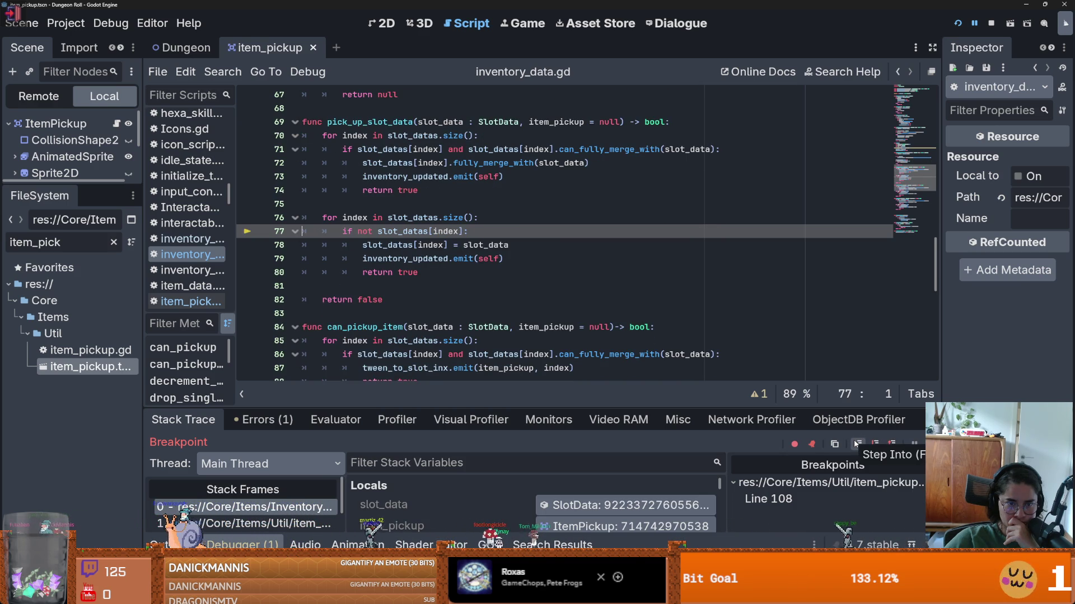
click(856, 443)
click(856, 443)
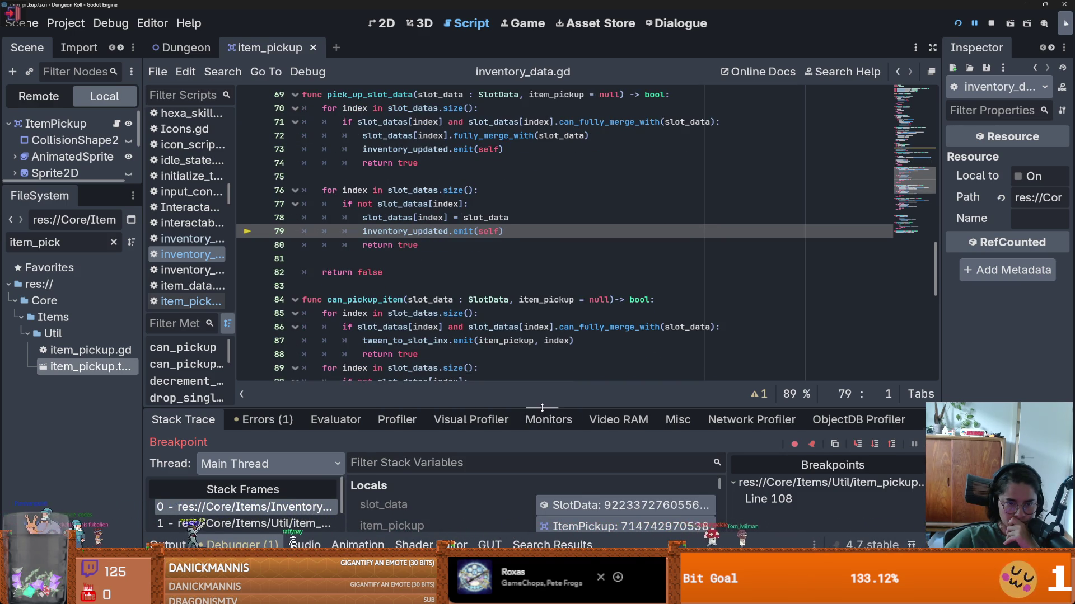
- Enlarge the debugger and expand then collapse the slot_datas array to check its elements
drag(549, 412, 551, 319)
scroll(559, 426, down, 3)
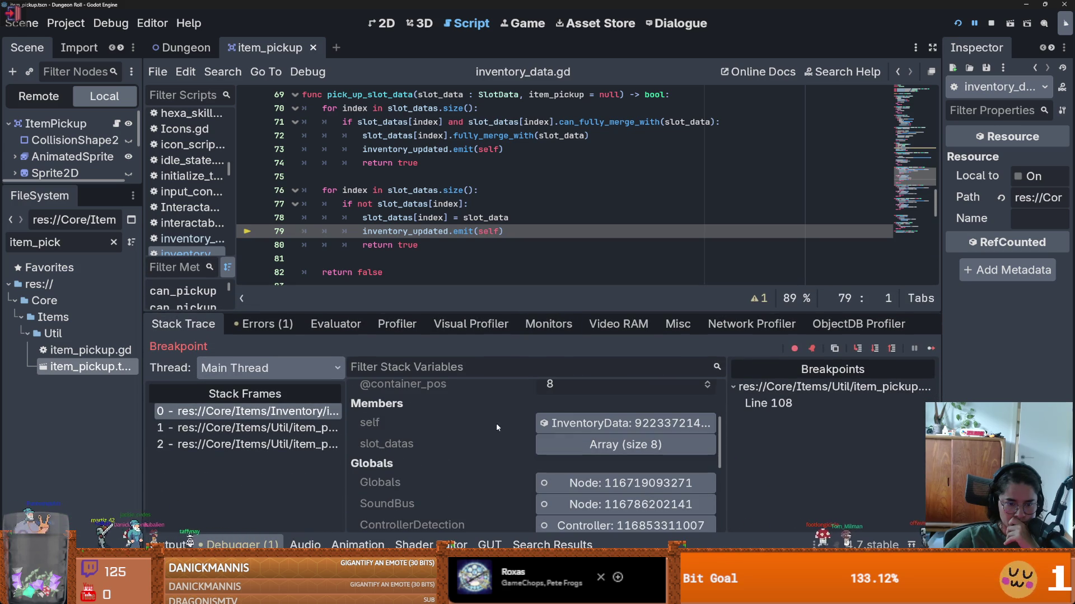
click(644, 442)
scroll(588, 469, down, 2)
scroll(589, 469, up, 1)
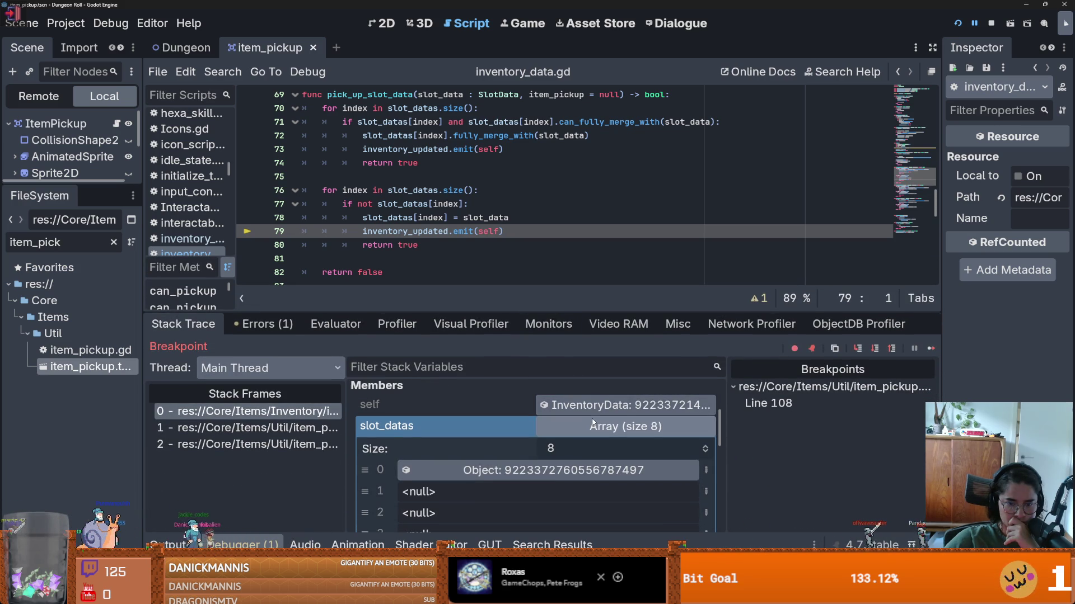
click(595, 427)
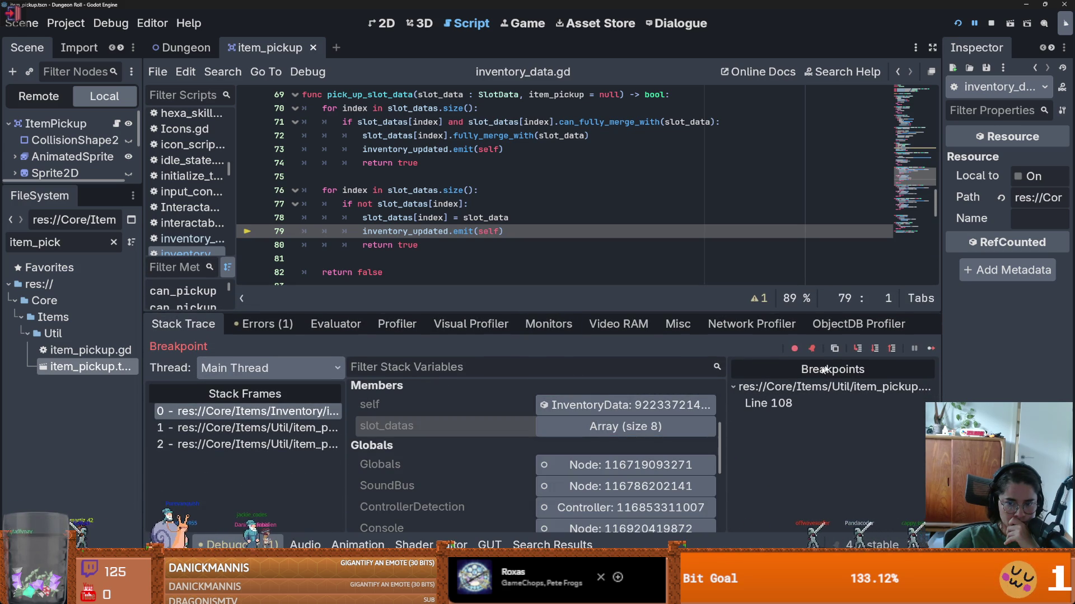
- Step into quick_item_v_box_container.gd past the child-count check toward the Slot script
click(853, 351)
click(852, 350)
click(852, 351)
click(852, 350)
click(852, 351)
click(852, 351)
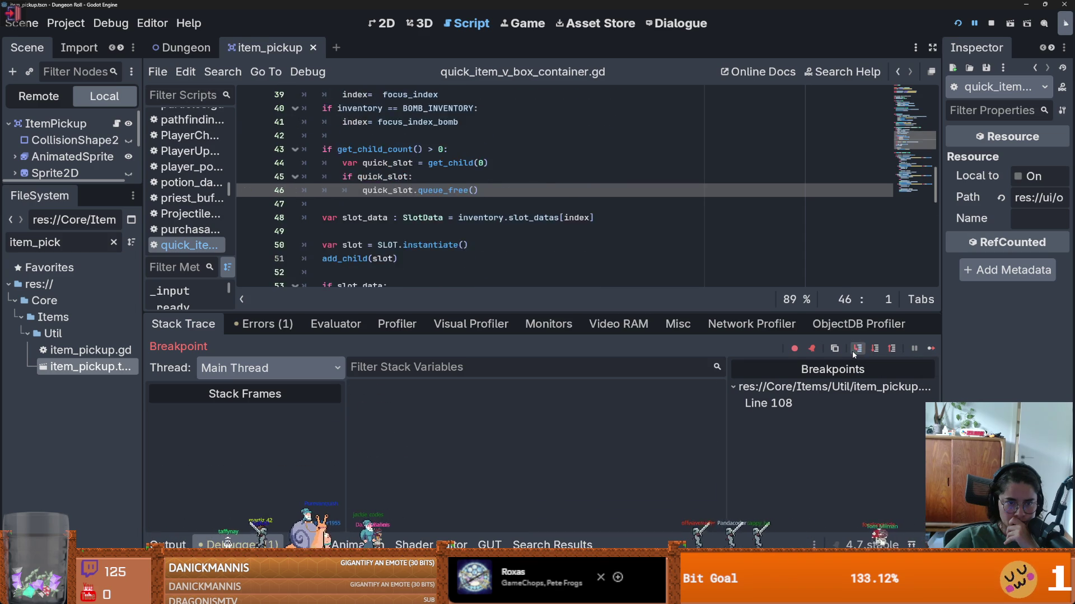
- Step into Slot.gd and select Globals in the stack variables to inspect its live properties
click(852, 351)
click(852, 350)
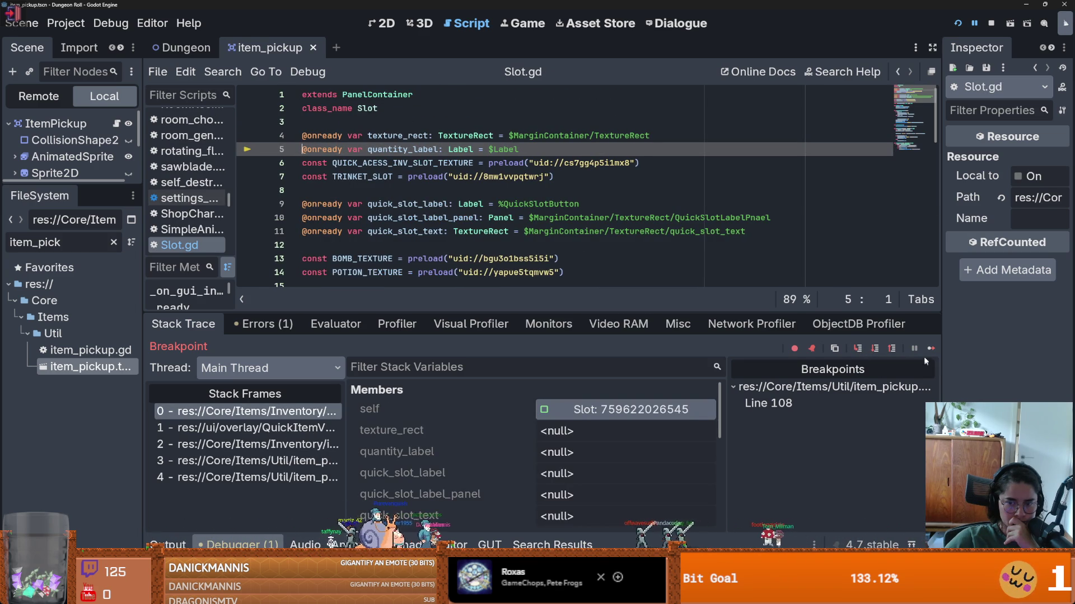
scroll(609, 435, down, 5)
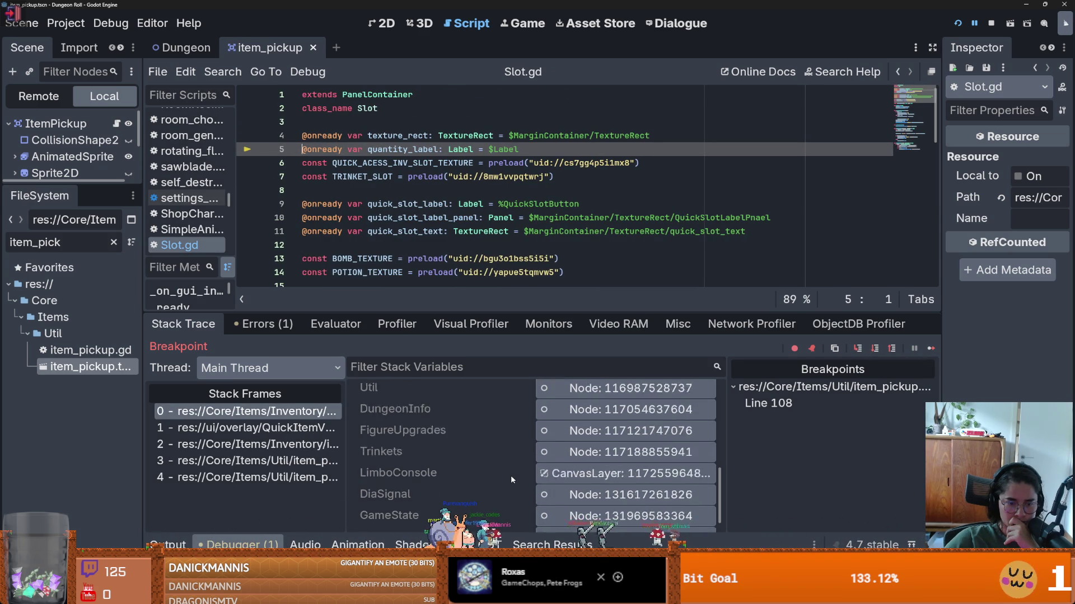
scroll(555, 430, up, 5)
click(557, 414)
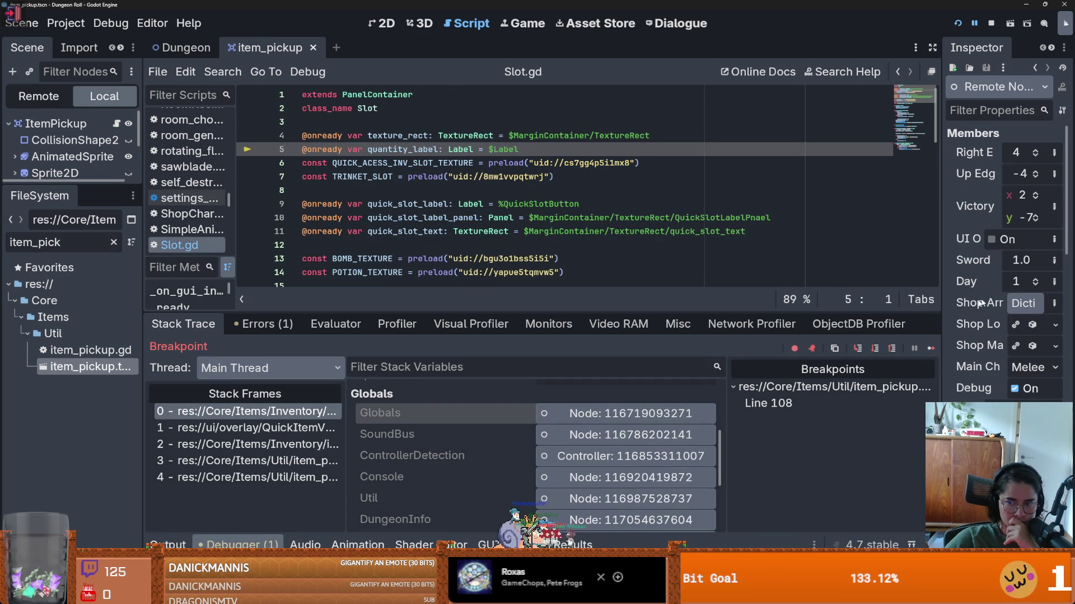
drag(939, 314, 596, 231)
scroll(713, 386, down, 10)
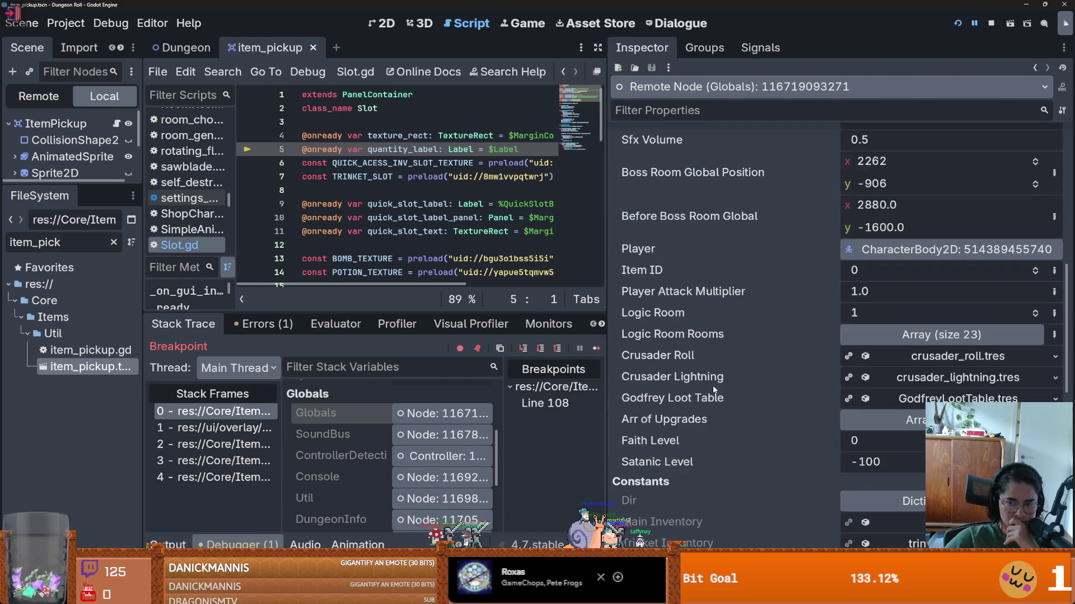
scroll(782, 374, up, 5)
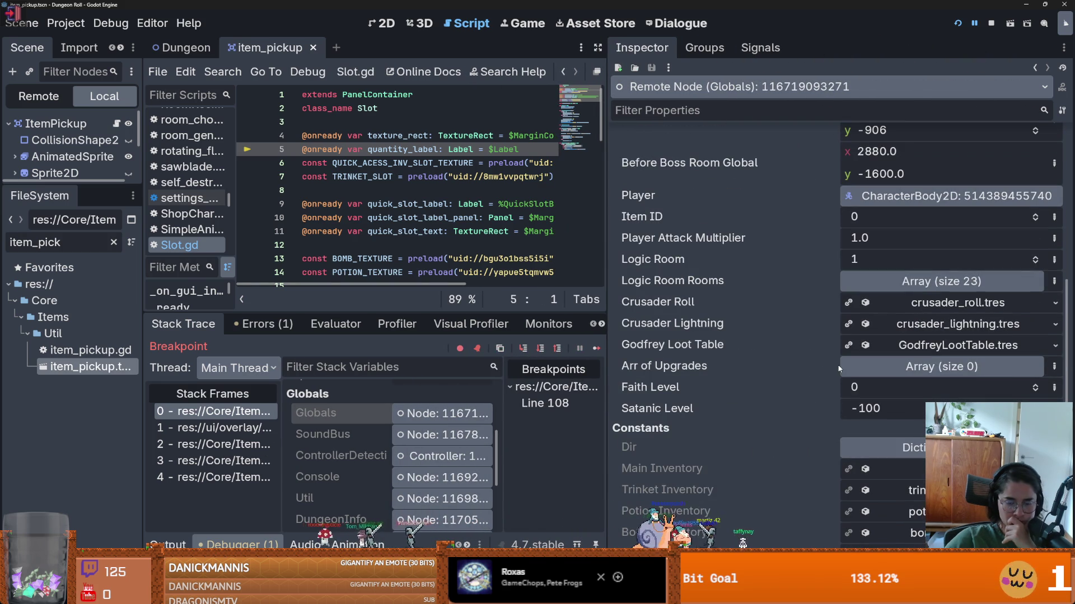
scroll(847, 373, up, 3)
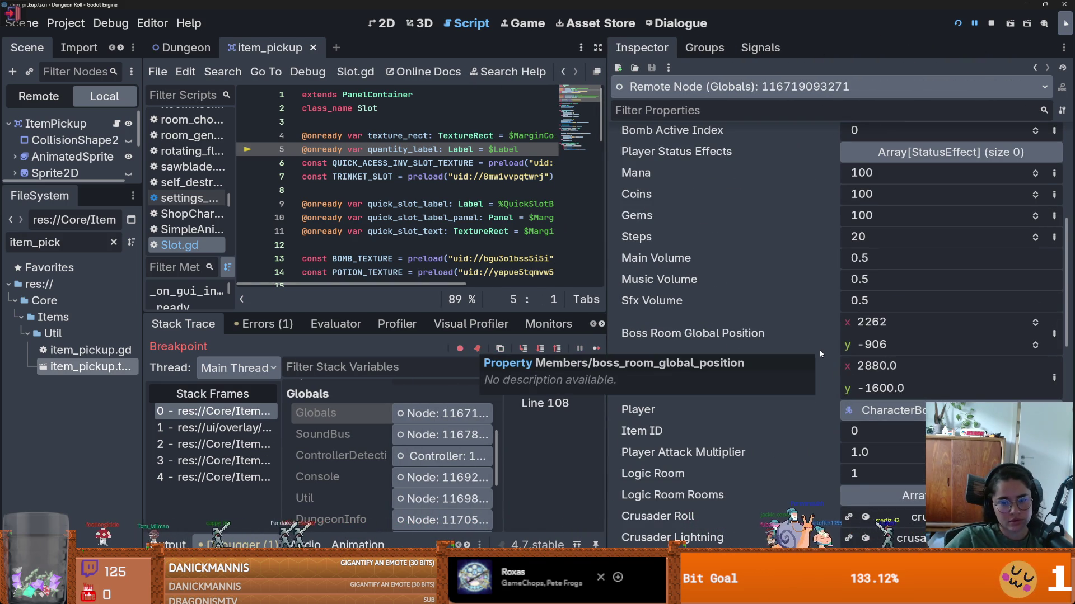
scroll(818, 353, down, 6)
scroll(814, 351, down, 3)
scroll(814, 351, up, 4)
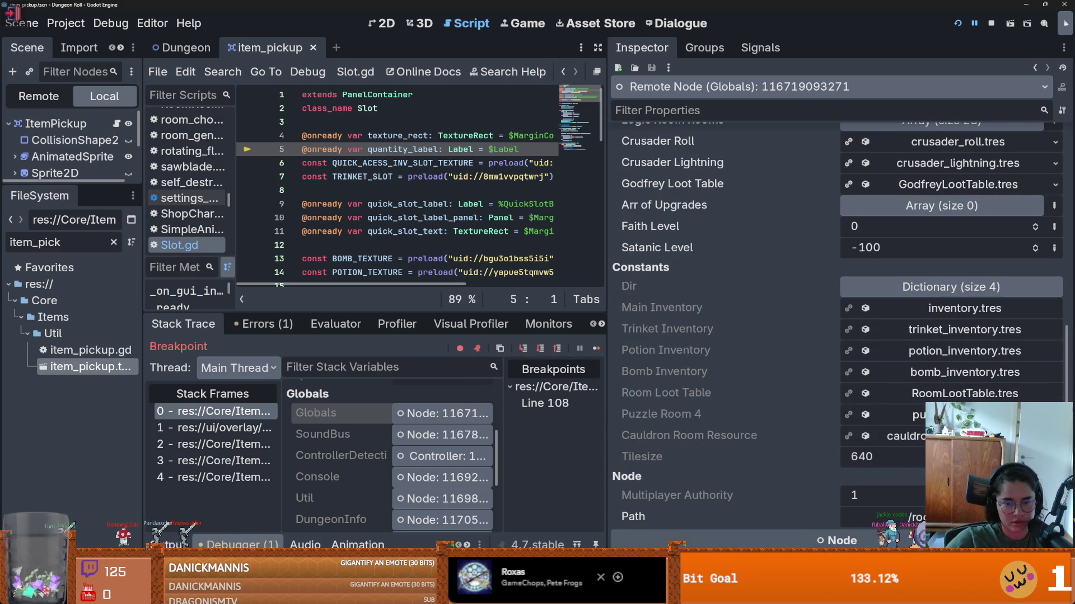
- Expand Bomb Inventory to confirm its eight empty slots, then return to the Slot.gd frame with a wider stack list
click(951, 372)
scroll(929, 380, down, 1)
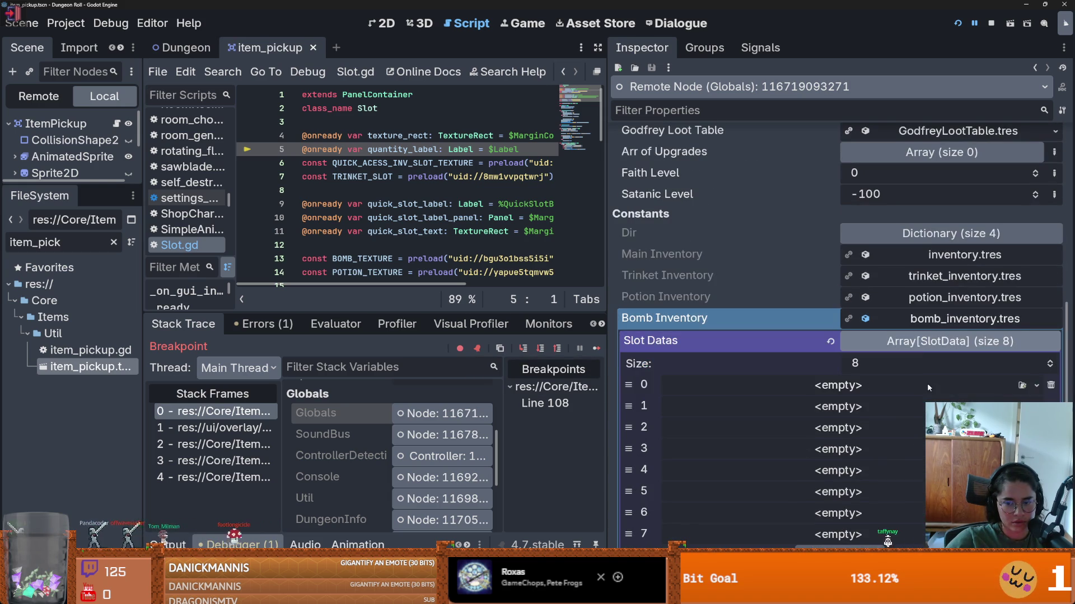
click(898, 347)
click(897, 345)
click(892, 324)
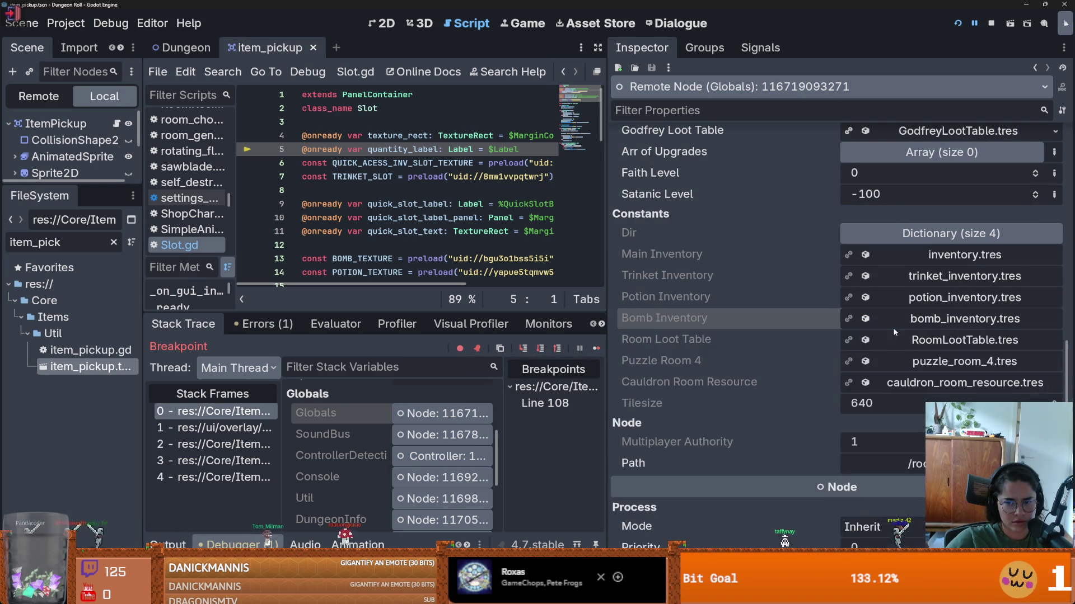
click(892, 324)
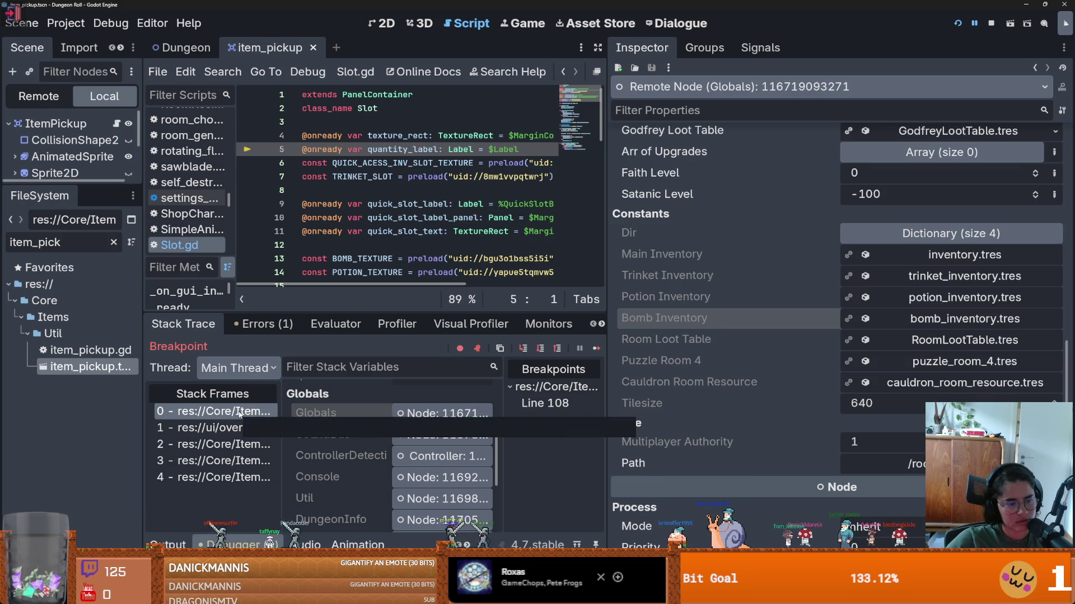
click(311, 408)
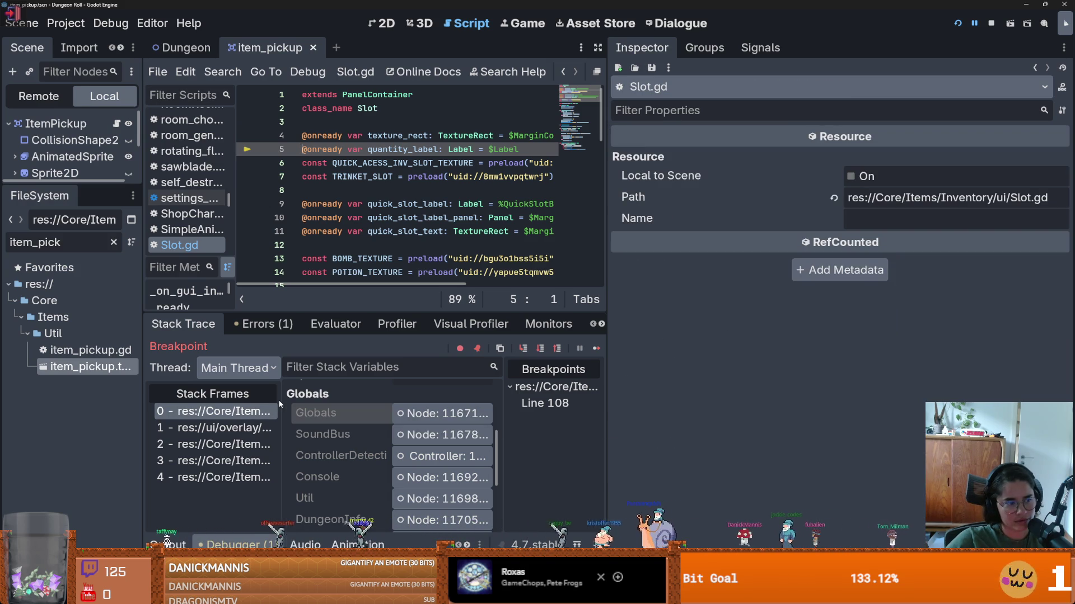
drag(279, 403, 440, 404)
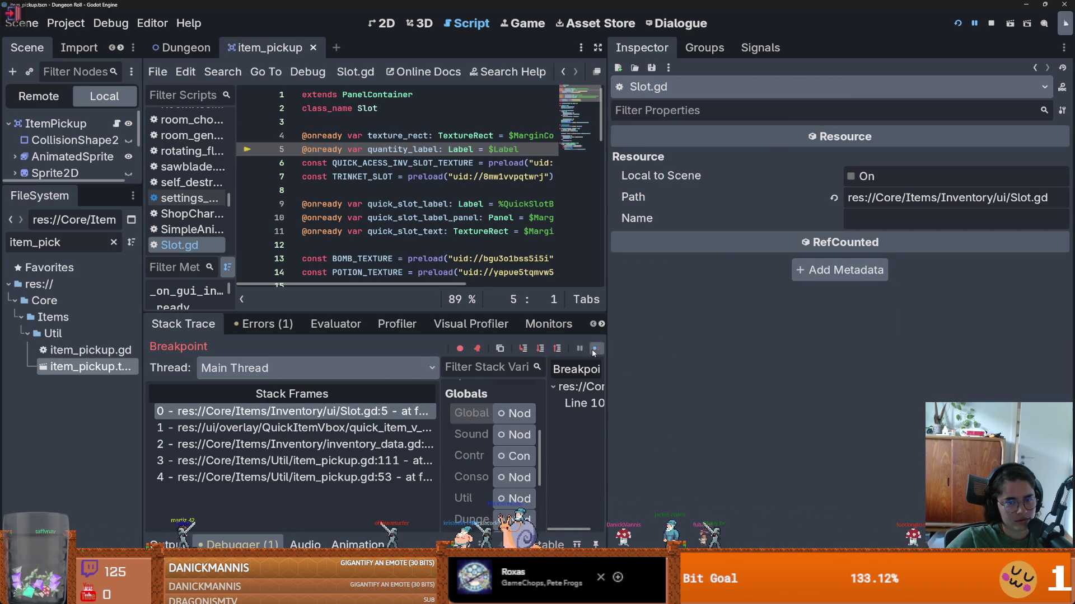
- Resume and close the game, then widen the code editor to review Slot.gd
click(592, 348)
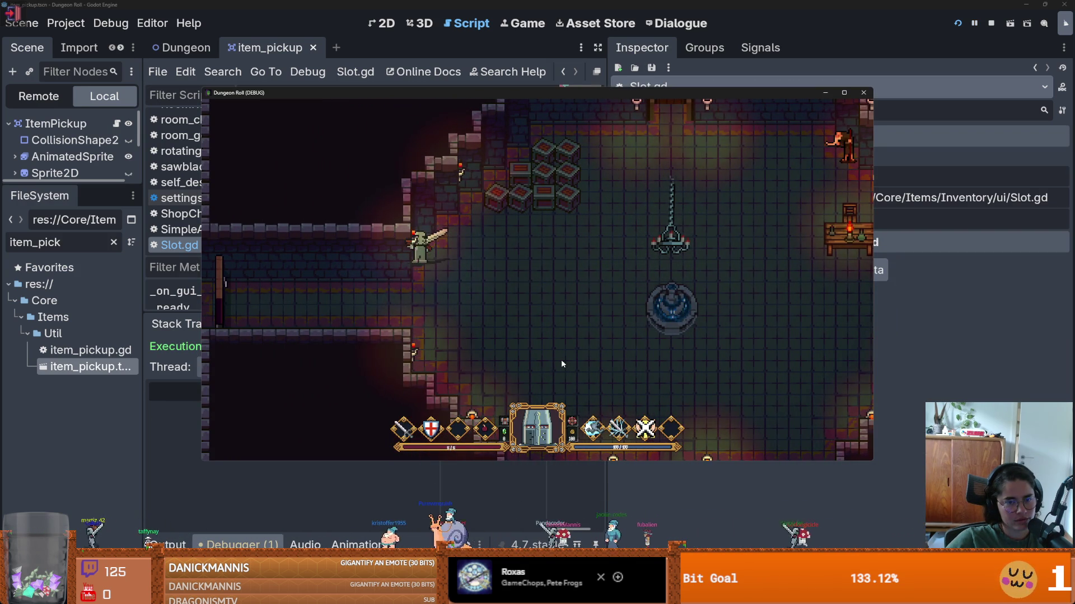
click(863, 93)
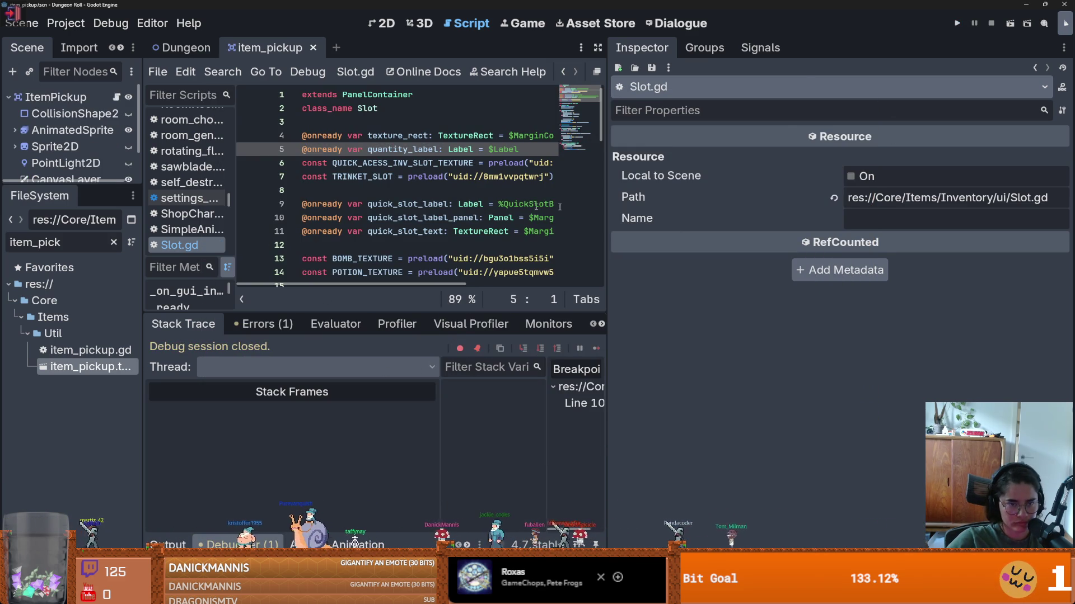
drag(605, 219, 956, 220)
scroll(510, 256, down, 10)
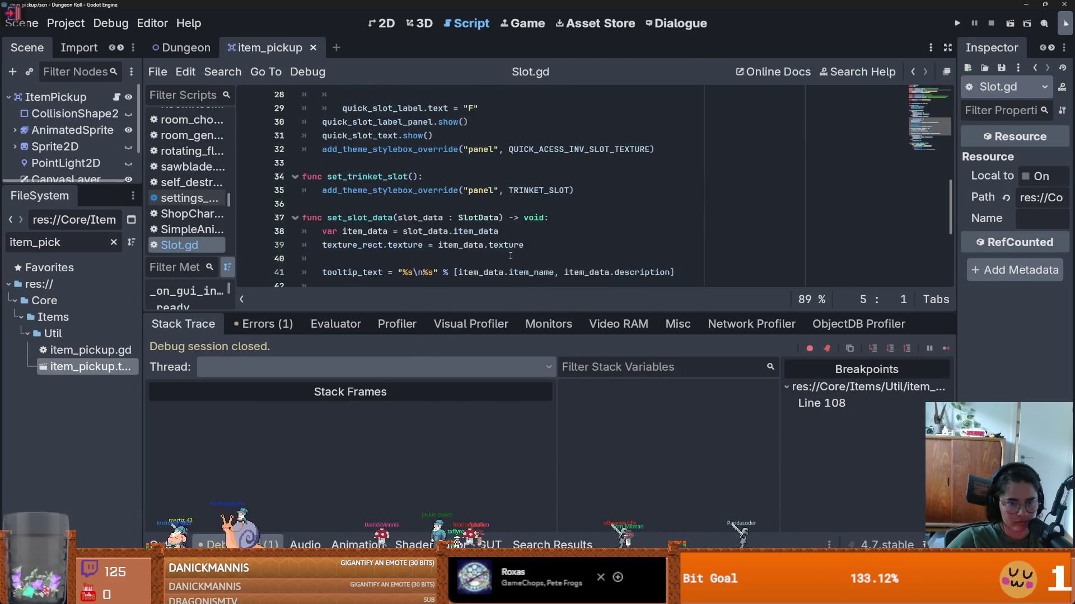
scroll(510, 256, up, 2)
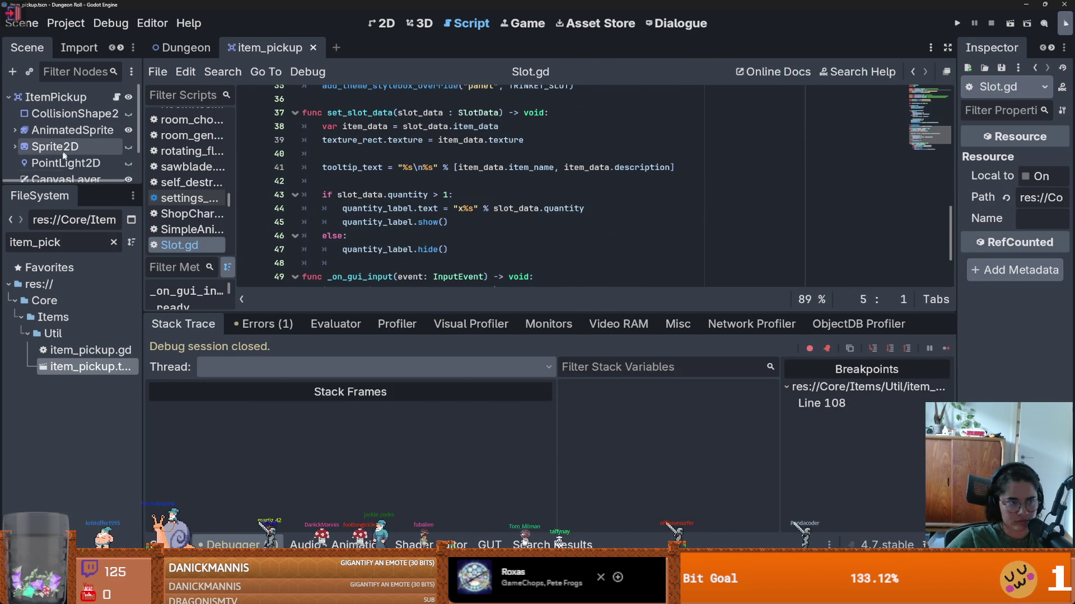
- Review item_pickup.gd's bomb pickup and the pick_up_slot_data definition, then switch to the Dungeon scene's arena.gd
click(116, 97)
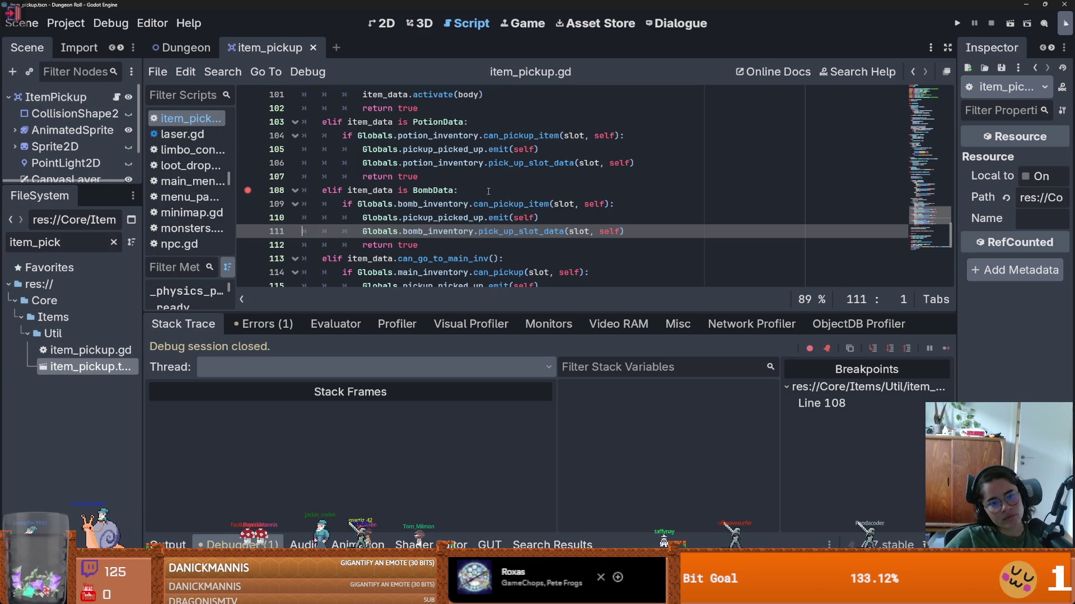
ctrl+click(504, 231)
scroll(492, 235, down, 3)
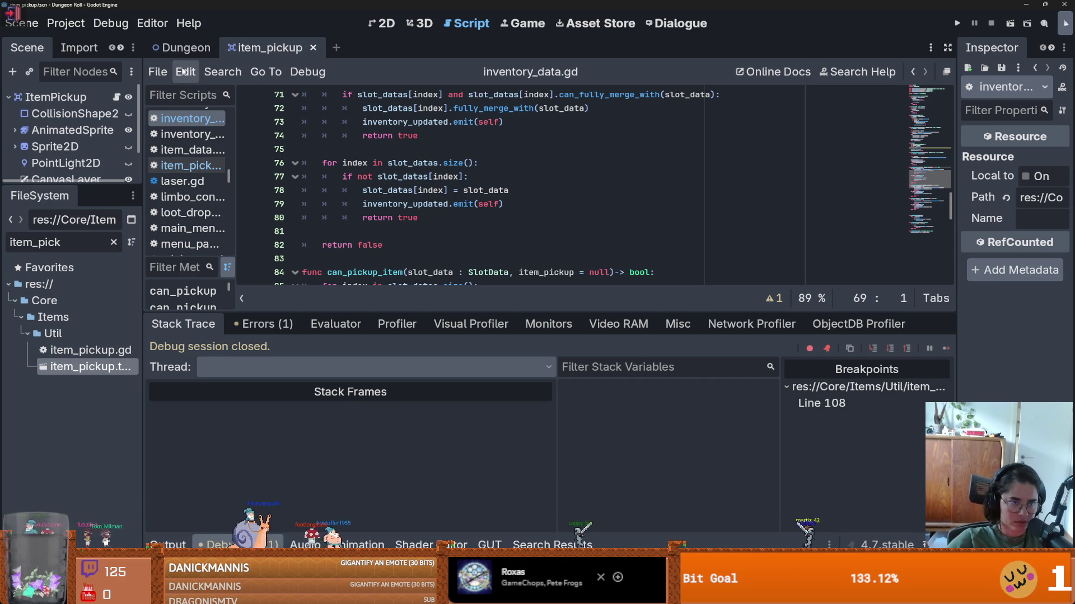
click(185, 48)
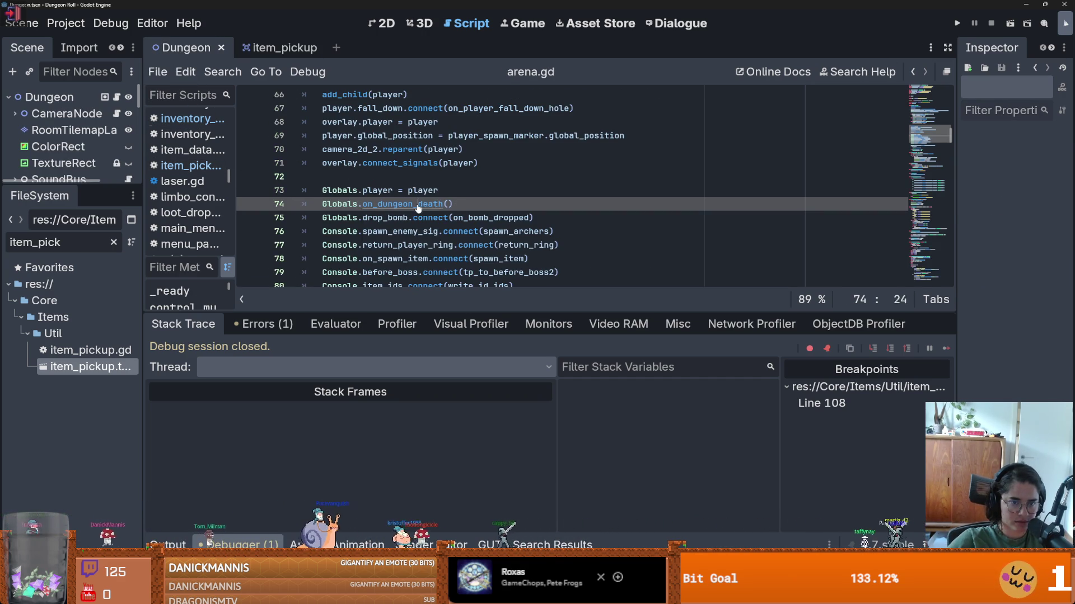
- Comment out the potion and bomb inventory empty() calls in on_dungeon_death of Globals.gd, then run with F5
ctrl+click(418, 205)
scroll(417, 192, down, 4)
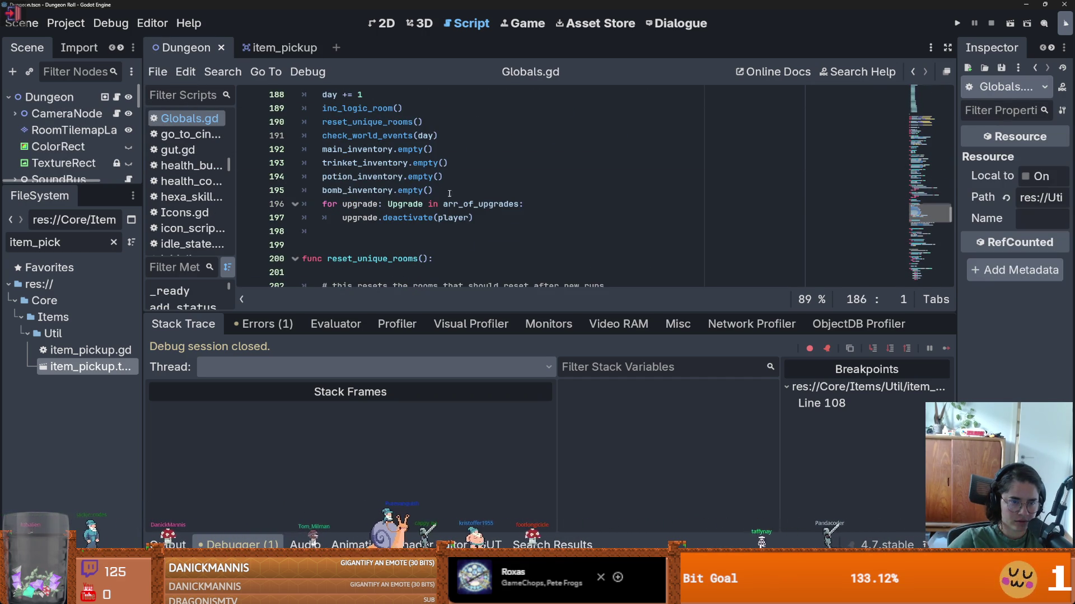
drag(448, 193, 366, 178)
key(ctrl+k)
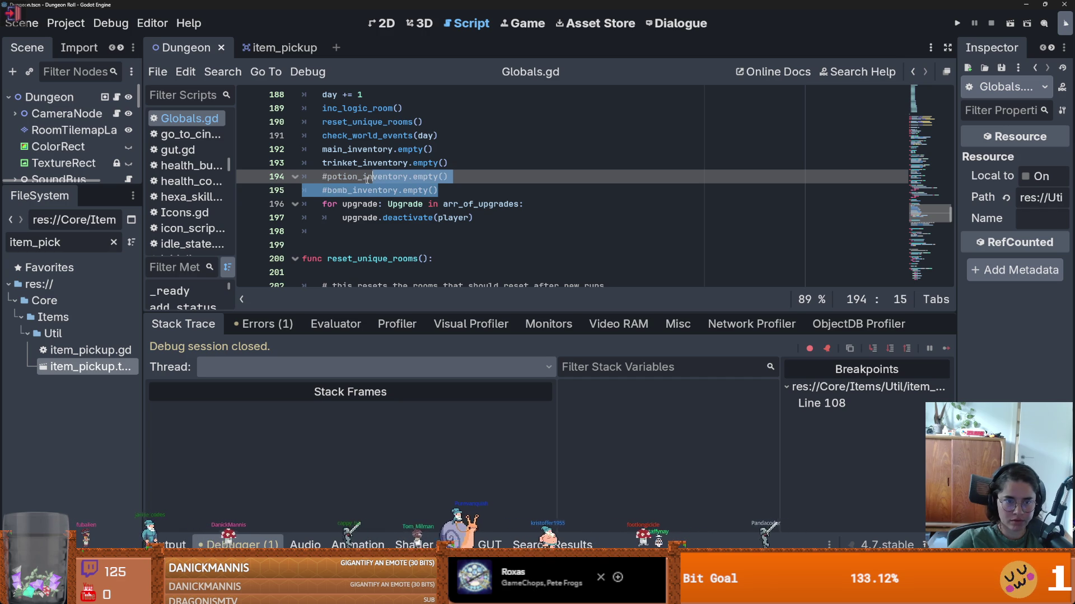
key(F5)
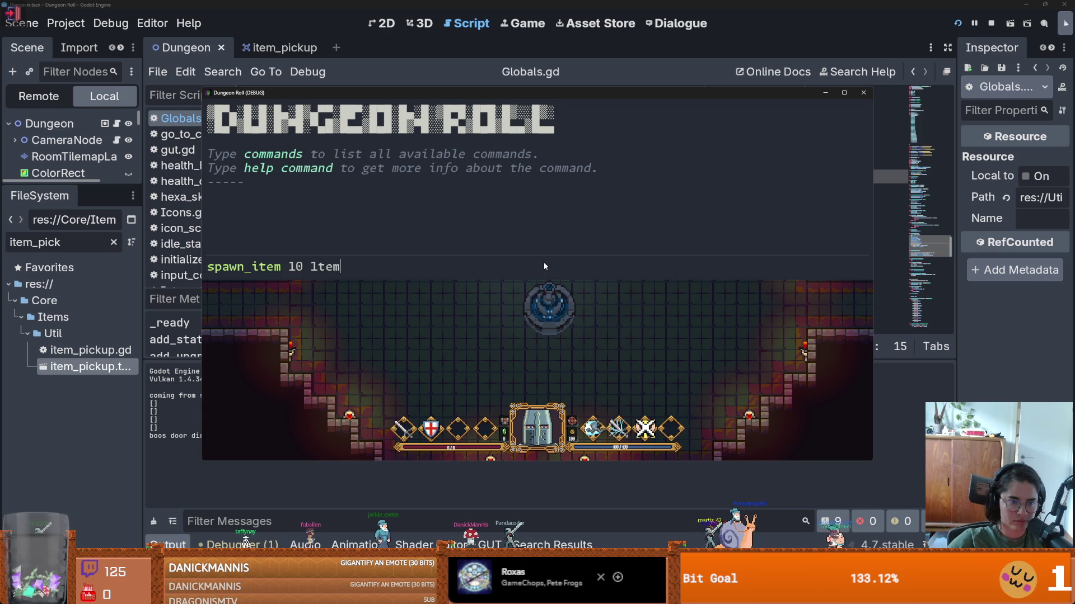
- Spawn an item from the console, resume past the line-108 breakpoint, walk toward it, then quit and reopen arena.gd
key(Return)
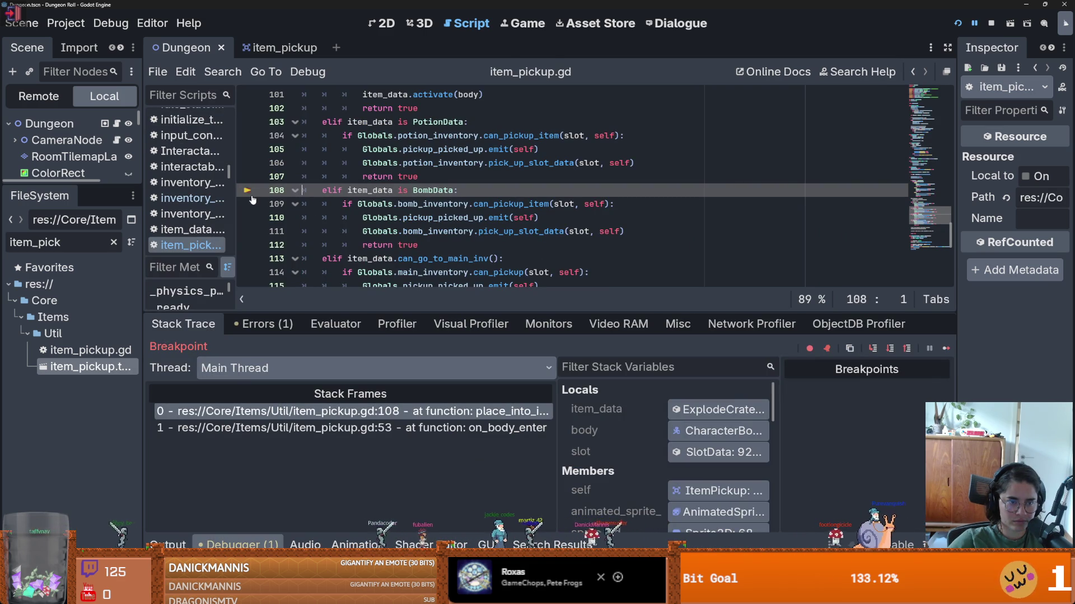
click(945, 348)
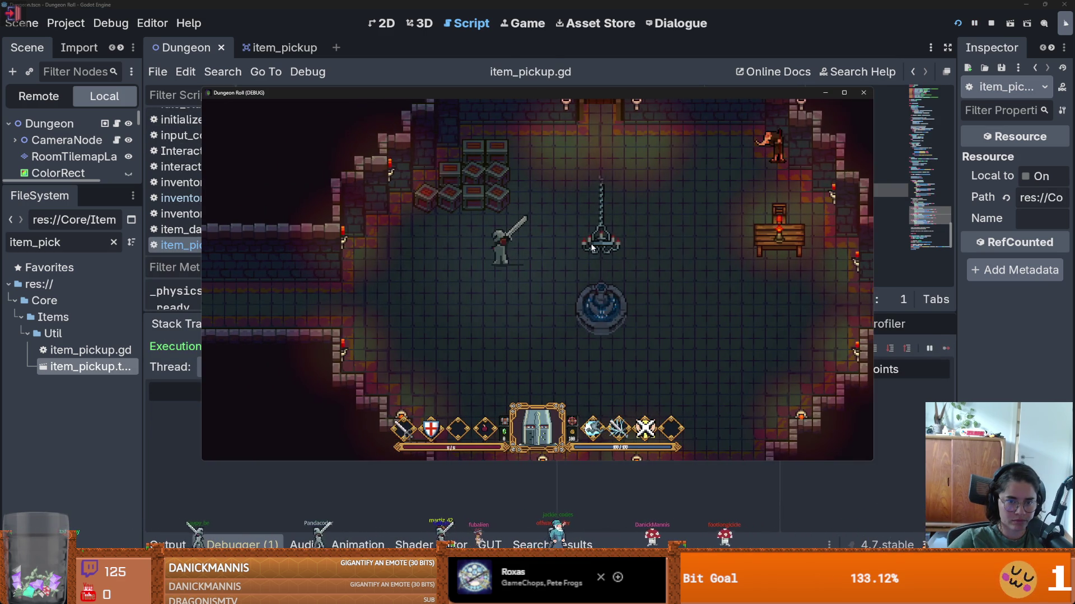
key(a)
key(s)
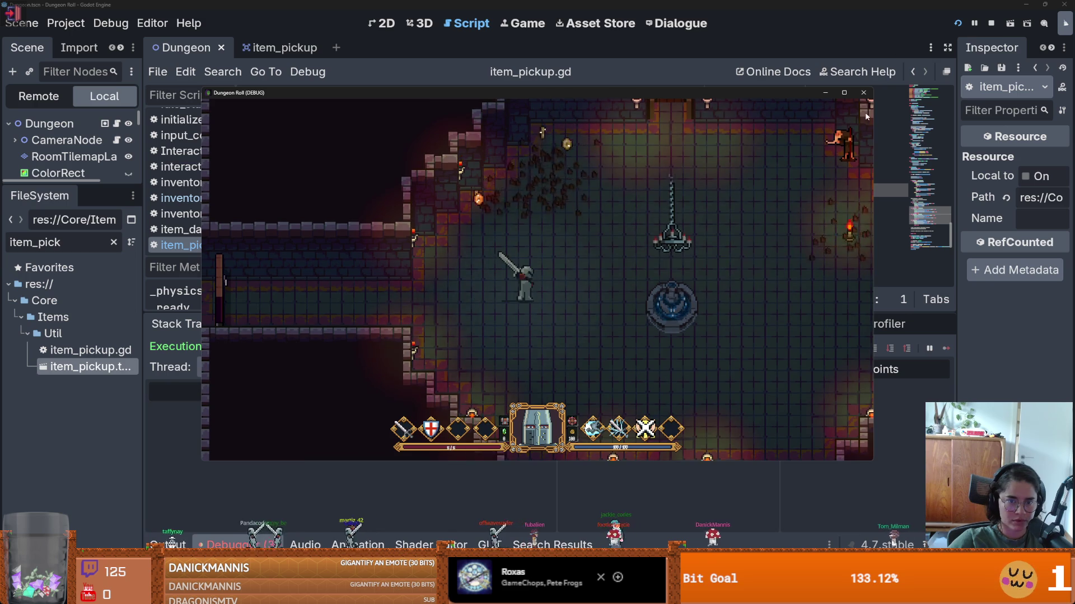
click(863, 92)
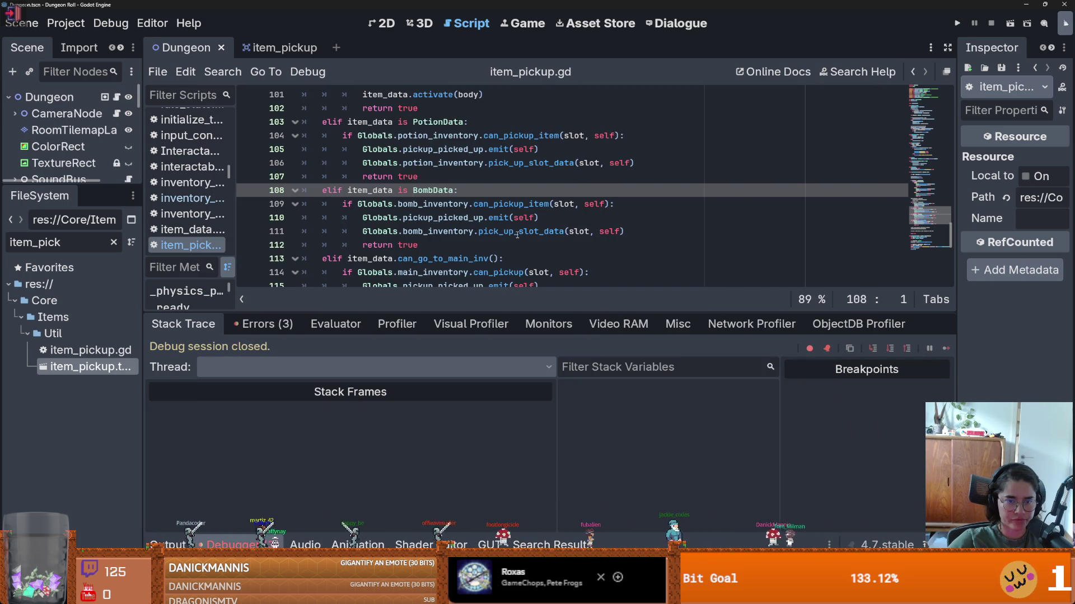
click(116, 97)
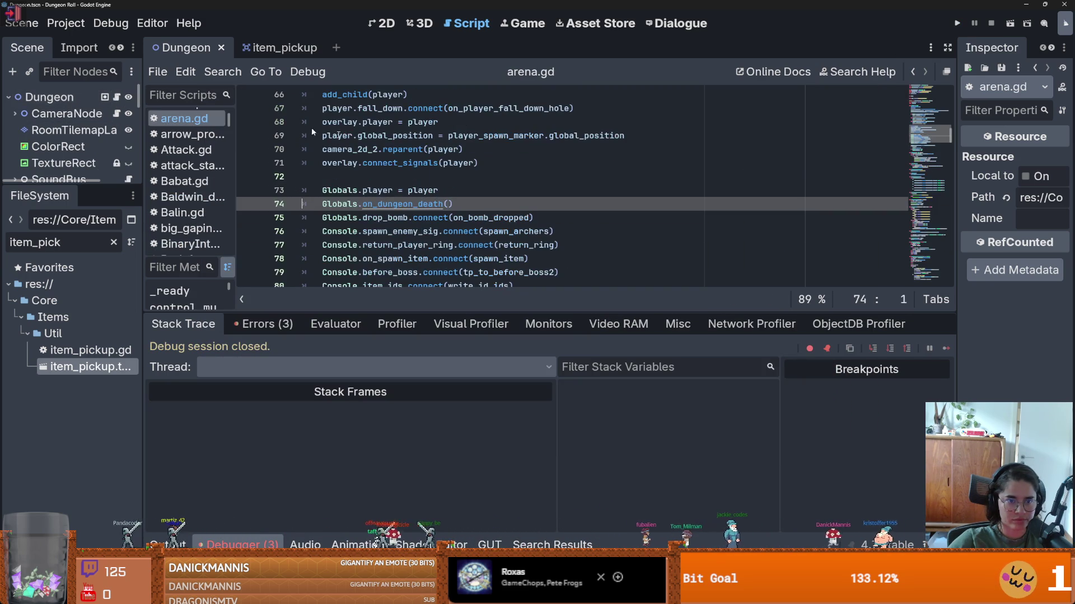
- Jump to on_dungeon_death in Globals.gd, inspect the inventory empty() definition, and navigate back
scroll(488, 195, down, 1)
ctrl+click(411, 163)
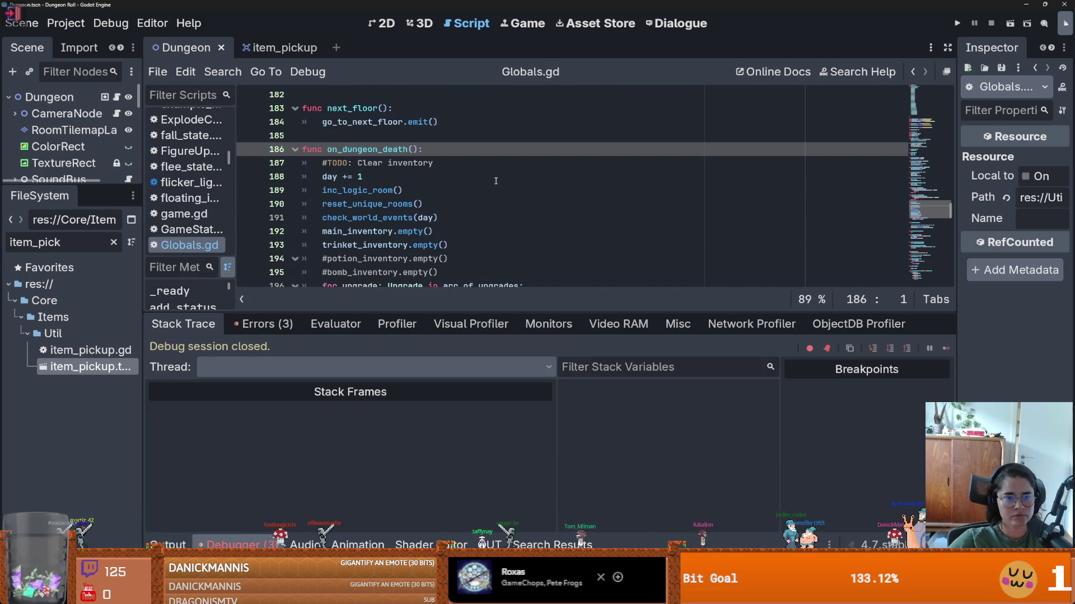
scroll(422, 193, down, 2)
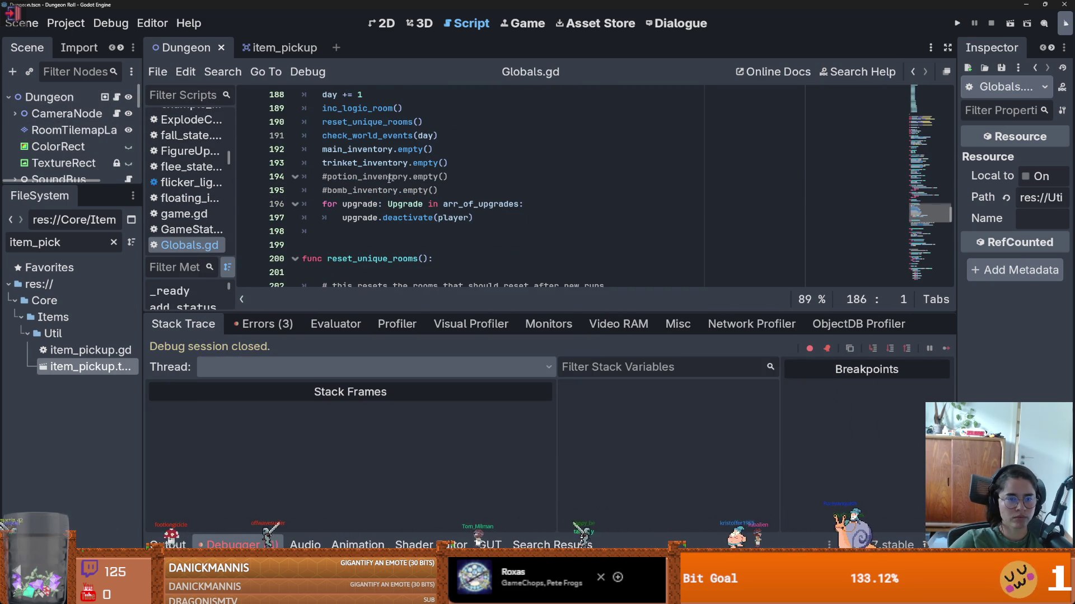
click(325, 190)
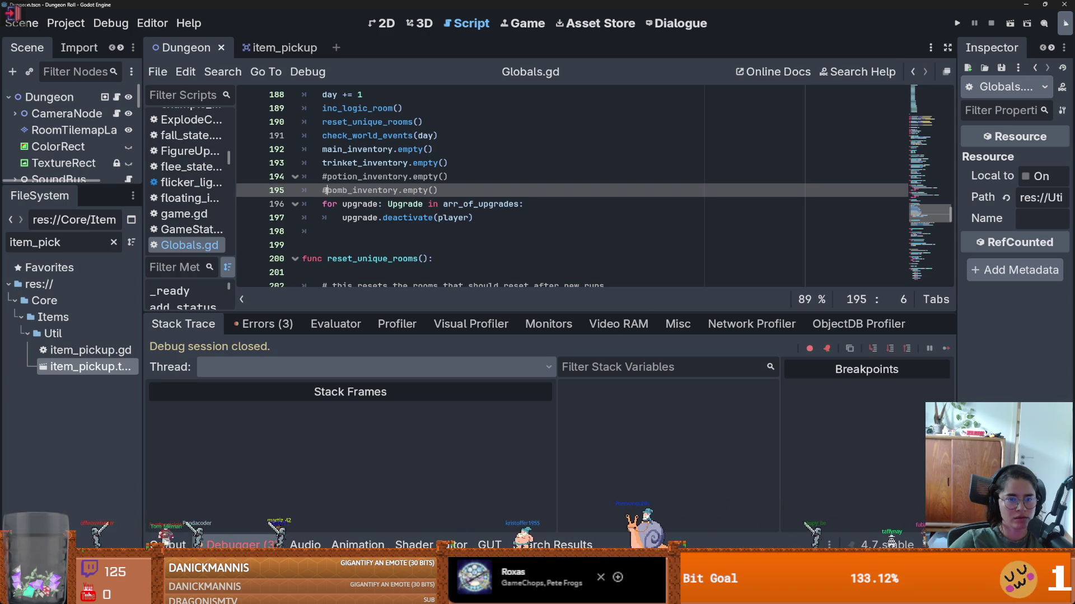
ctrl+click(418, 194)
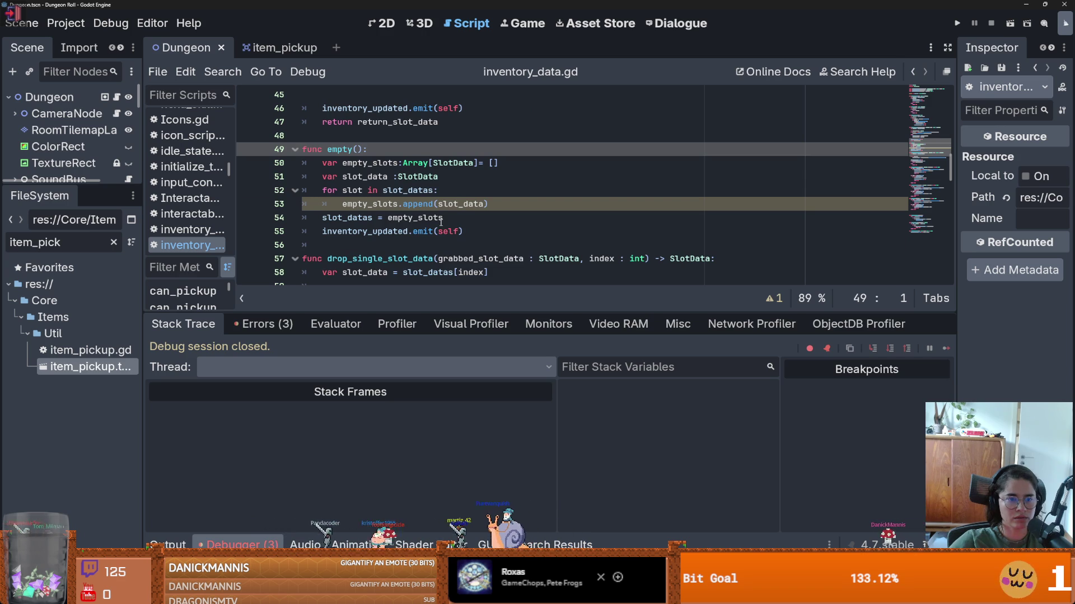
mouse_move(441, 222)
key(ctrl+z)
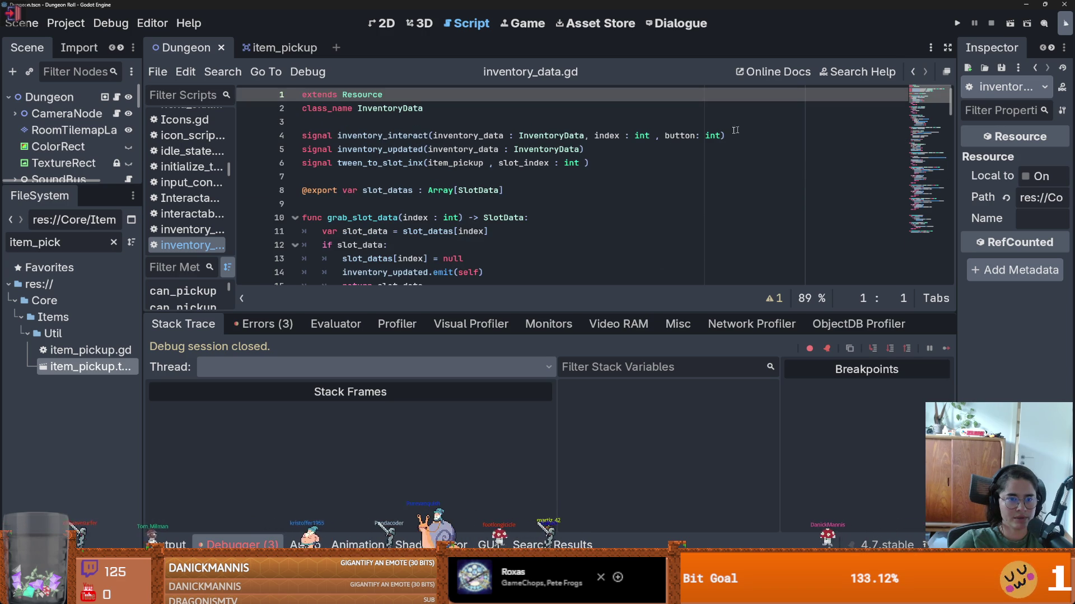
key(alt+Left)
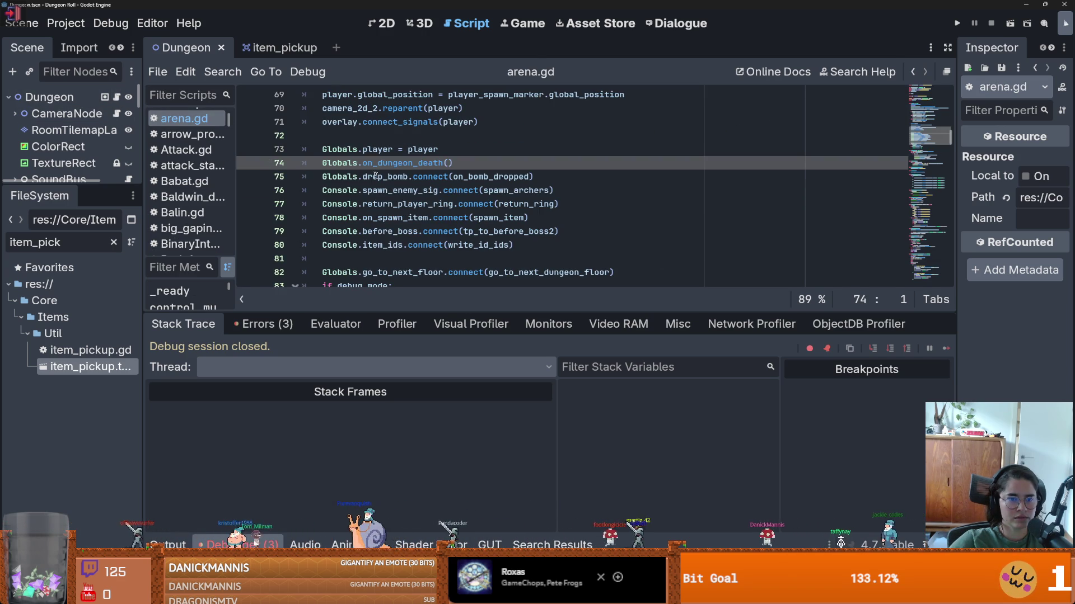
key(alt+Left)
scroll(368, 210, down, 2)
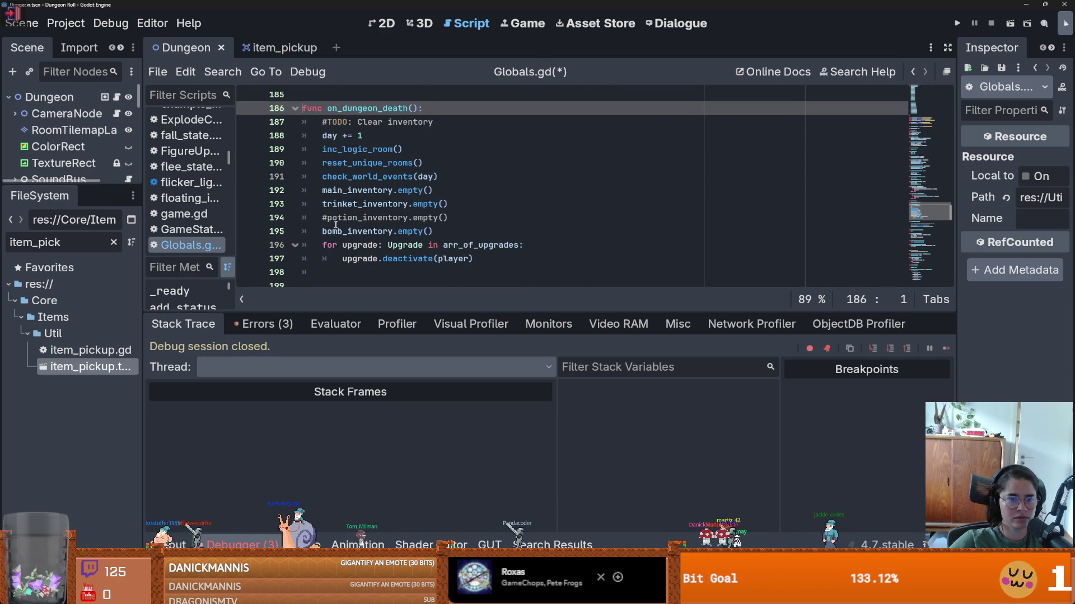
- Edit the clearing lines so only bomb_inventory.empty() on line 195 stays commented out, and save Globals.gd
click(323, 204)
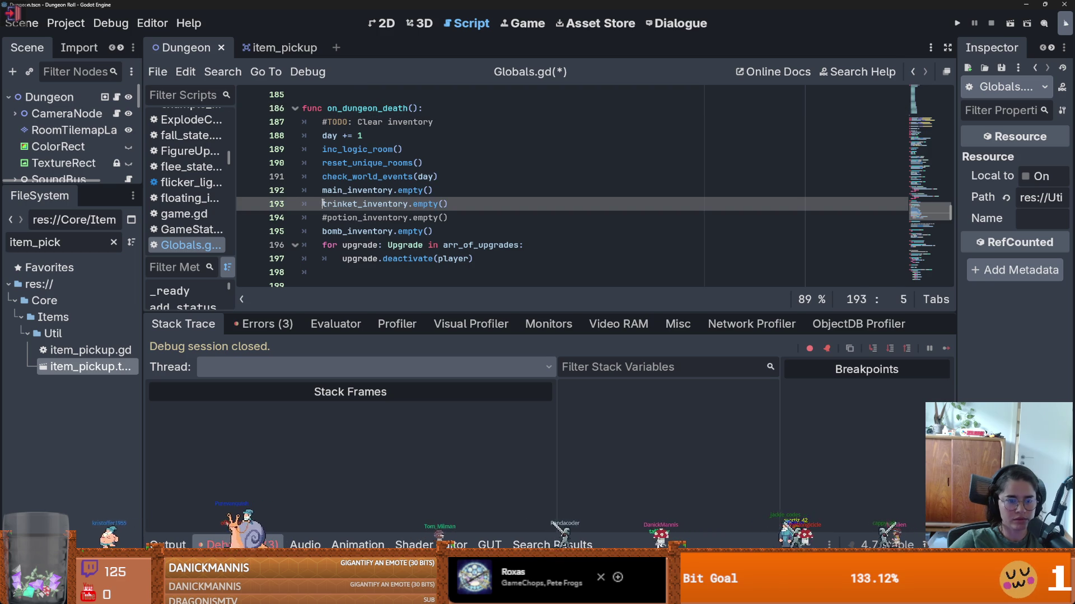
key(ctrl+f)
click(323, 204)
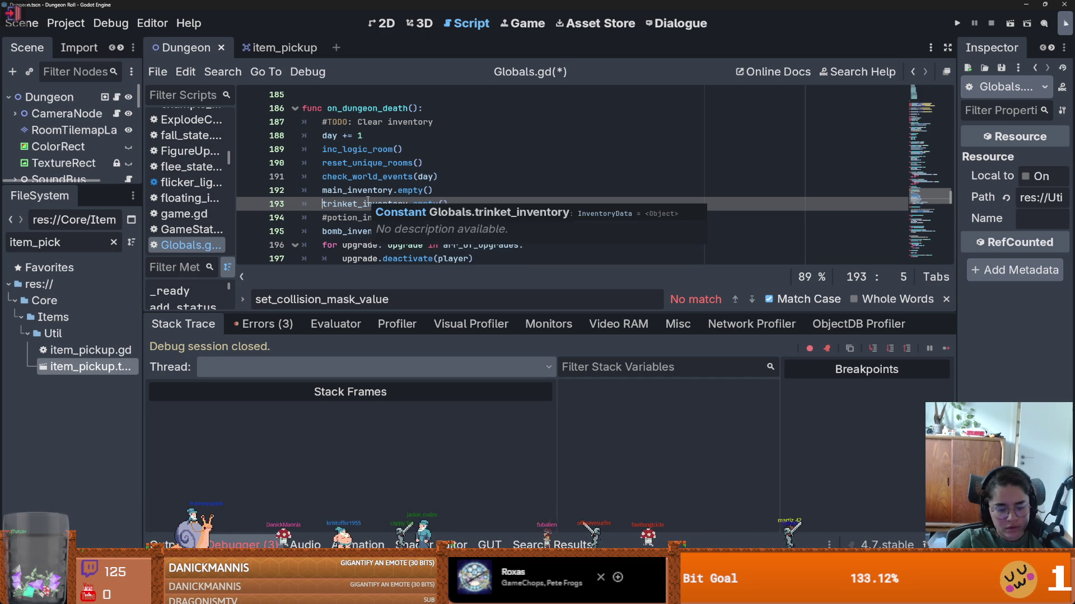
text(#)
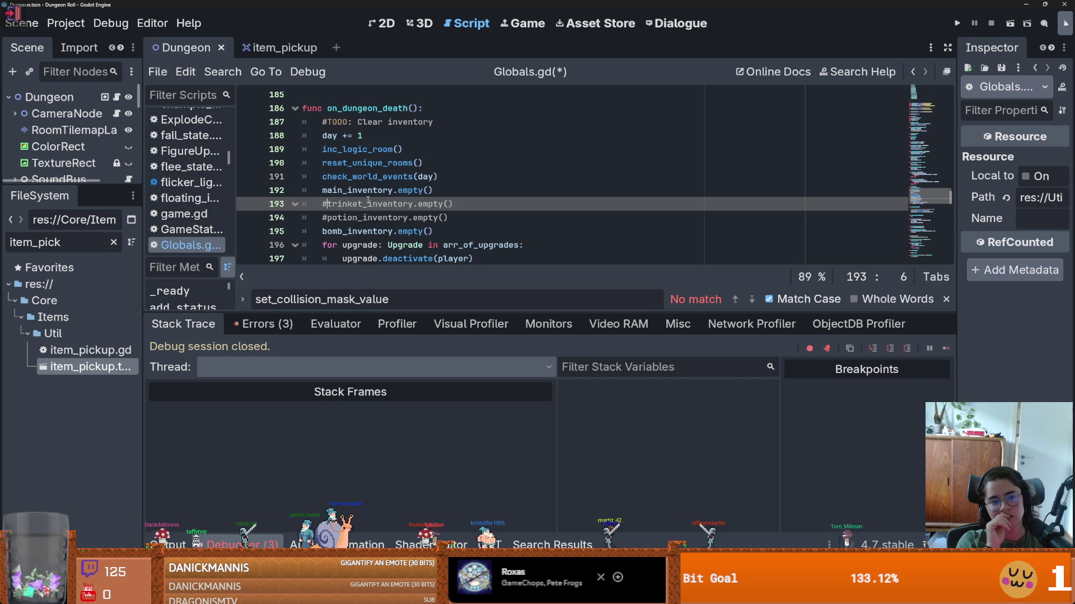
click(320, 231)
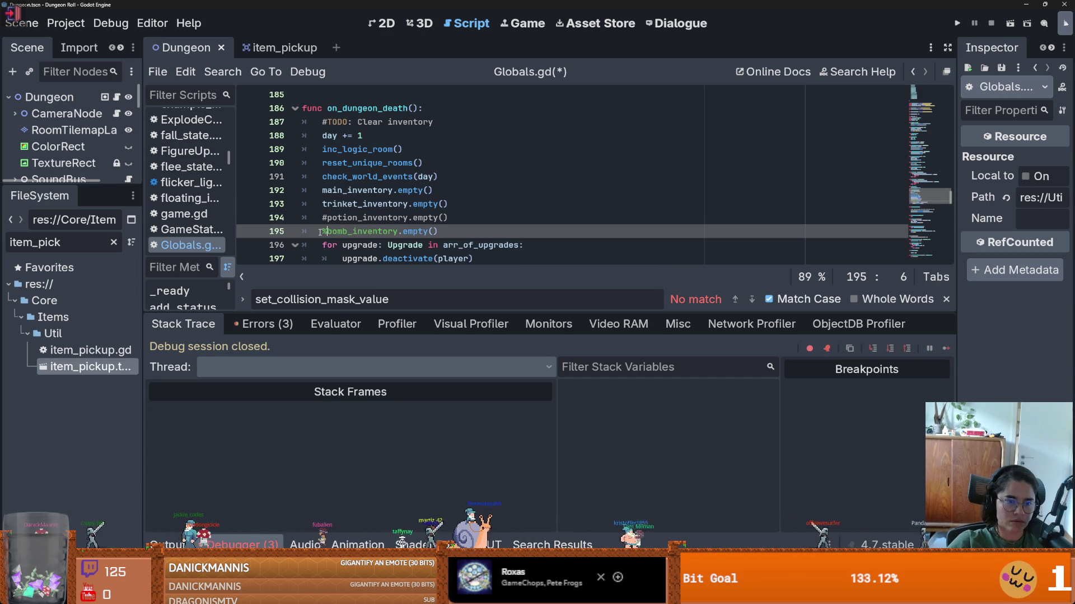
text(#)
key(ctrl+s)
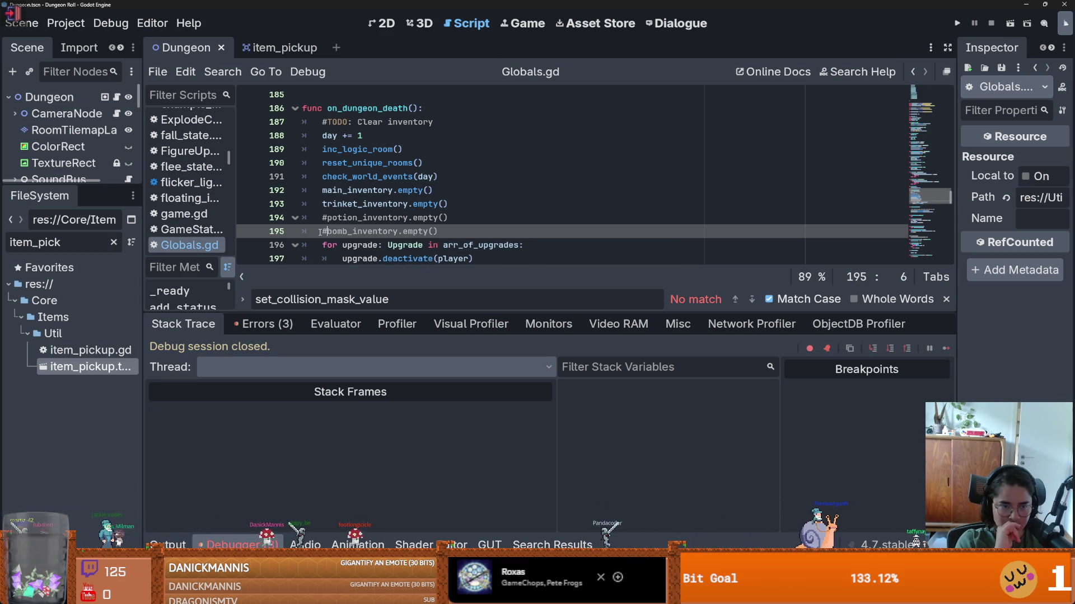
- Test-run the game, stop it, and clear the FileSystem file filter
click(957, 23)
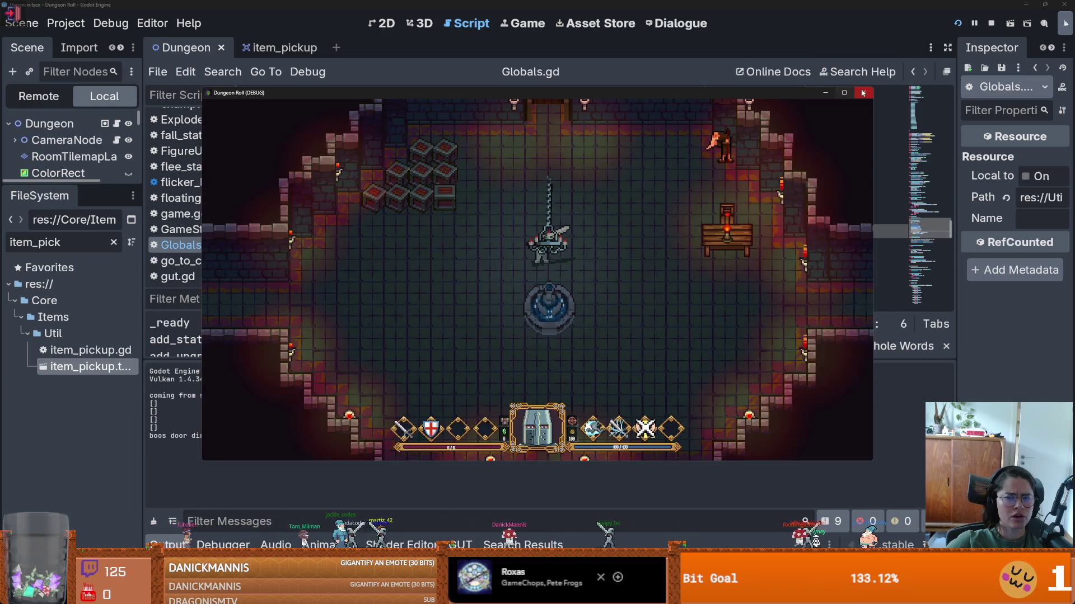
click(863, 93)
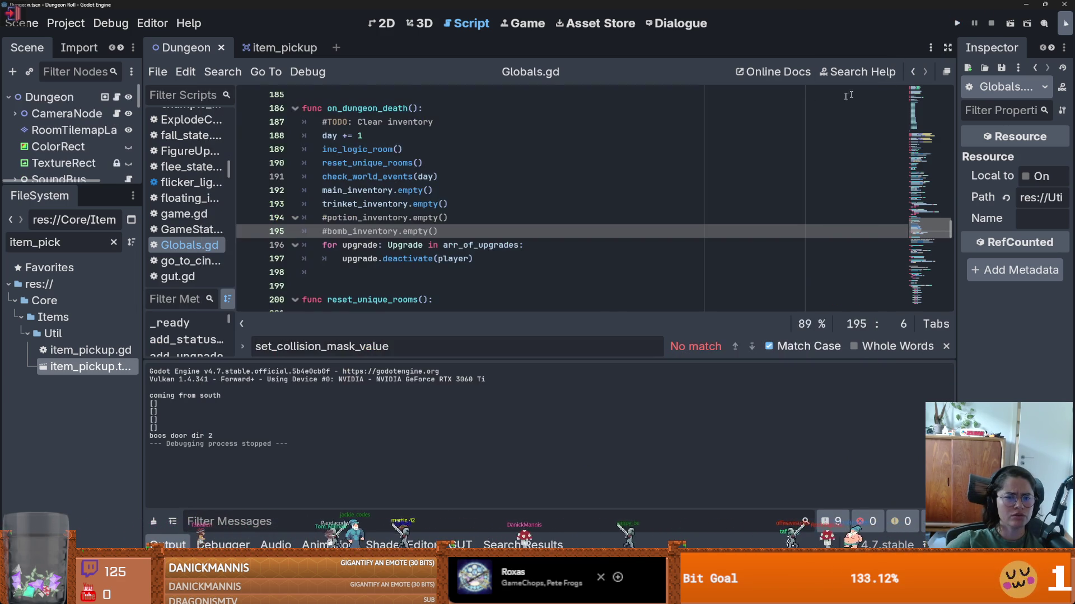
double_click(72, 244)
key(BackSpace)
- Filter files for 'crusader', open crusader.tscn, and select bomb_inventory on line 49 of crusader.gd
text(crs)
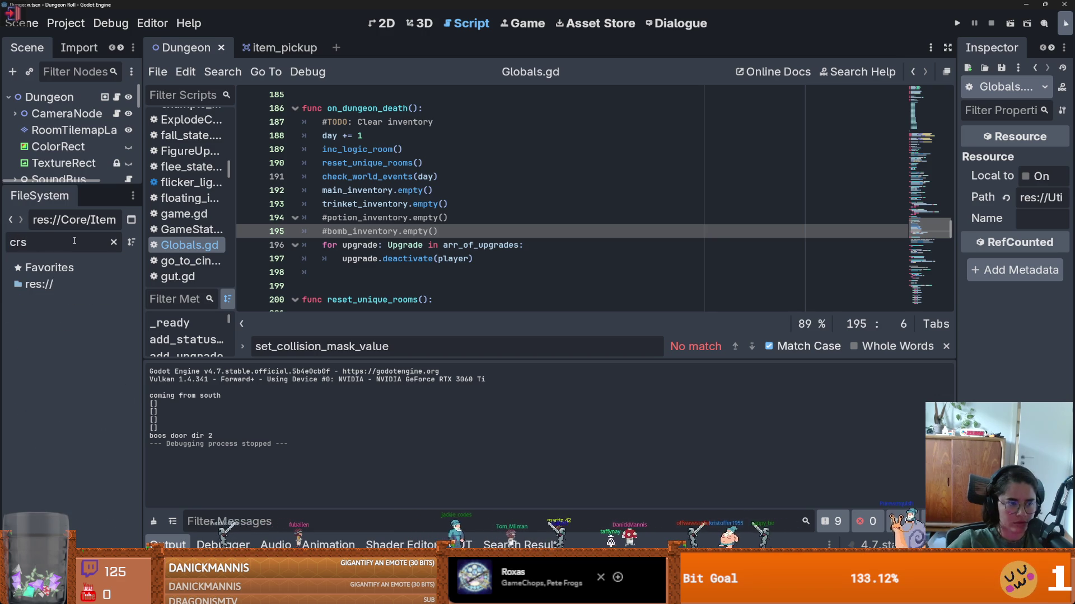
key(BackSpace)
text(usader)
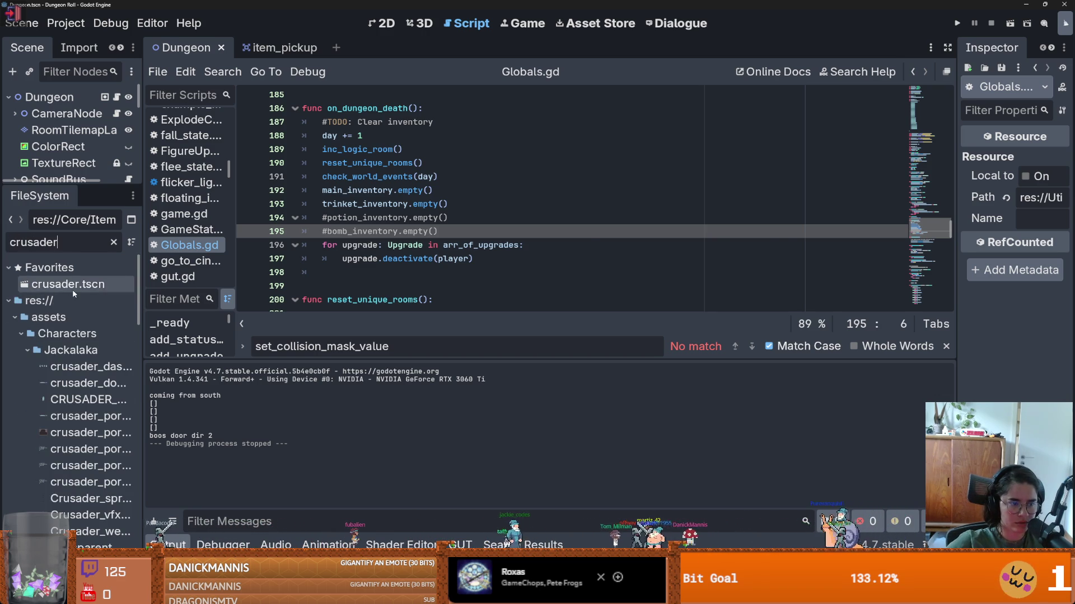
double_click(72, 285)
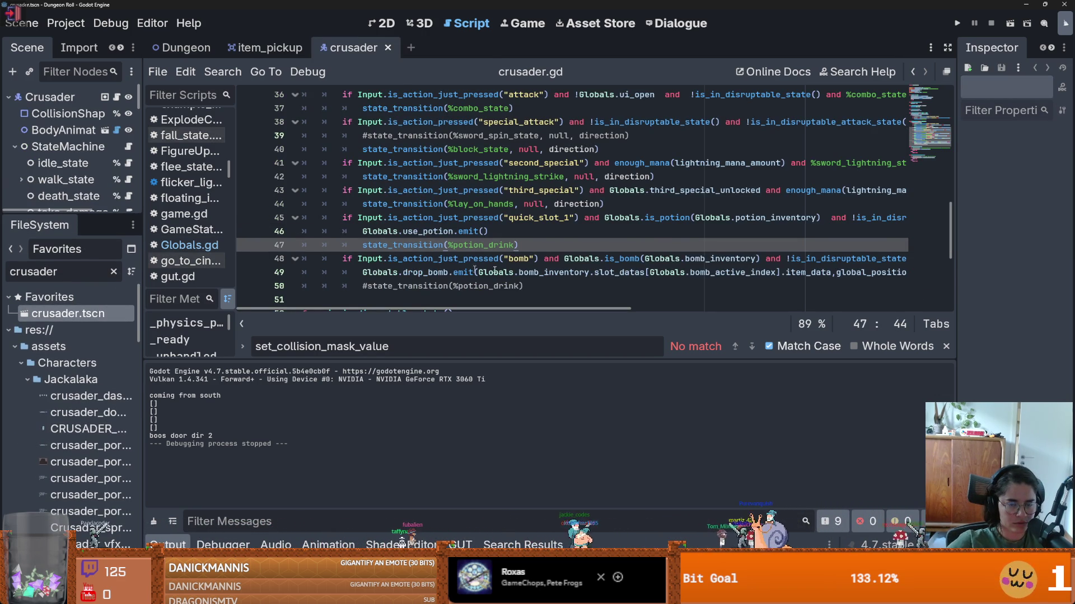
scroll(476, 271, down, 2)
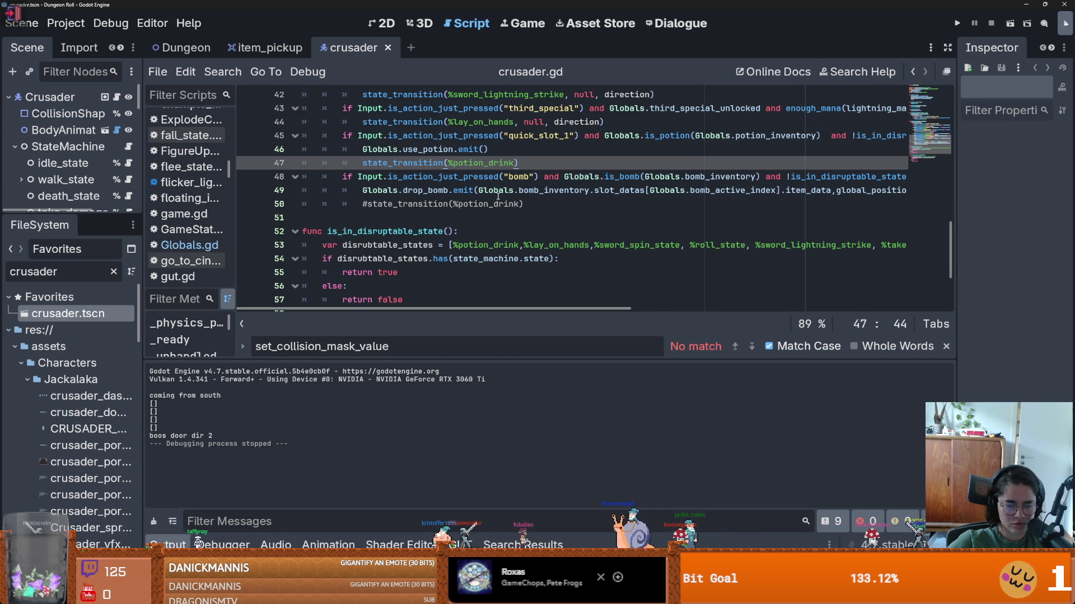
scroll(498, 196, right, 3)
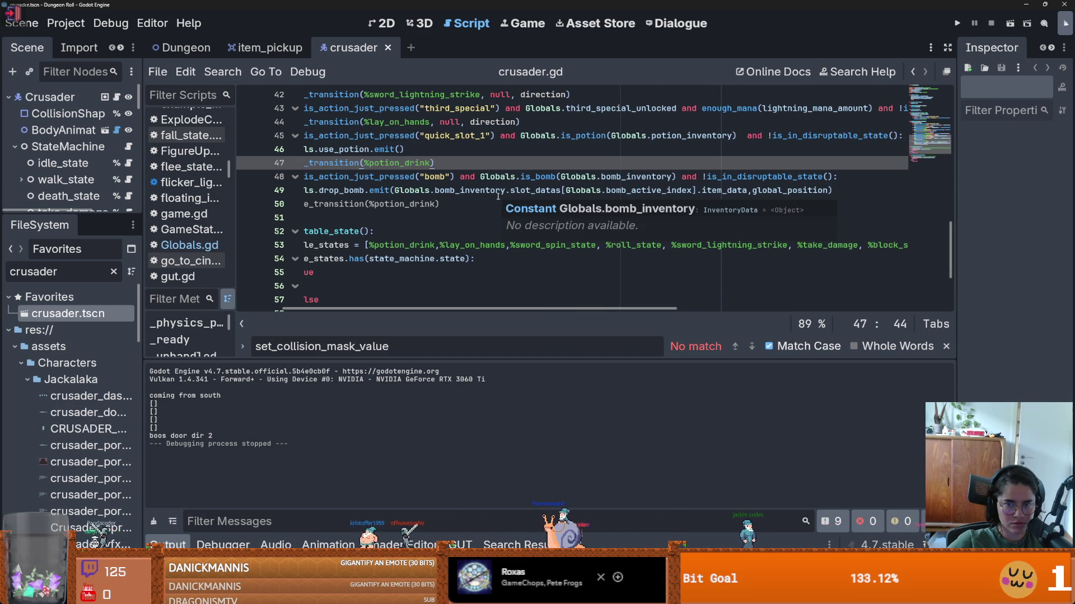
scroll(498, 196, left, 3)
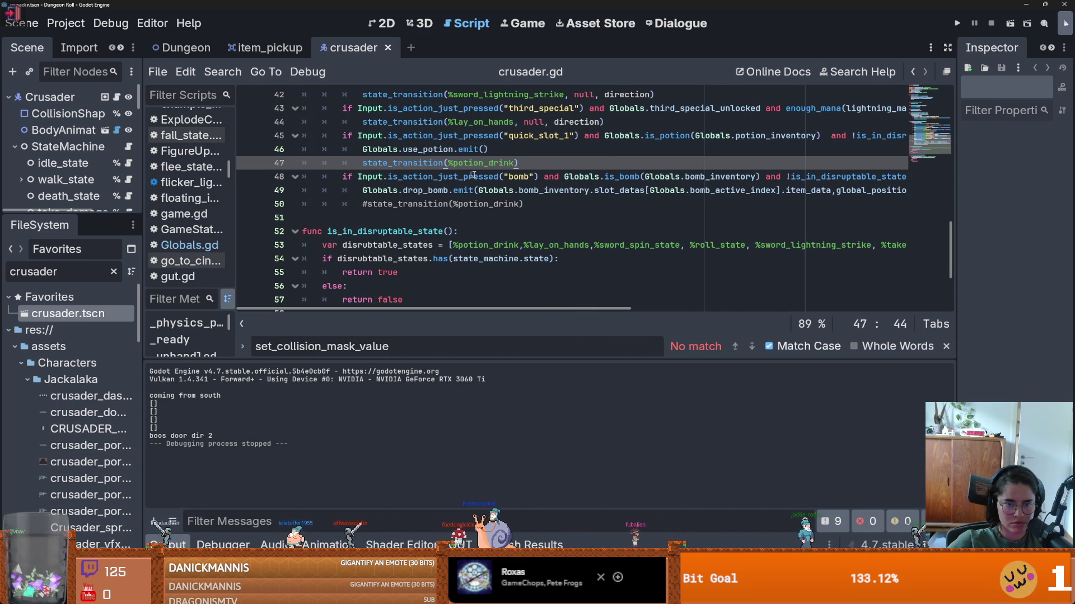
double_click(540, 193)
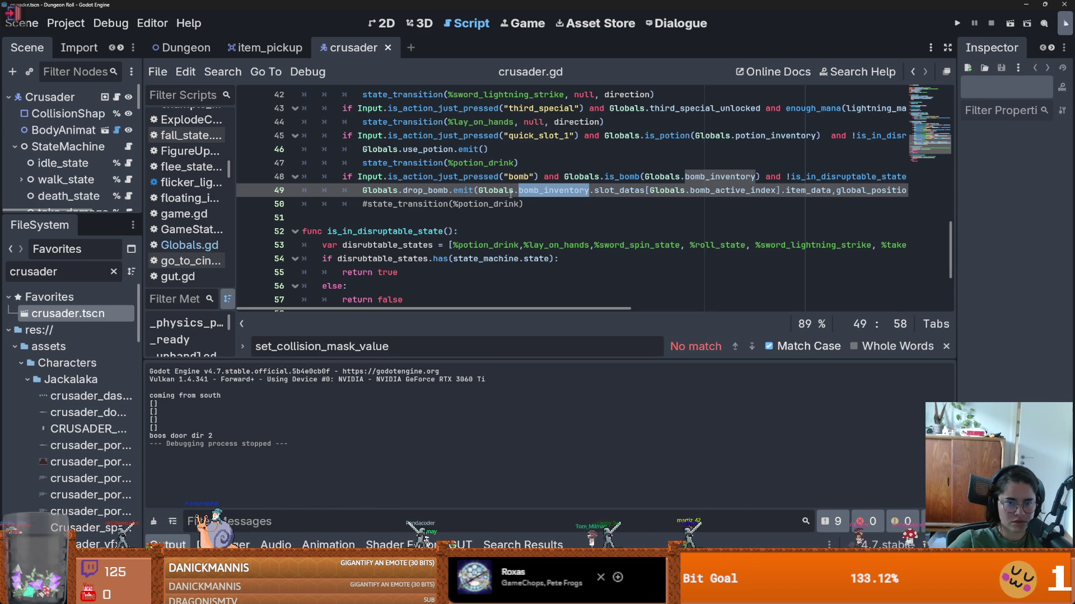
mouse_move(86, 212)
mouse_down()
mouse_move(84, 290)
mouse_move(85, 237)
mouse_up()
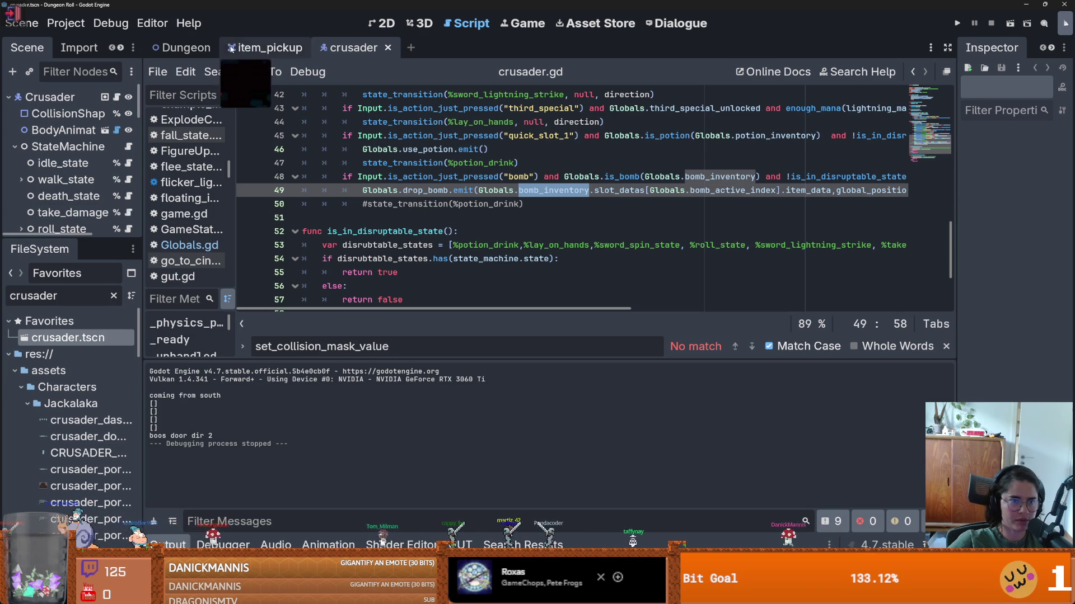
- Switch to the item_pickup scene and scroll through inventory_data.gd
mouse_move(208, 53)
click(263, 48)
scroll(419, 231, down, 10)
scroll(419, 231, down, 14)
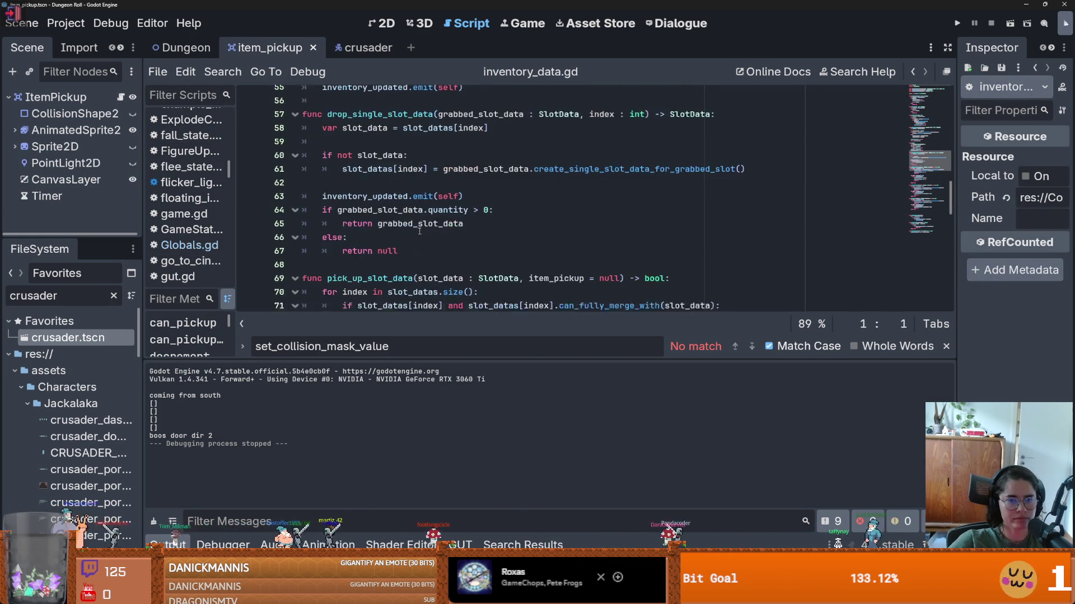
scroll(419, 231, down, 3)
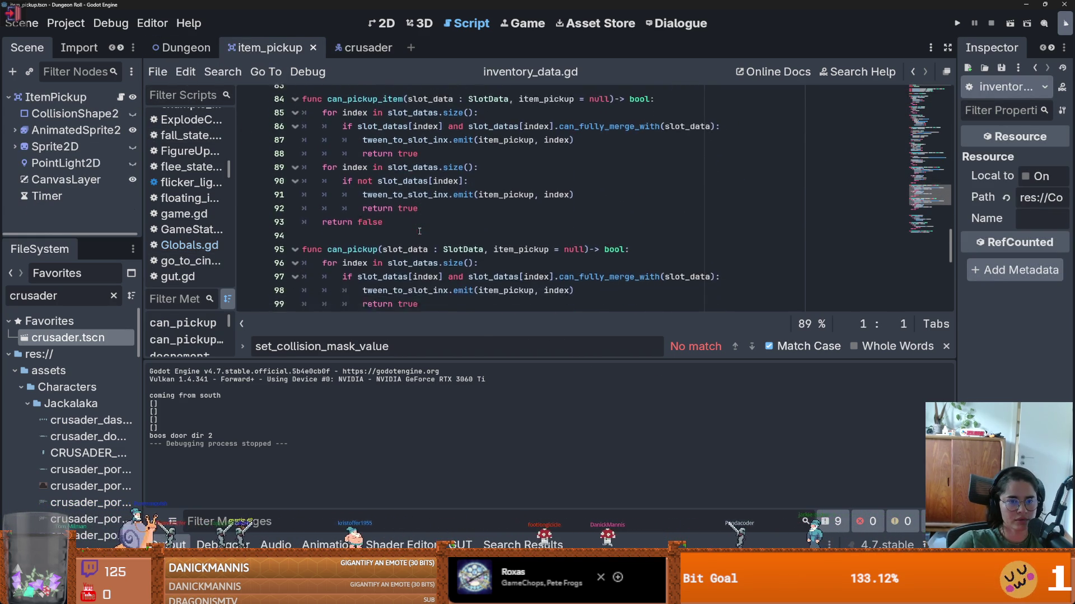
scroll(419, 231, down, 1)
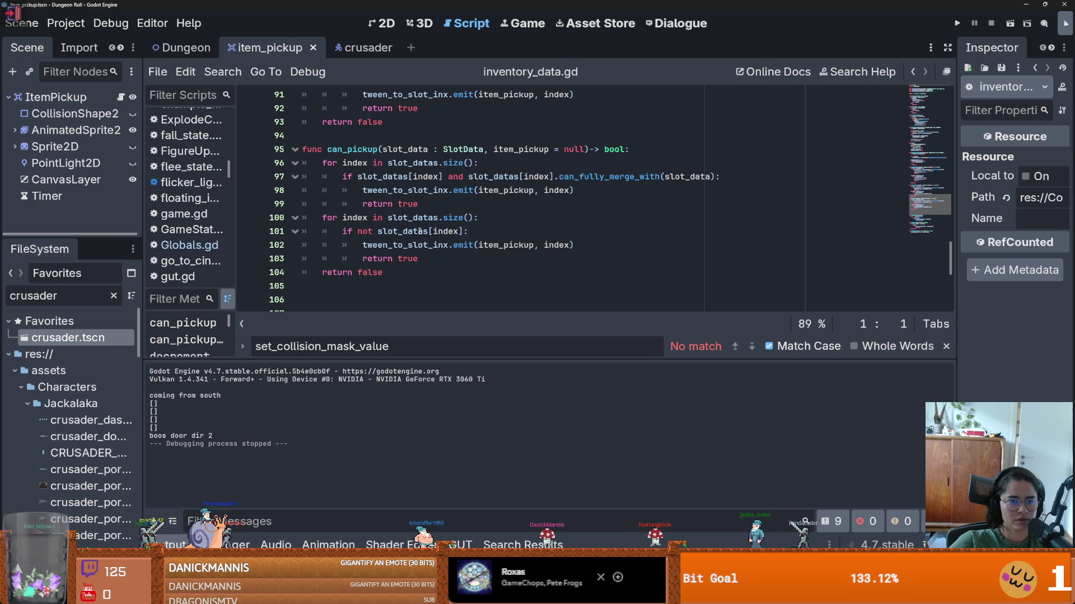
- Filter files for 'globals', open Globals.gd, and go to the bomb_inventory constant declaration
double_click(75, 300)
text(globals)
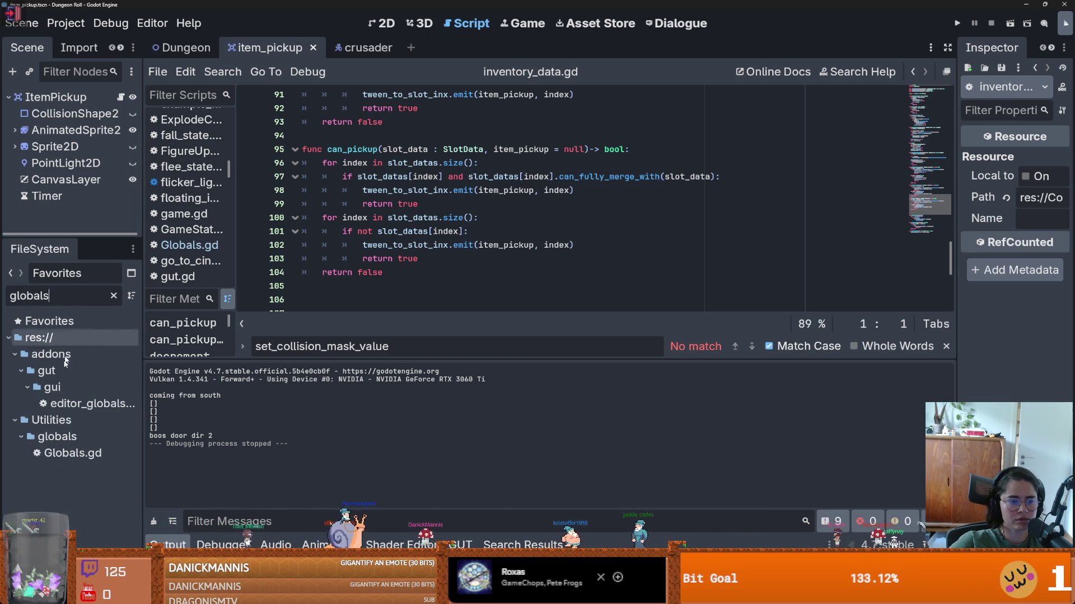
double_click(54, 451)
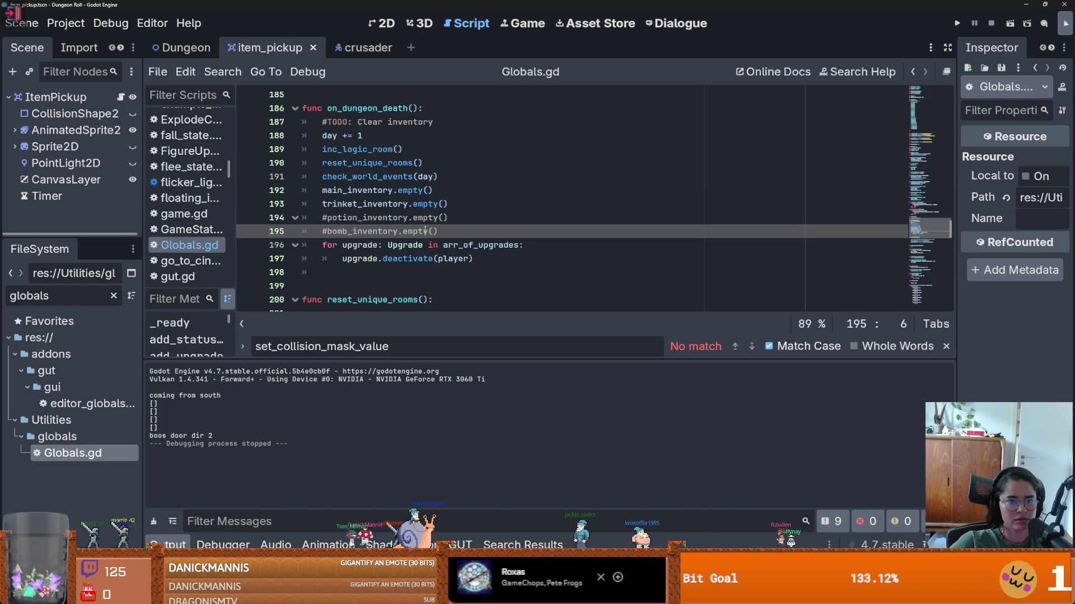
scroll(810, 206, up, 8)
scroll(890, 218, up, 15)
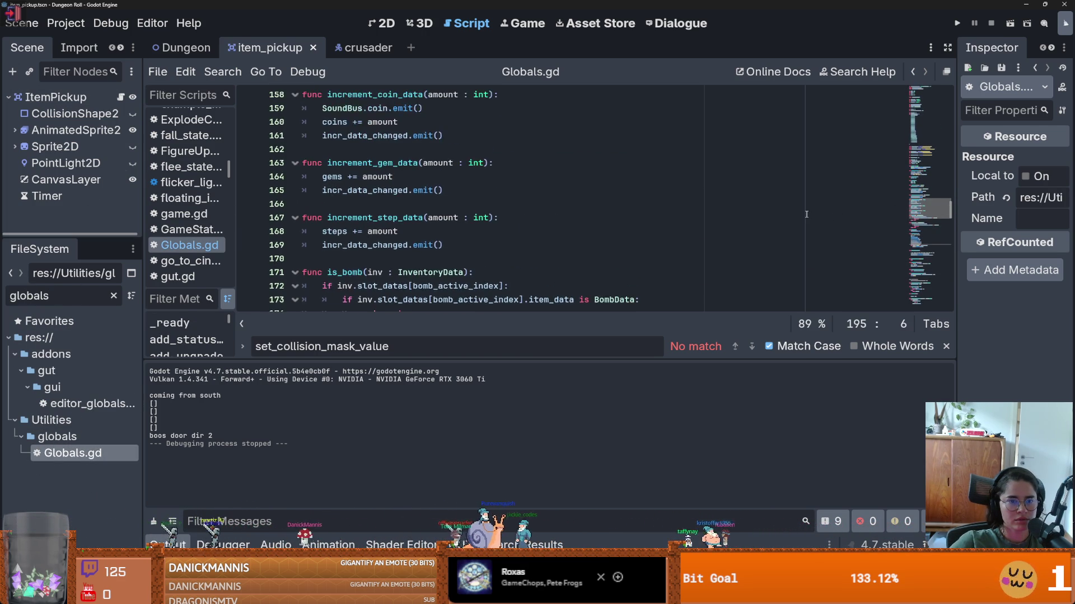
scroll(806, 214, up, 20)
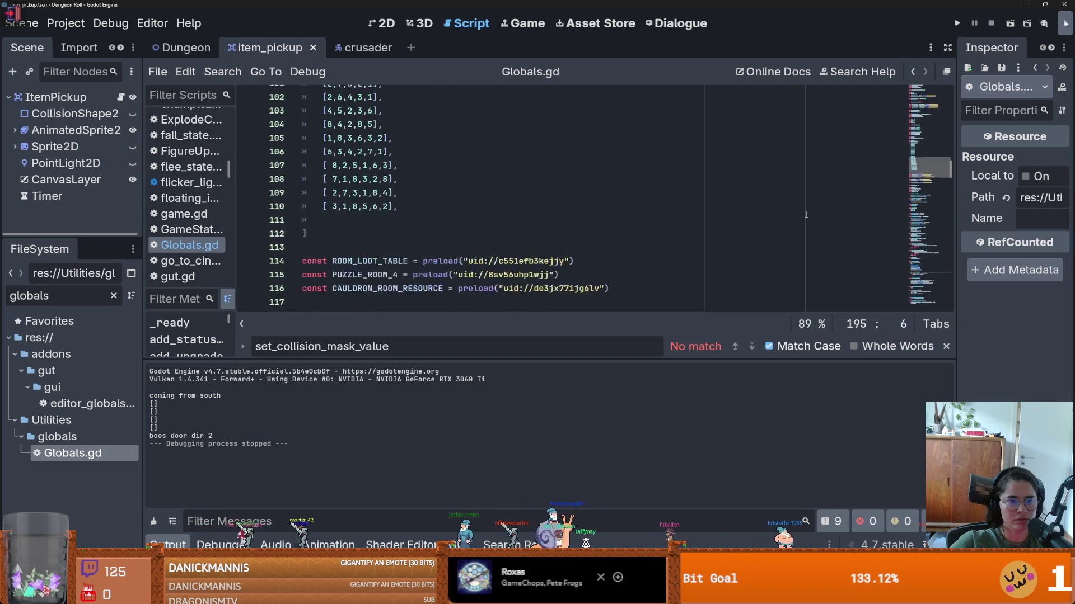
scroll(504, 207, up, 3)
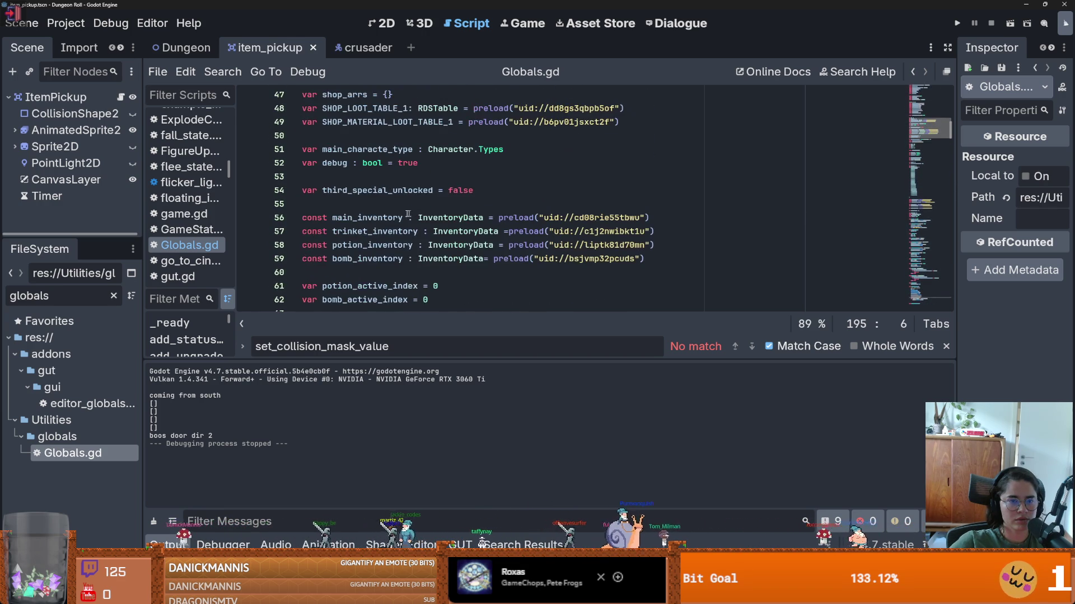
click(402, 259)
scroll(434, 272, down, 15)
scroll(434, 273, up, 15)
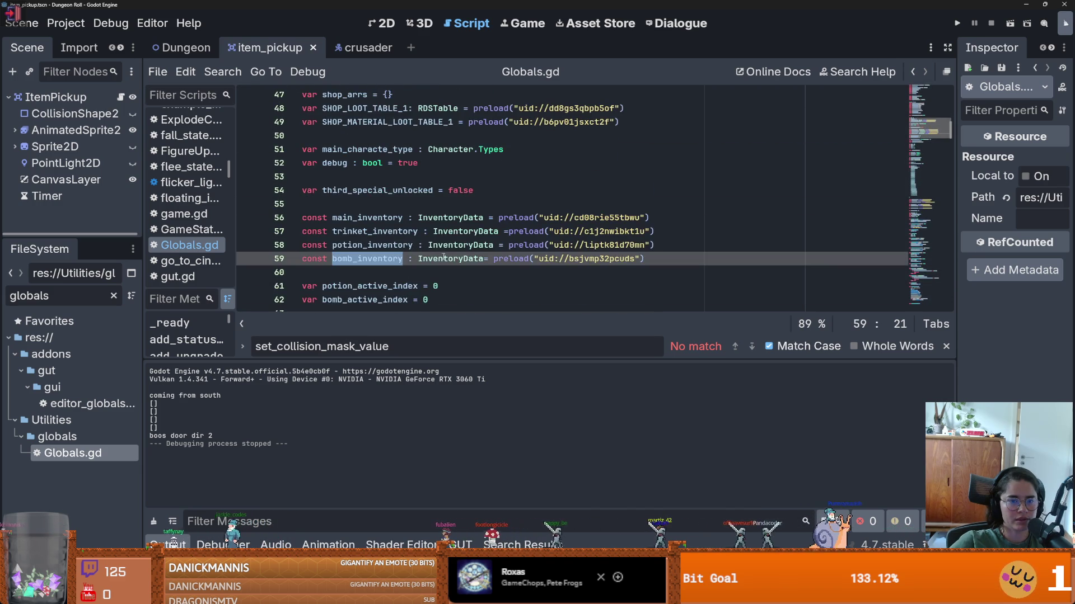
- Jump to the InventoryData script and scroll through its code
ctrl+click(450, 259)
scroll(949, 232, down, 2)
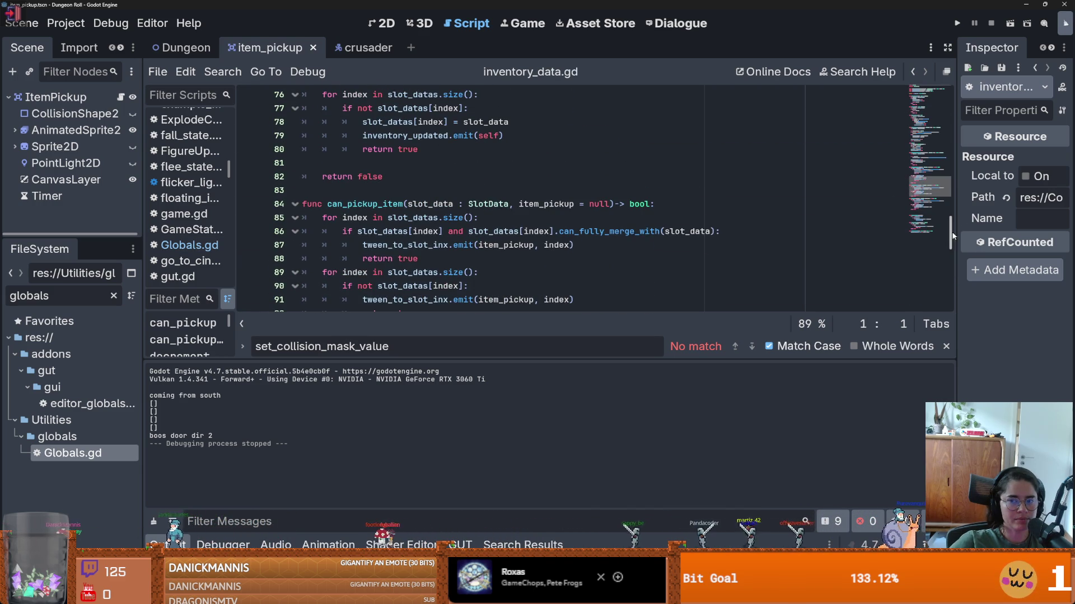
scroll(950, 232, up, 20)
scroll(441, 182, down, 6)
scroll(441, 182, down, 9)
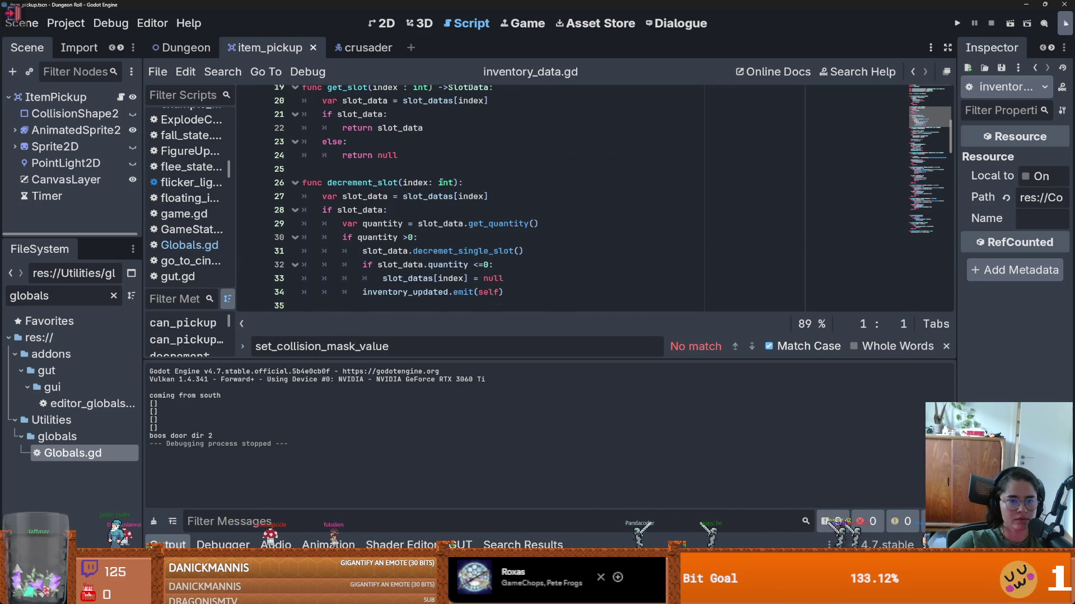
scroll(442, 182, down, 11)
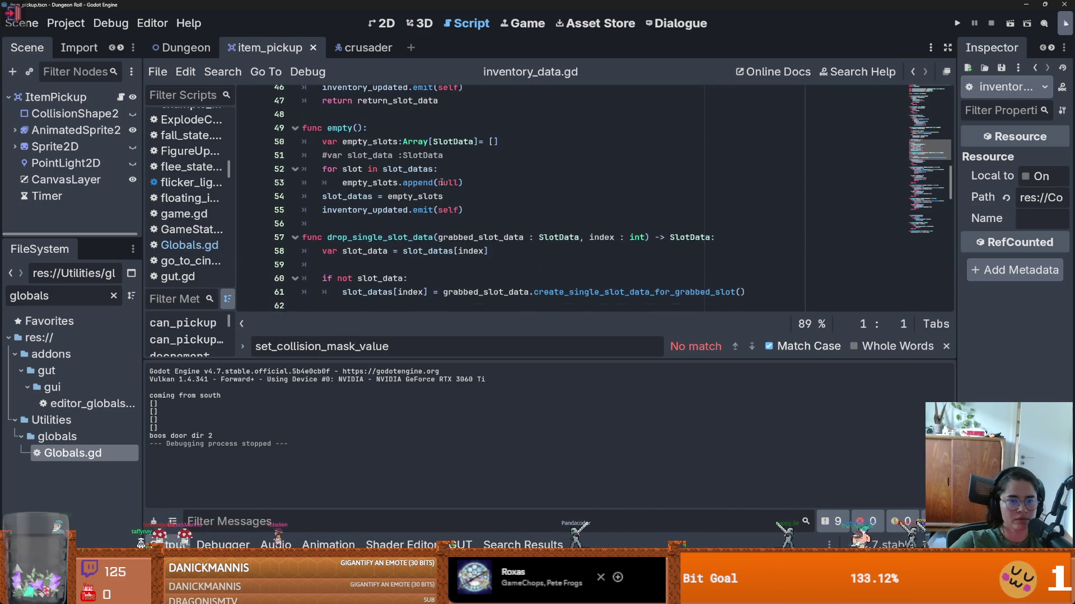
scroll(442, 182, down, 10)
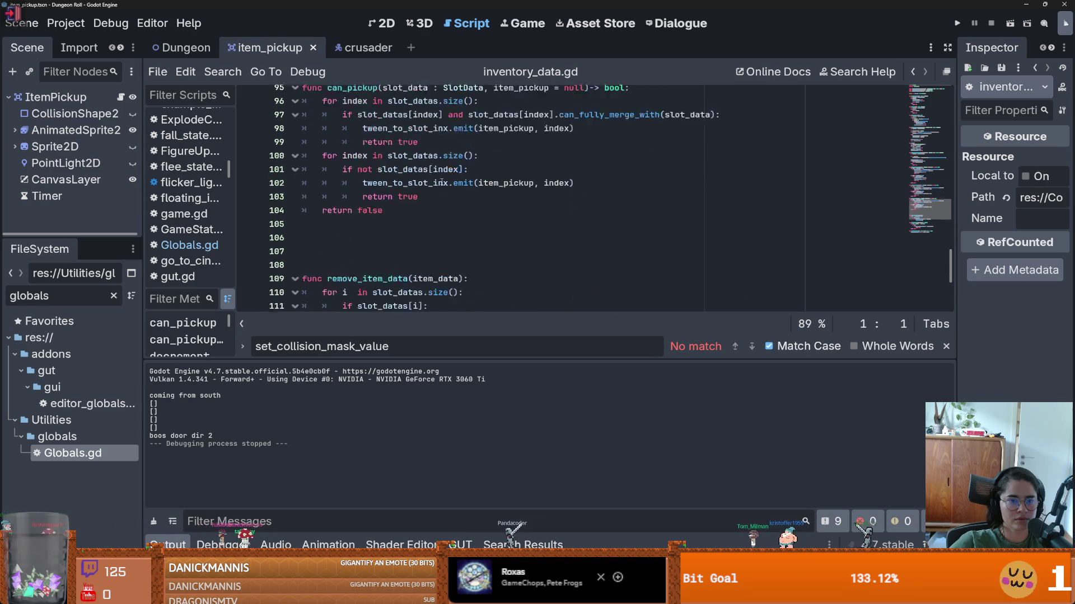
scroll(442, 182, up, 7)
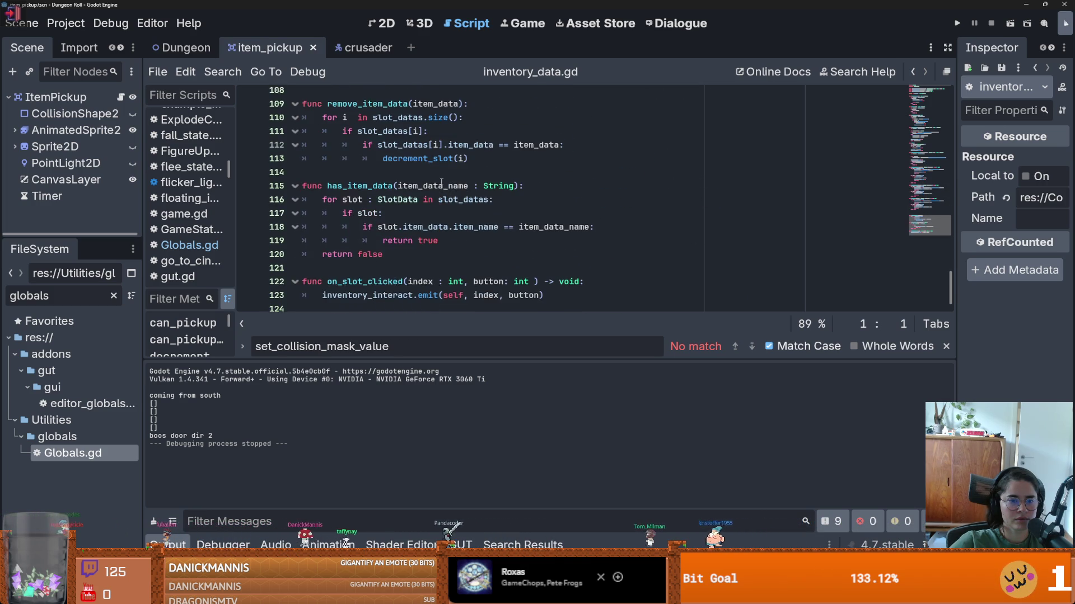
- Highlight every inventory_updated use, go to its emit on line 14, and open Find in Files
drag(948, 261, 930, 99)
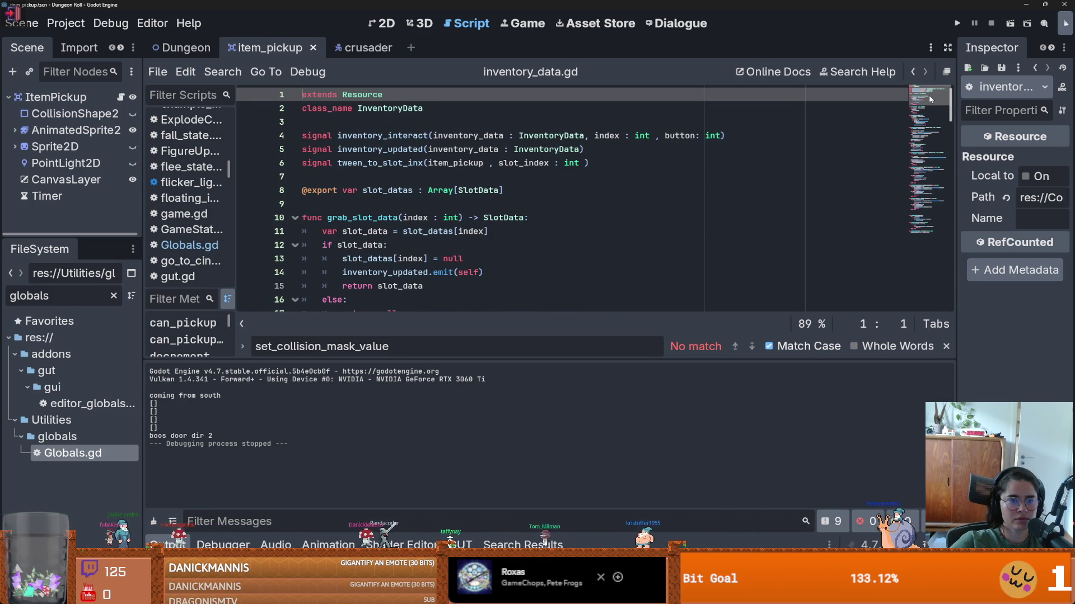
double_click(412, 147)
key(ctrl+c)
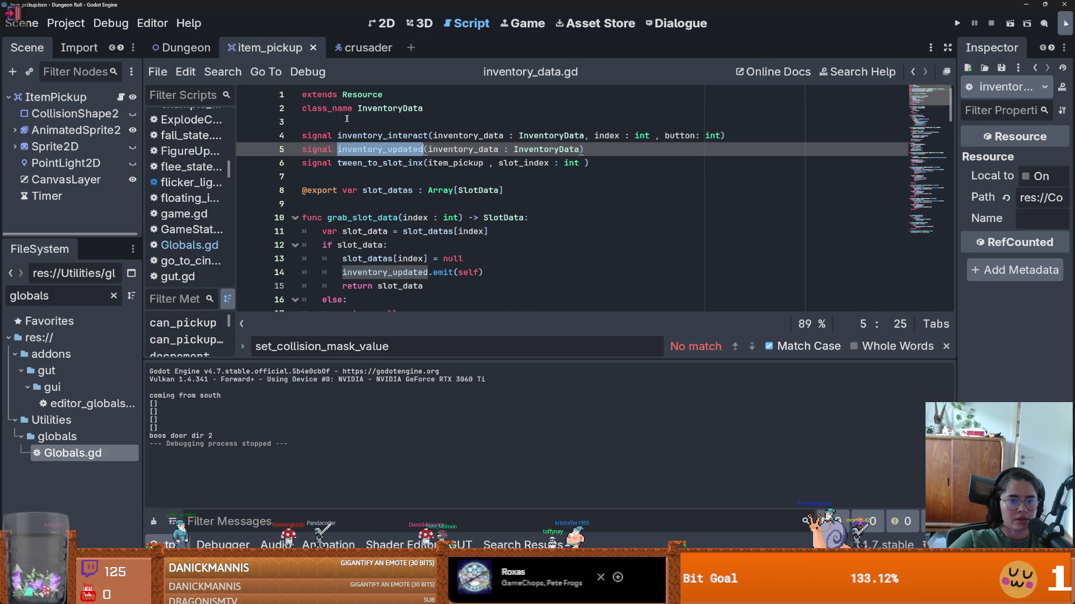
scroll(411, 234, down, 2)
click(357, 192)
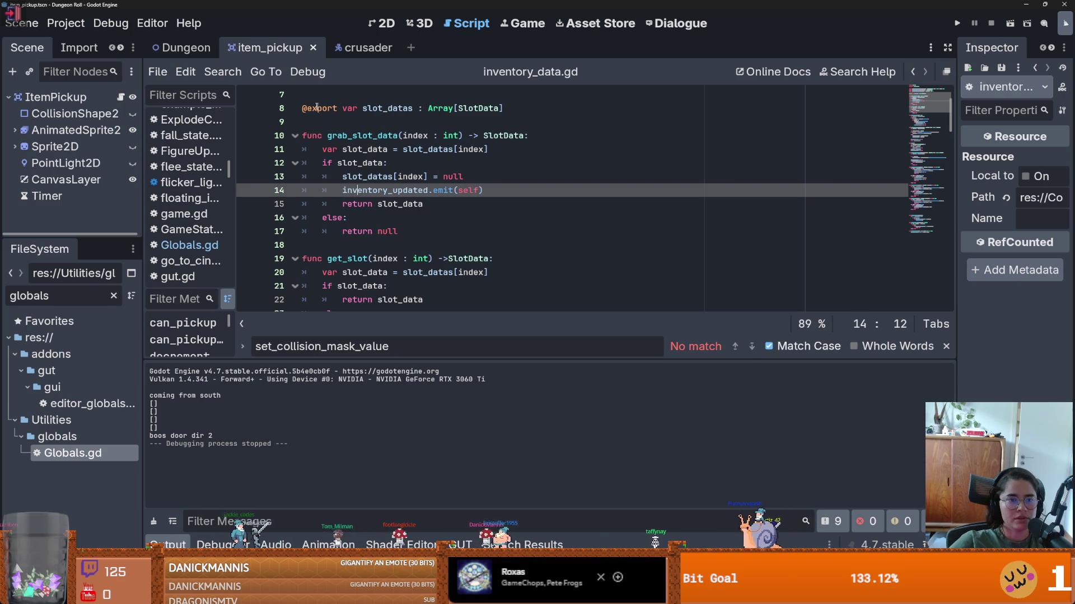
click(223, 71)
click(241, 164)
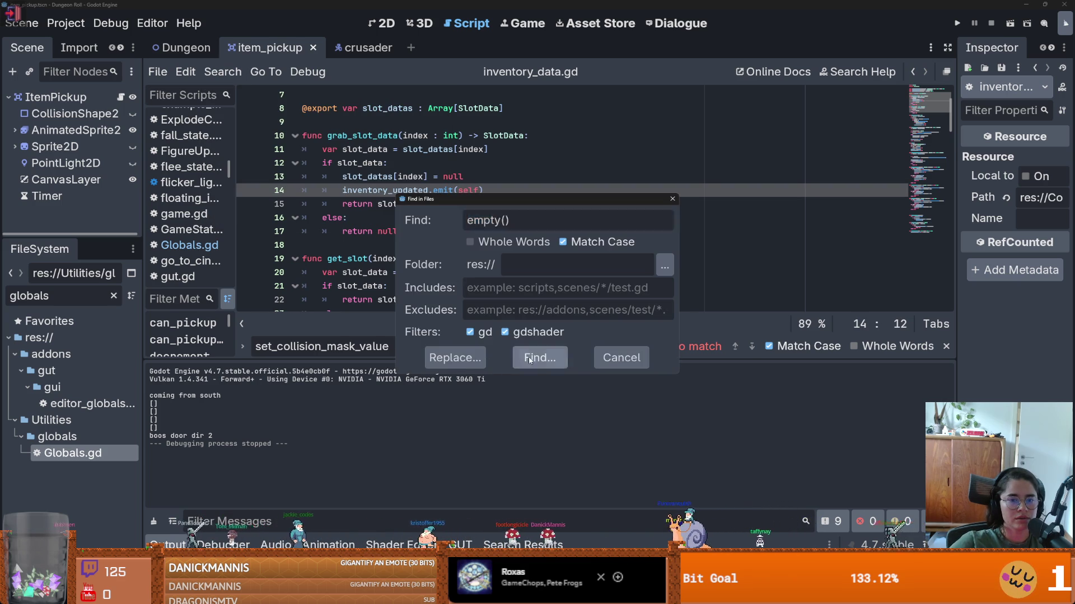
- Search the project for inventory_updated, finding 10 matches in 3 files
click(539, 357)
click(223, 71)
click(263, 164)
key(ctrl+v)
key(Return)
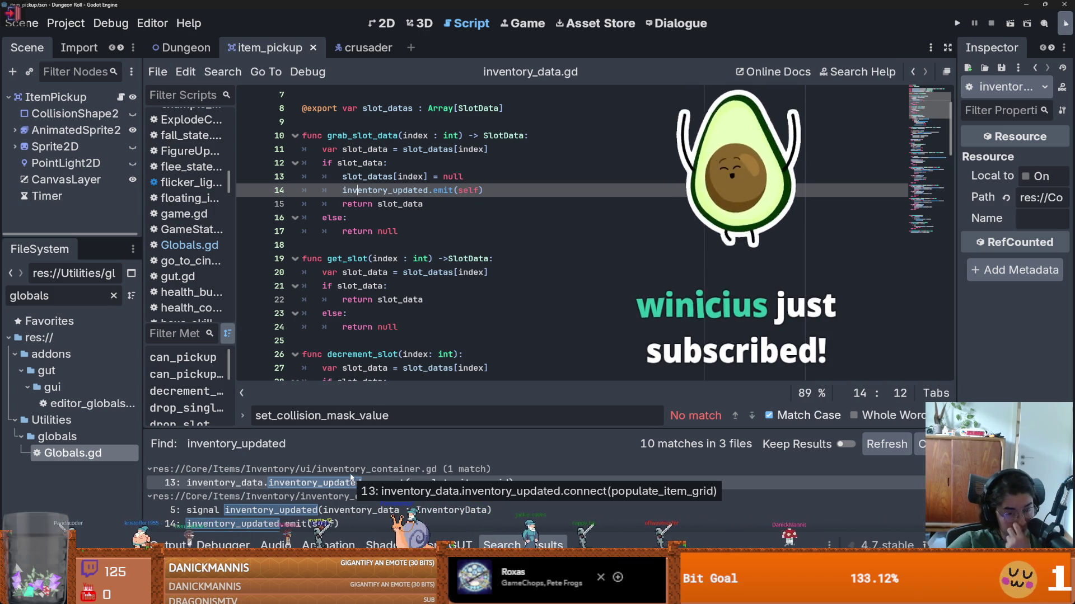
scroll(449, 183, up, 1)
scroll(448, 184, up, 1)
- Inspect the signal's inventory_data parameter, then open Globals.gd and scroll down its code
double_click(468, 135)
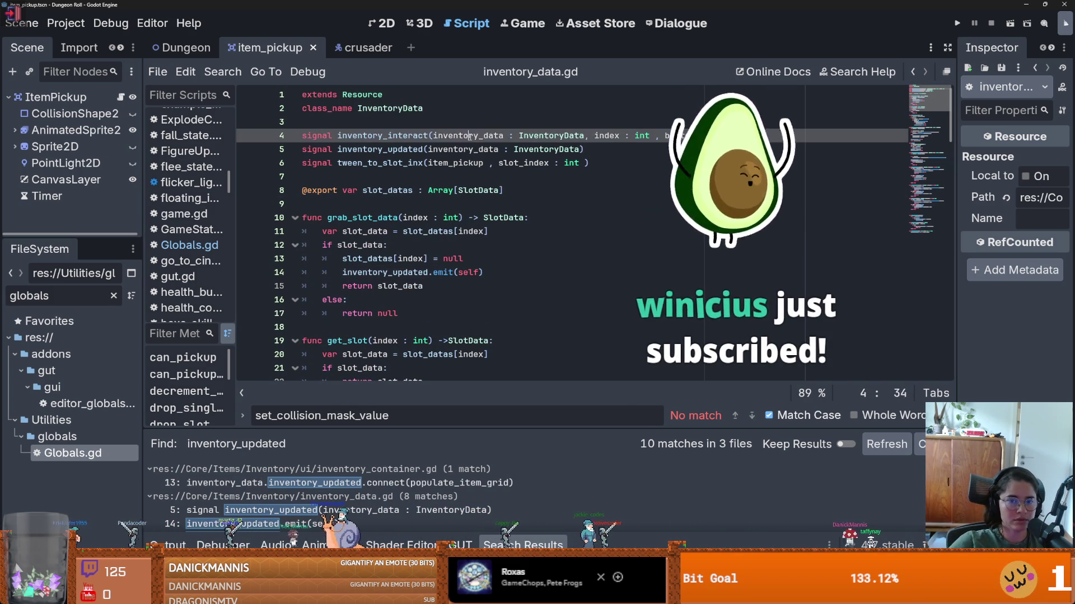
double_click(465, 148)
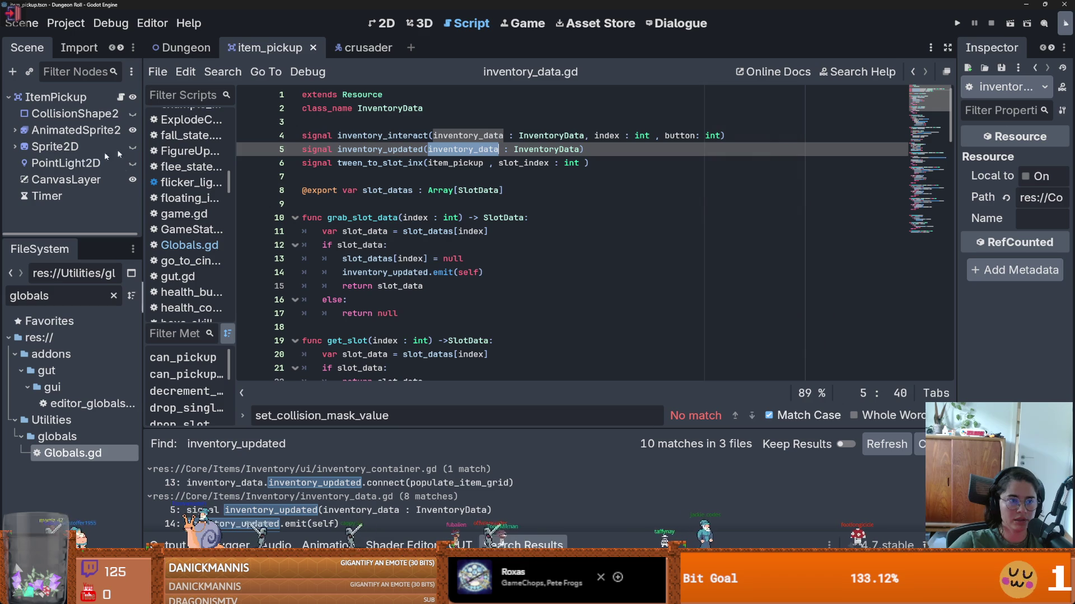
double_click(51, 455)
scroll(342, 271, down, 20)
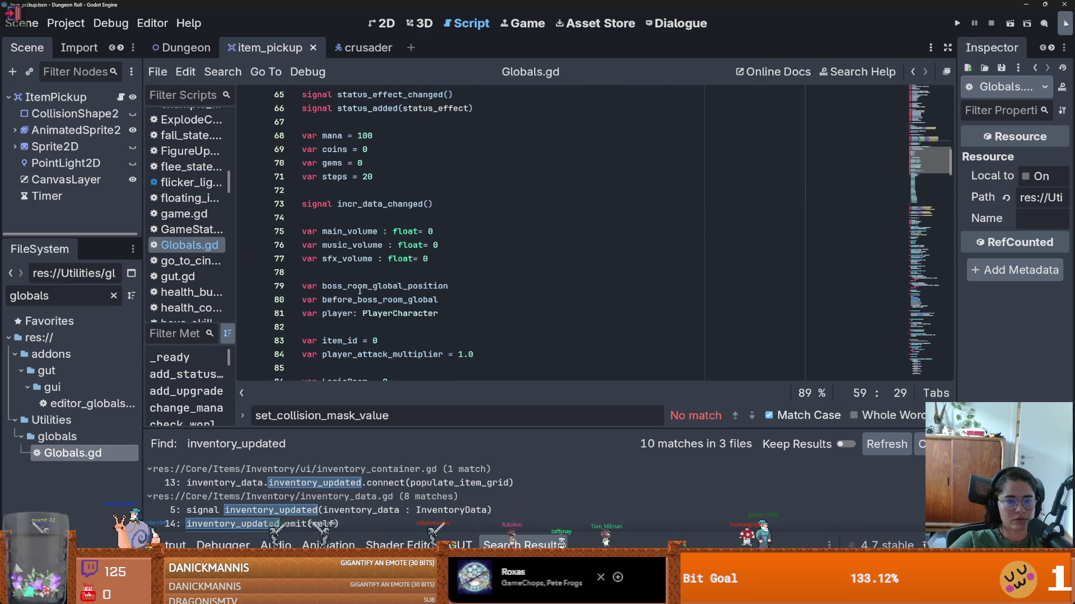
scroll(376, 225, down, 2)
- In _ready, add the line bomb_inventory.inventory_updated.connect(bomb_inv_up)
click(537, 232)
key(Return)
text(mb)
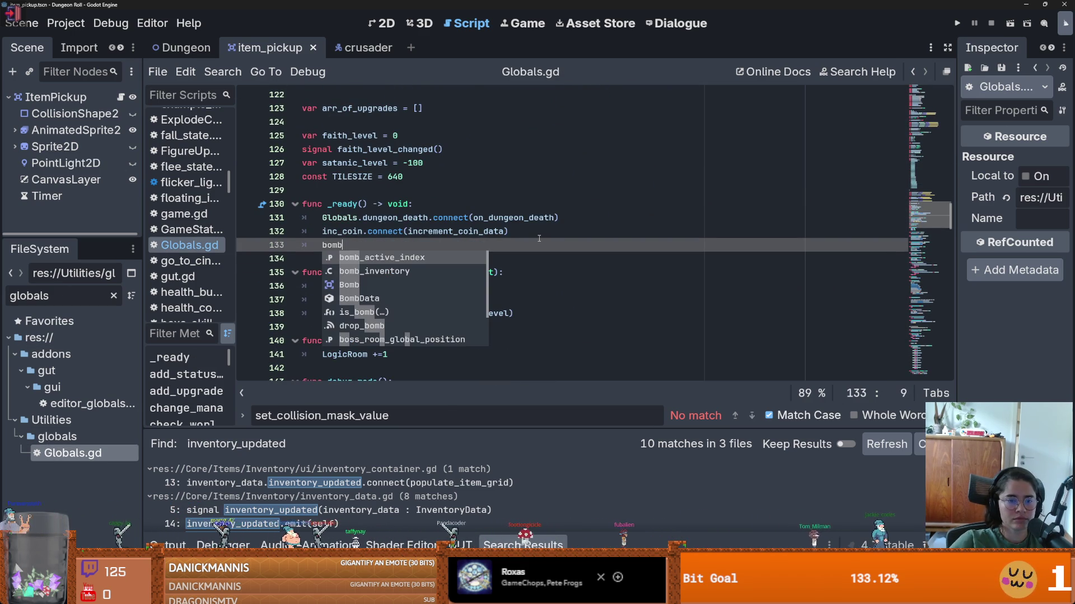
key(Down)
key(Return)
text(.inb)
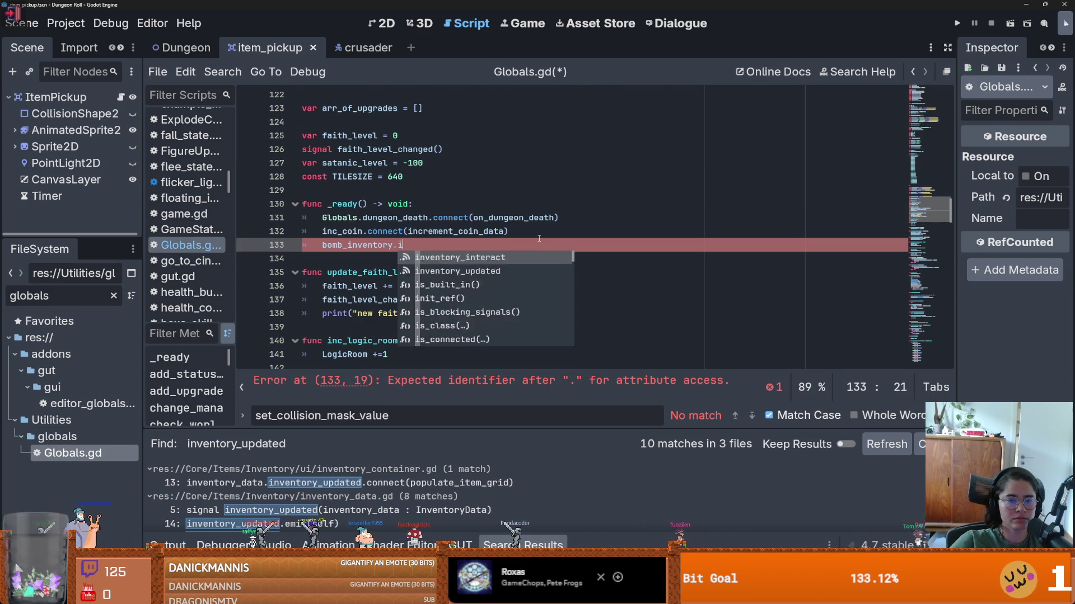
key(Down)
key(Return)
text(.connect()
key(Return)
text(_updated.connect(inv_up)
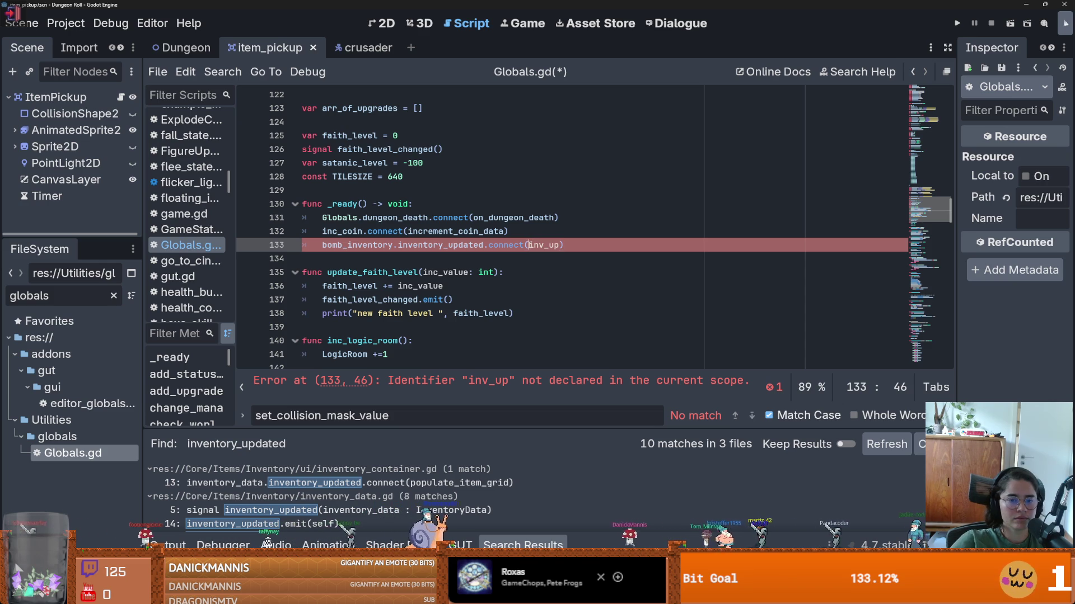
text(_)
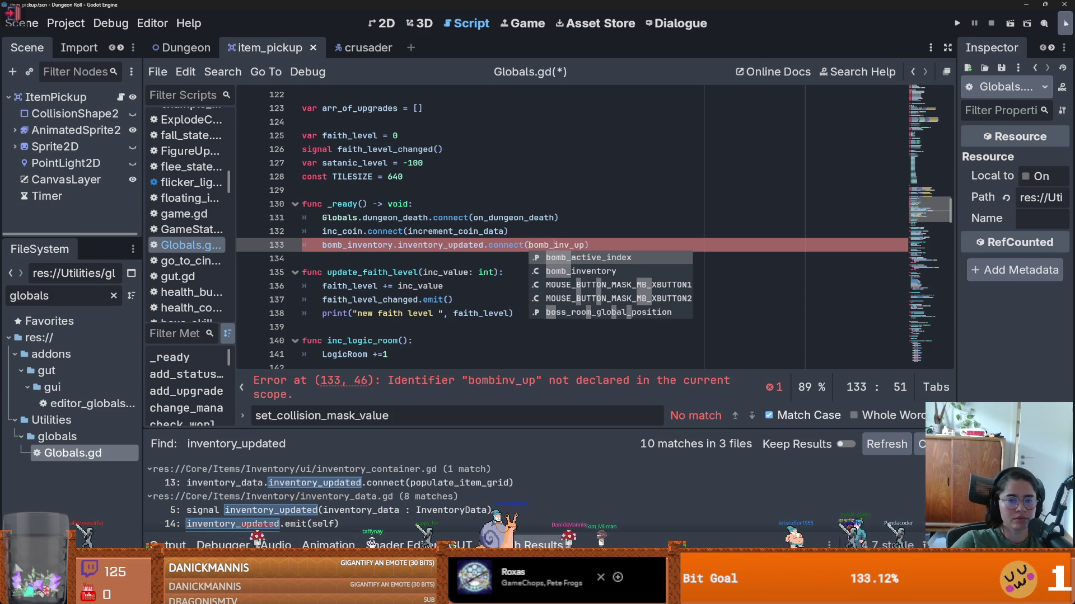
key(ctrl+Right)
- Define func bomb_inv_up(bomb_inv) with body bomb_inventory = bomb_inv, and save Globals.gd
click(361, 263)
key(Return)
key(Return)
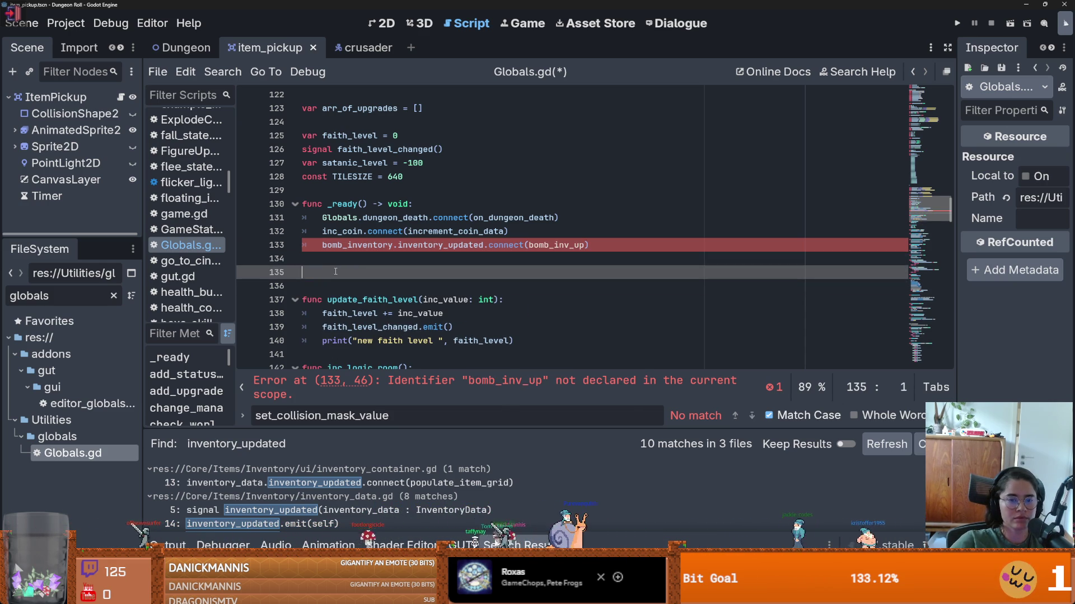
text(():)
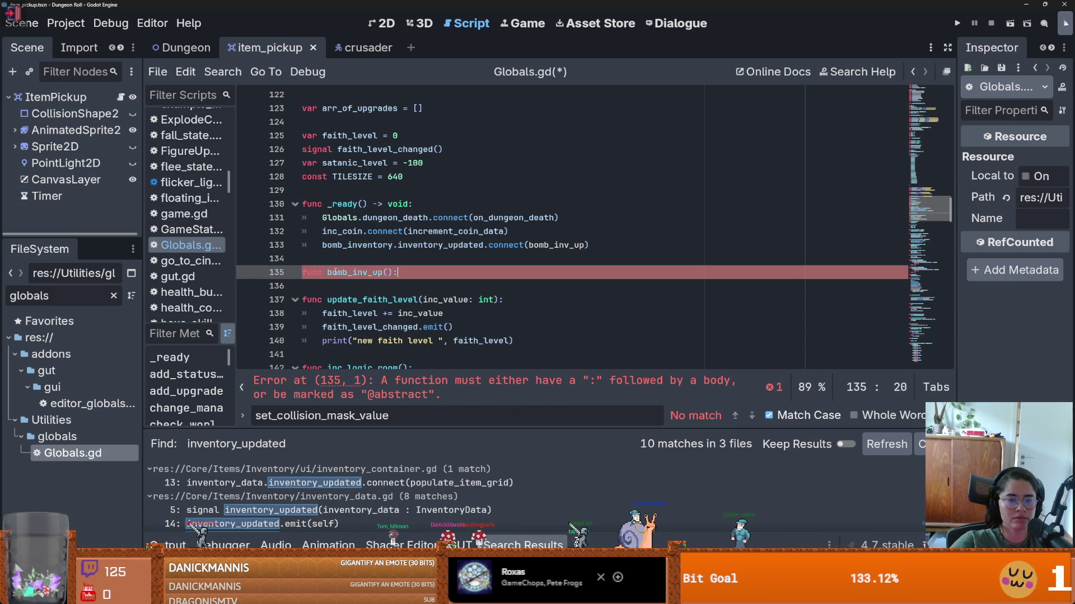
key(Return)
key(Up)
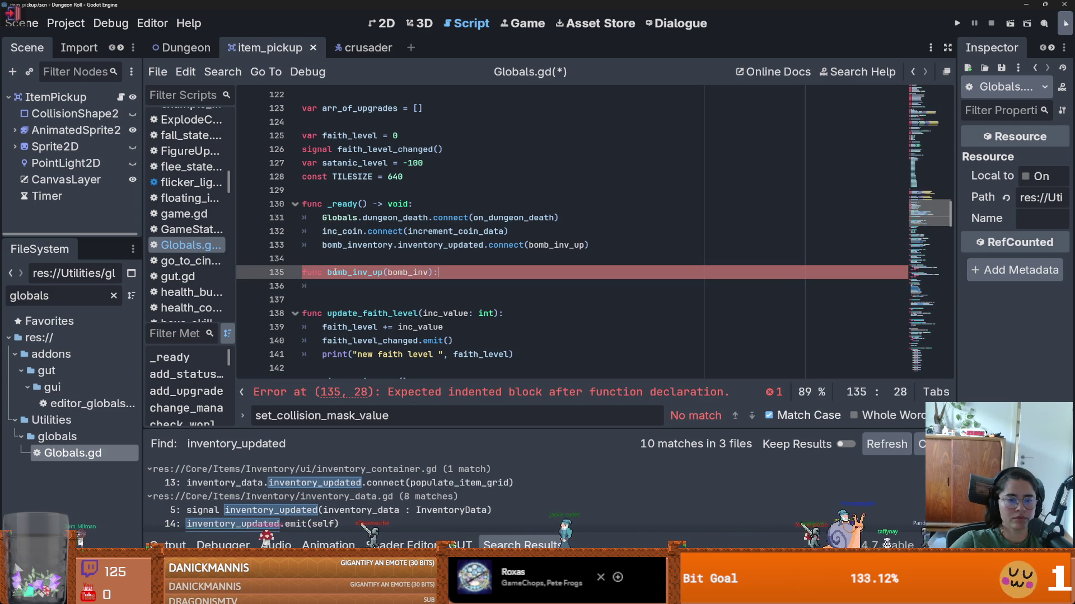
key(Return)
key(Down)
key(Down)
key(Return)
text(= bo)
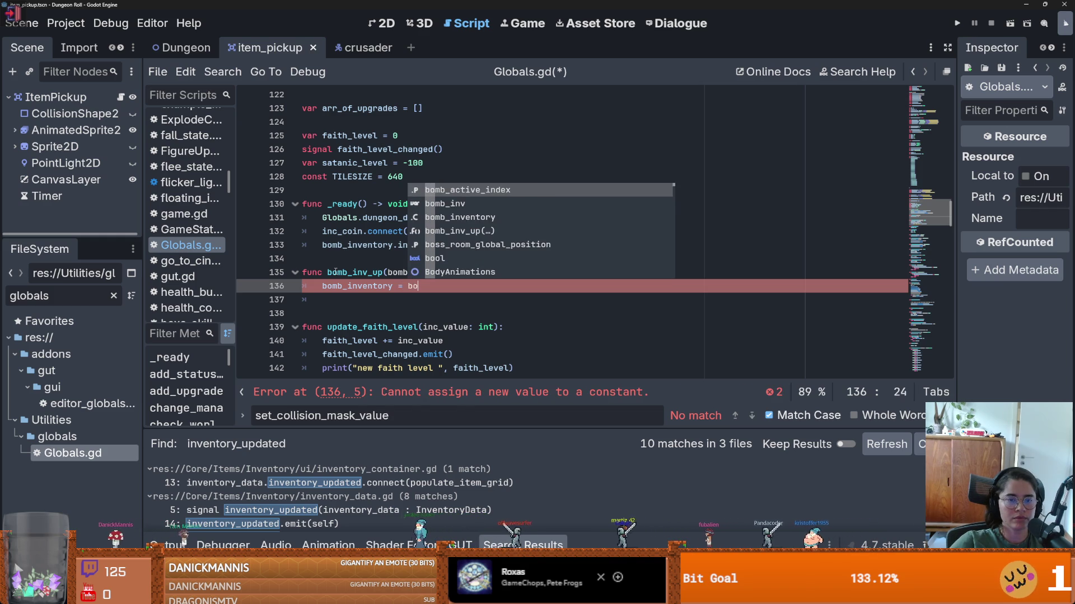
key(Down)
key(Return)
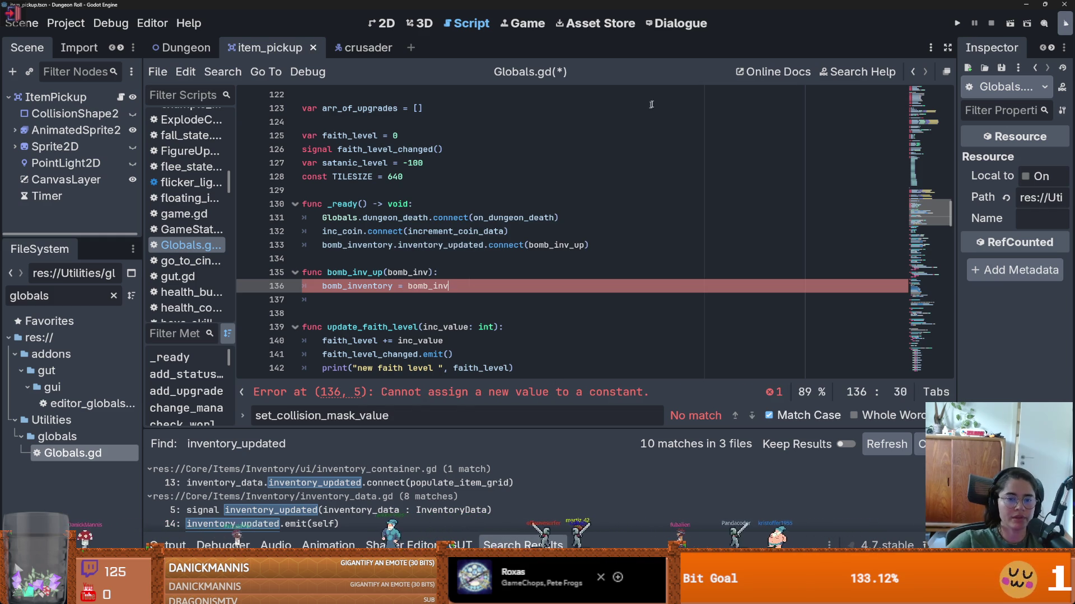
key(ctrl+s)
- Work on the bomb_inv parameter and the bomb_inventory assignment on lines 135–136
drag(387, 272, 429, 272)
key(ctrl+c)
double_click(433, 285)
key(ctrl+v)
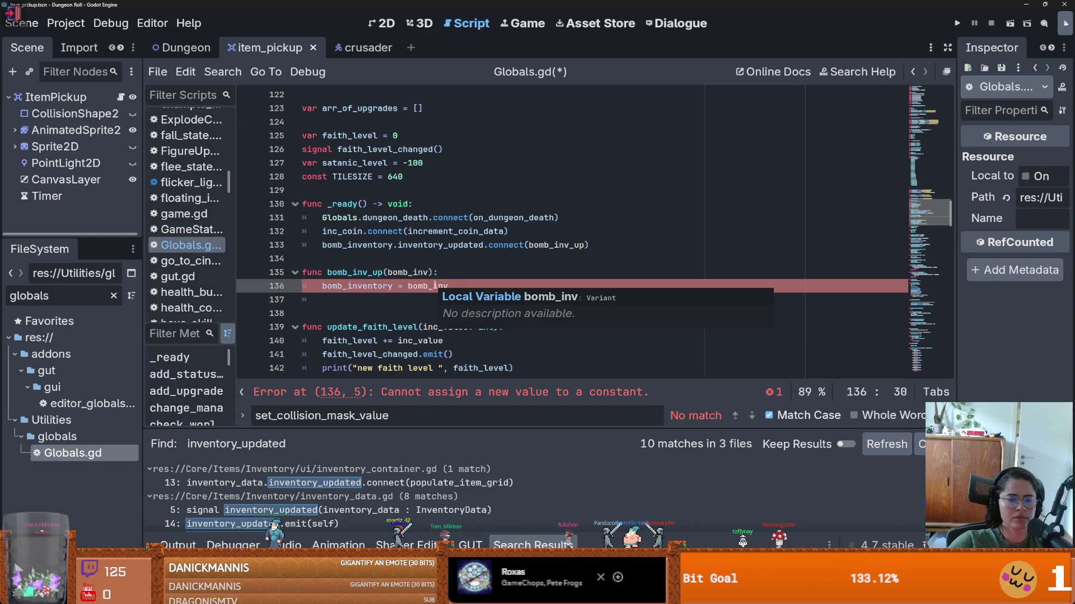
click(378, 286)
scroll(360, 296, up, 9)
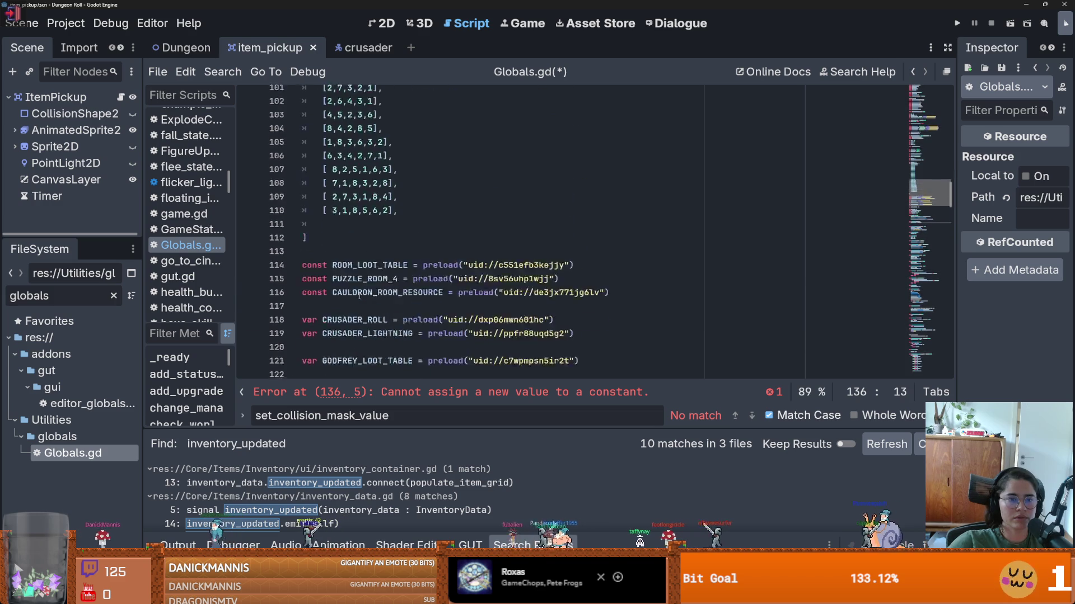
scroll(360, 296, down, 6)
scroll(338, 300, up, 16)
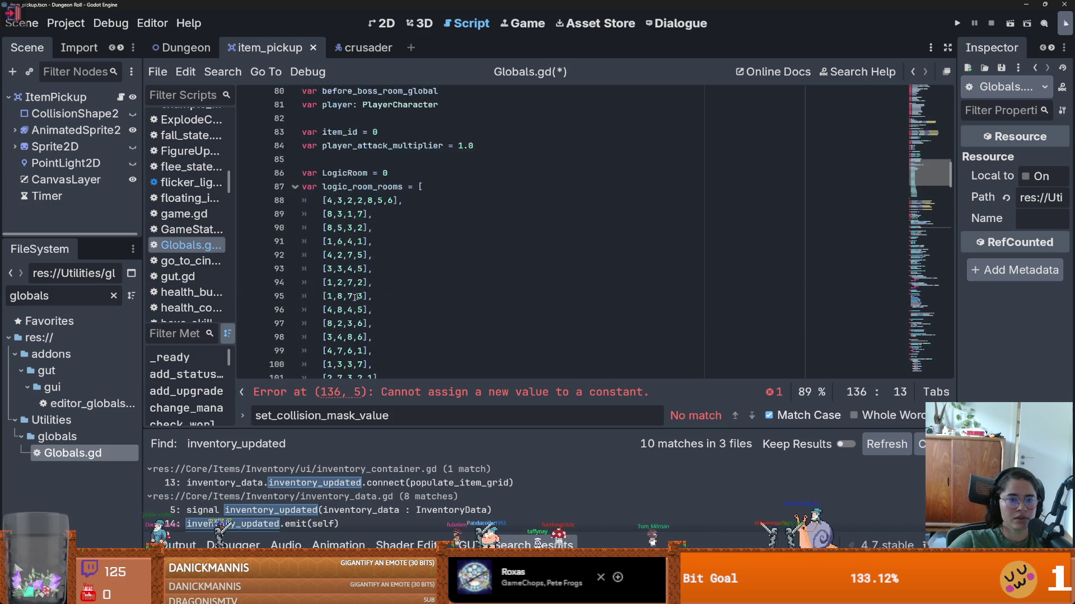
scroll(338, 299, down, 6)
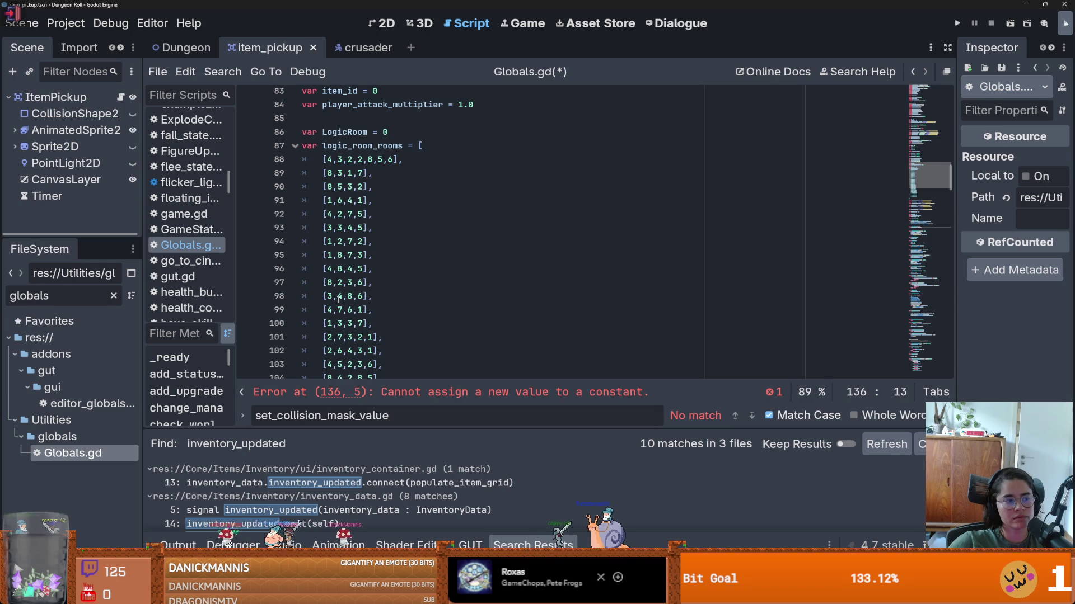
scroll(338, 299, down, 3)
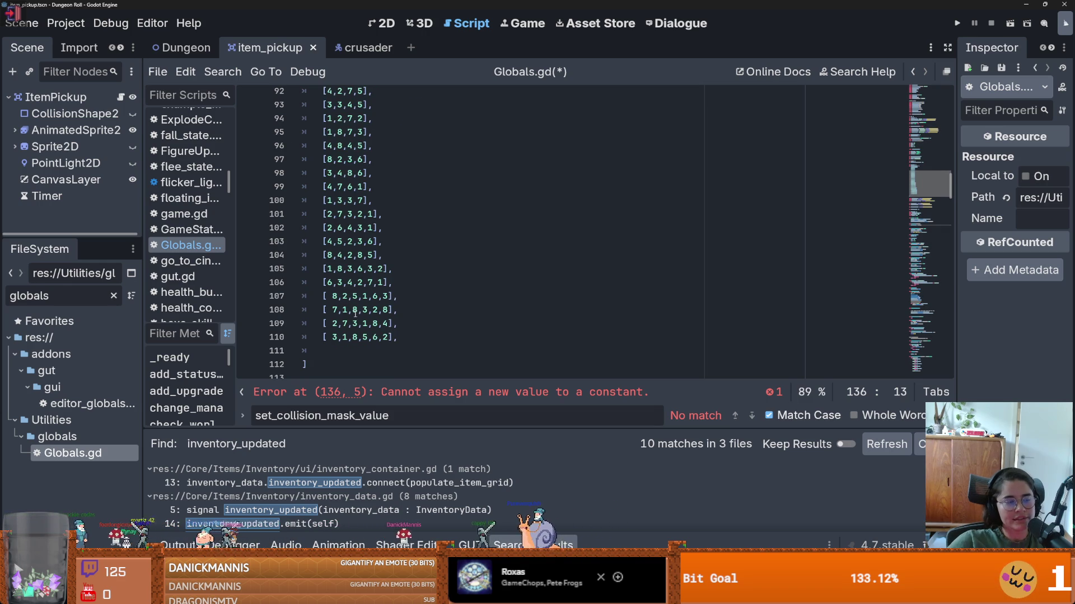
scroll(384, 310, down, 6)
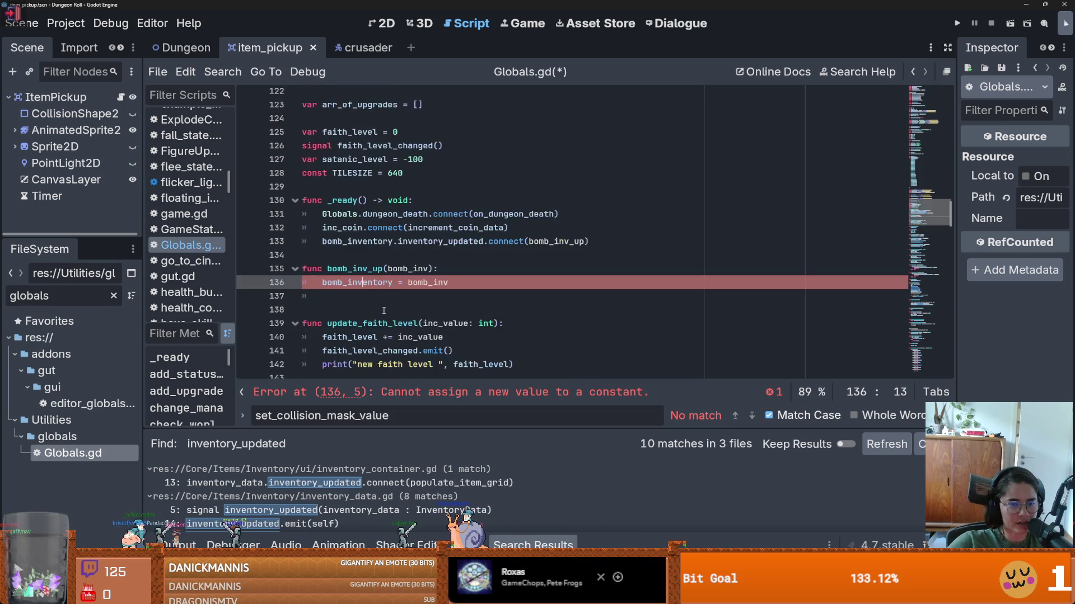
scroll(384, 310, up, 20)
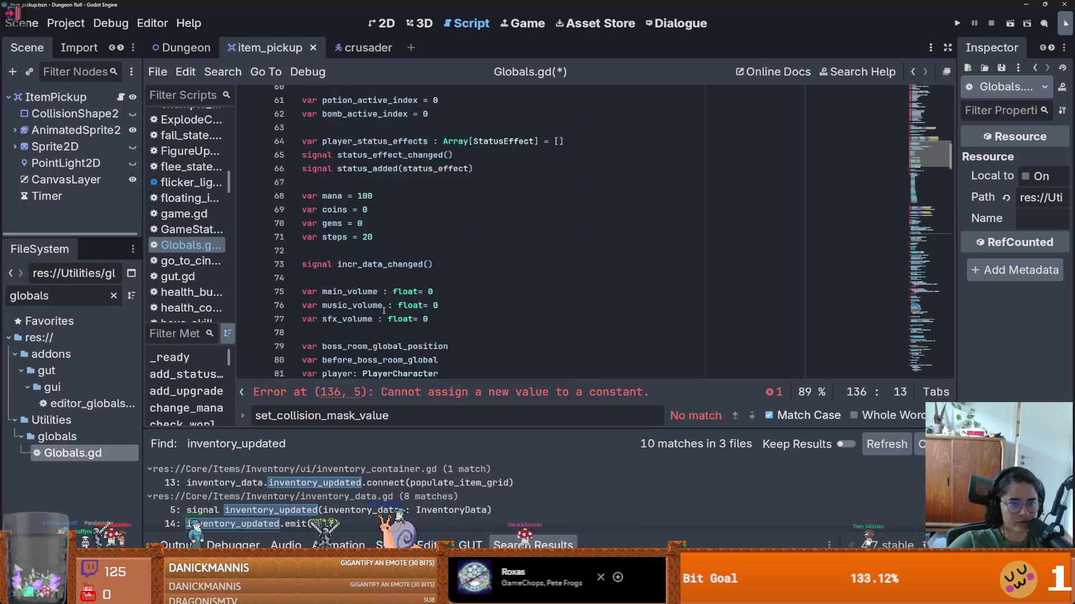